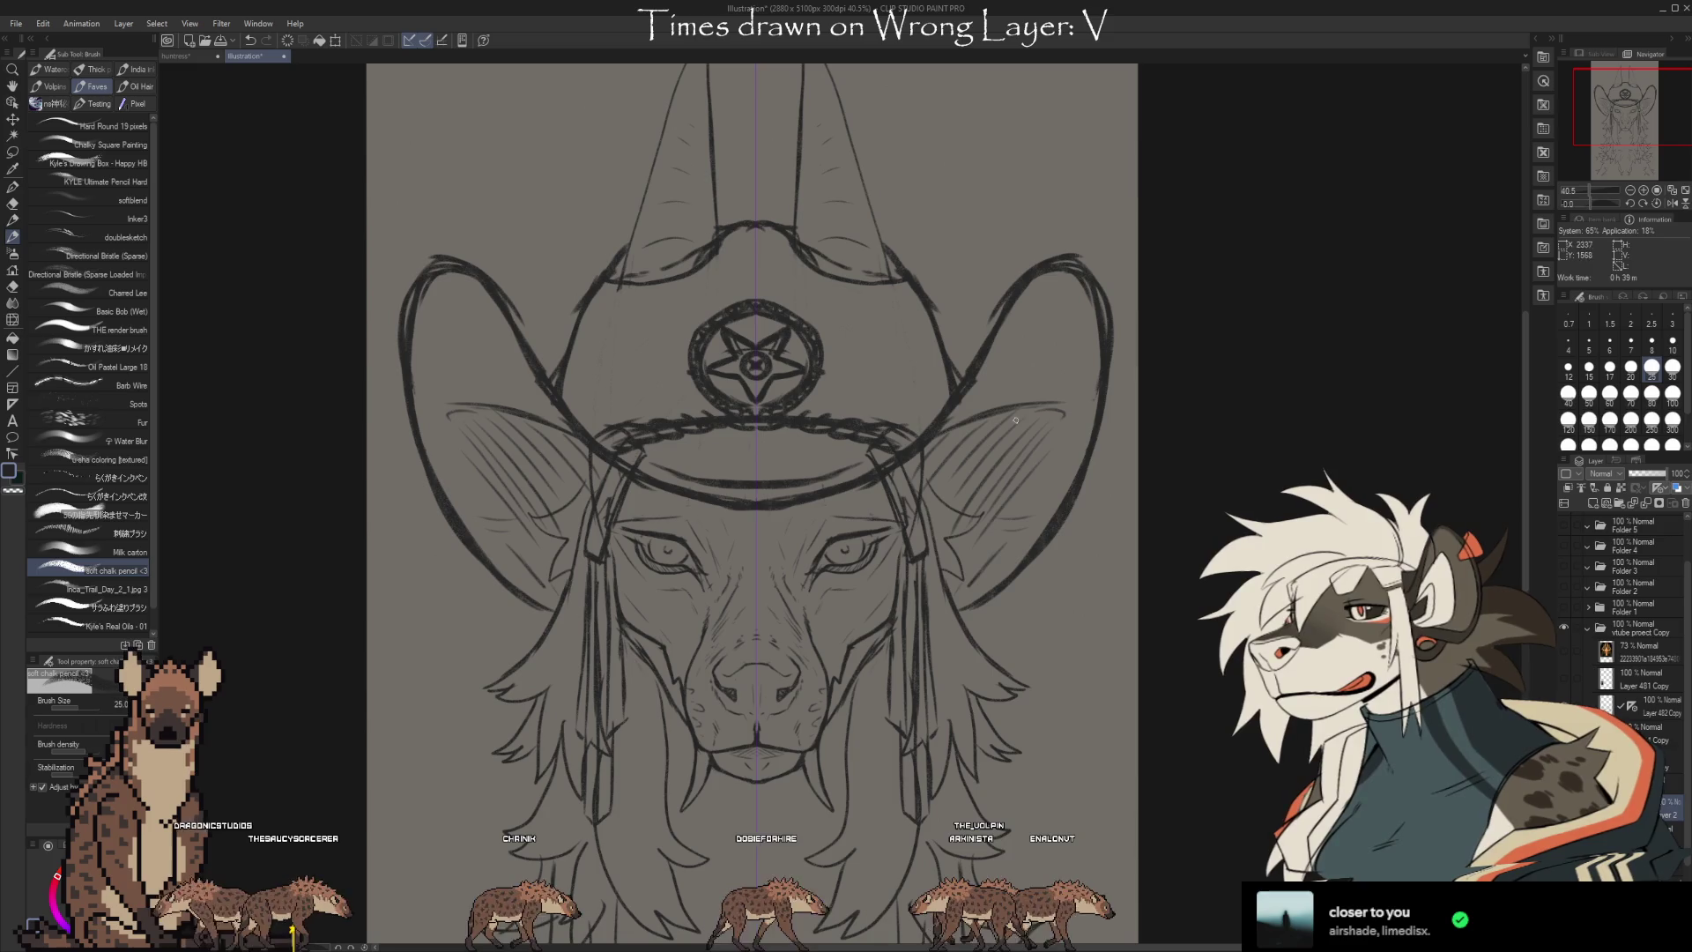
Draw two mirrored soft chalk pencil strokes up both sides of the cowboy hat's crown
drag(1165, 626, 1175, 605)
key(e)
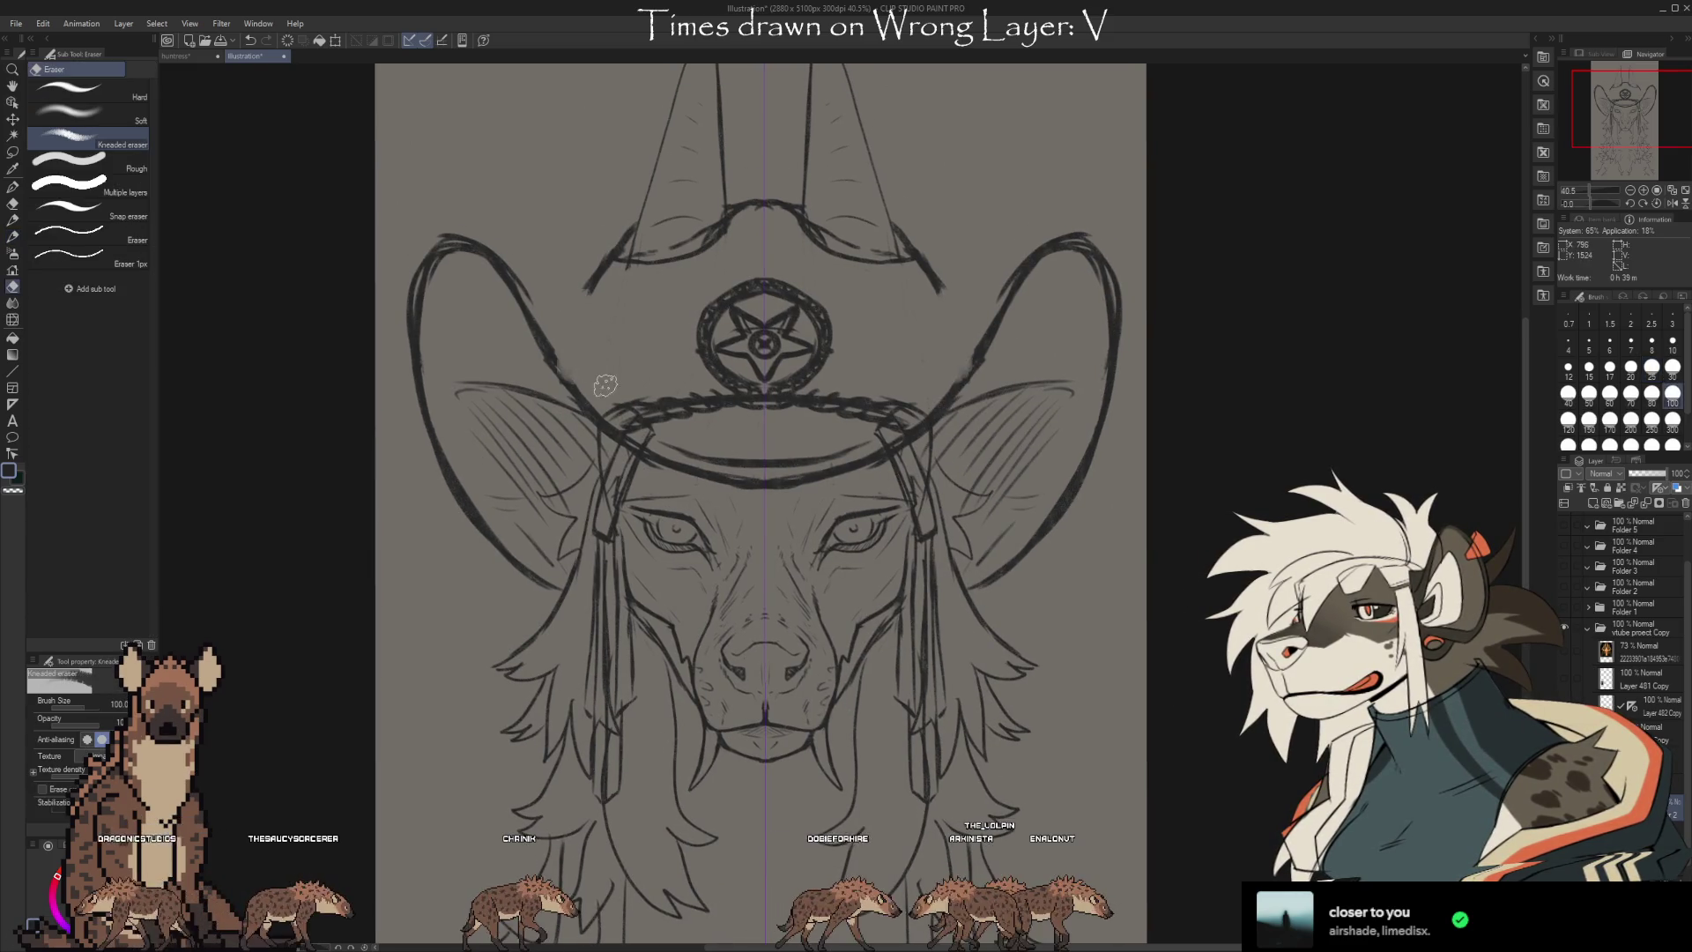
key(b)
drag(569, 368, 597, 309)
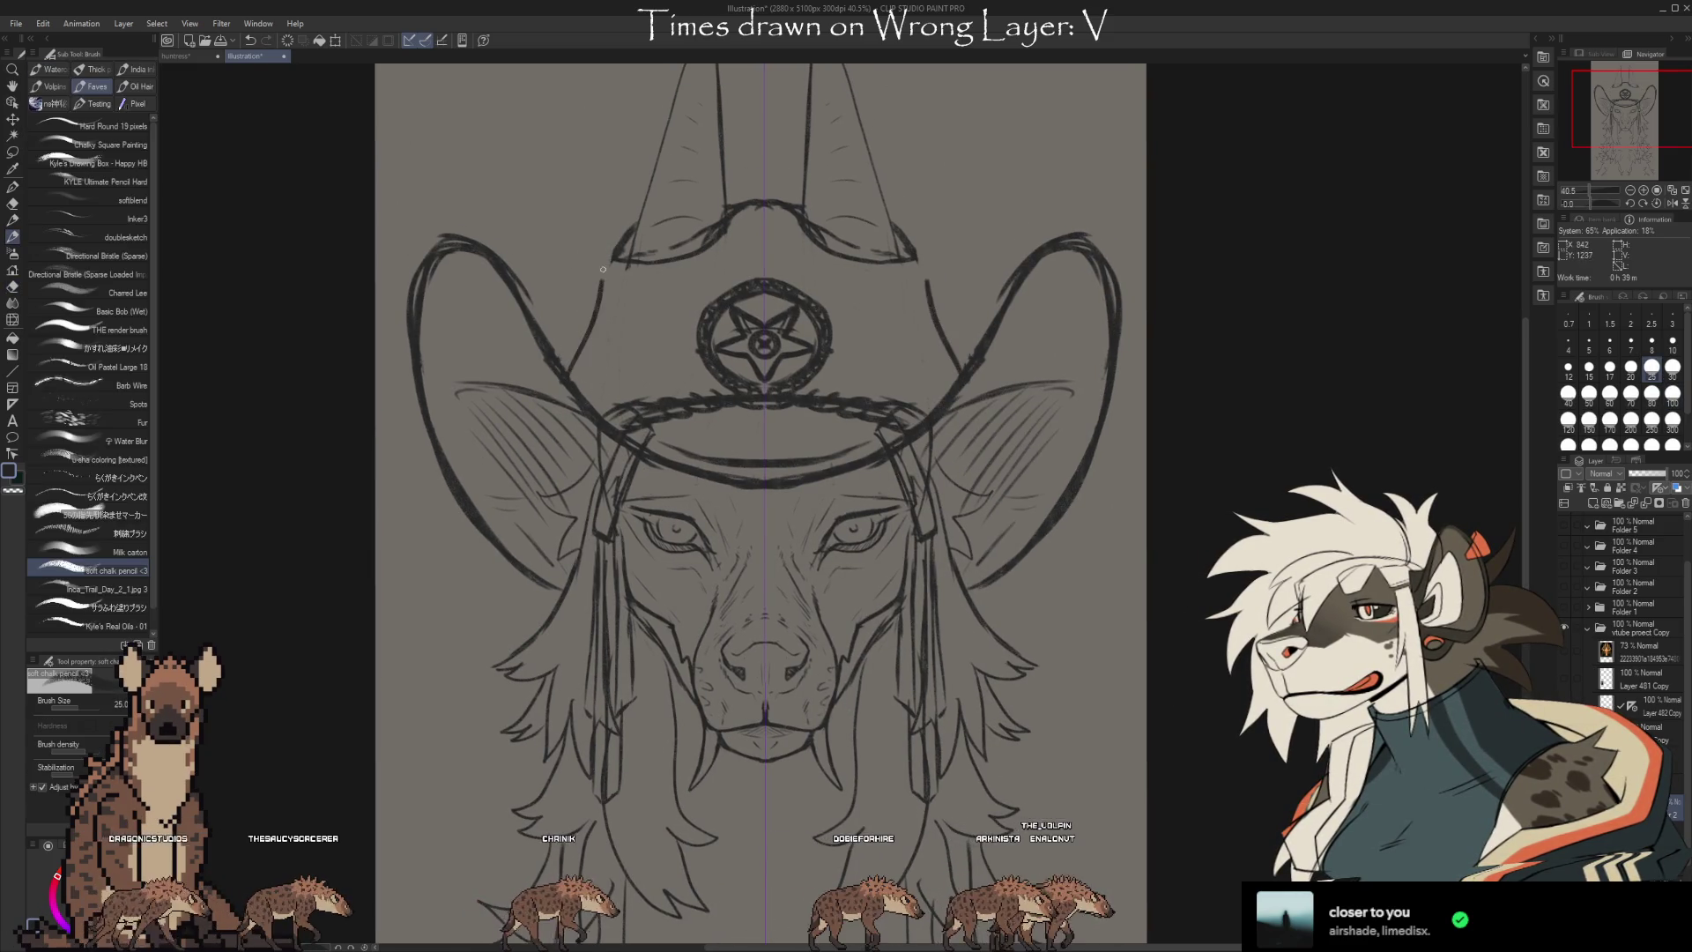
drag(578, 379, 604, 304)
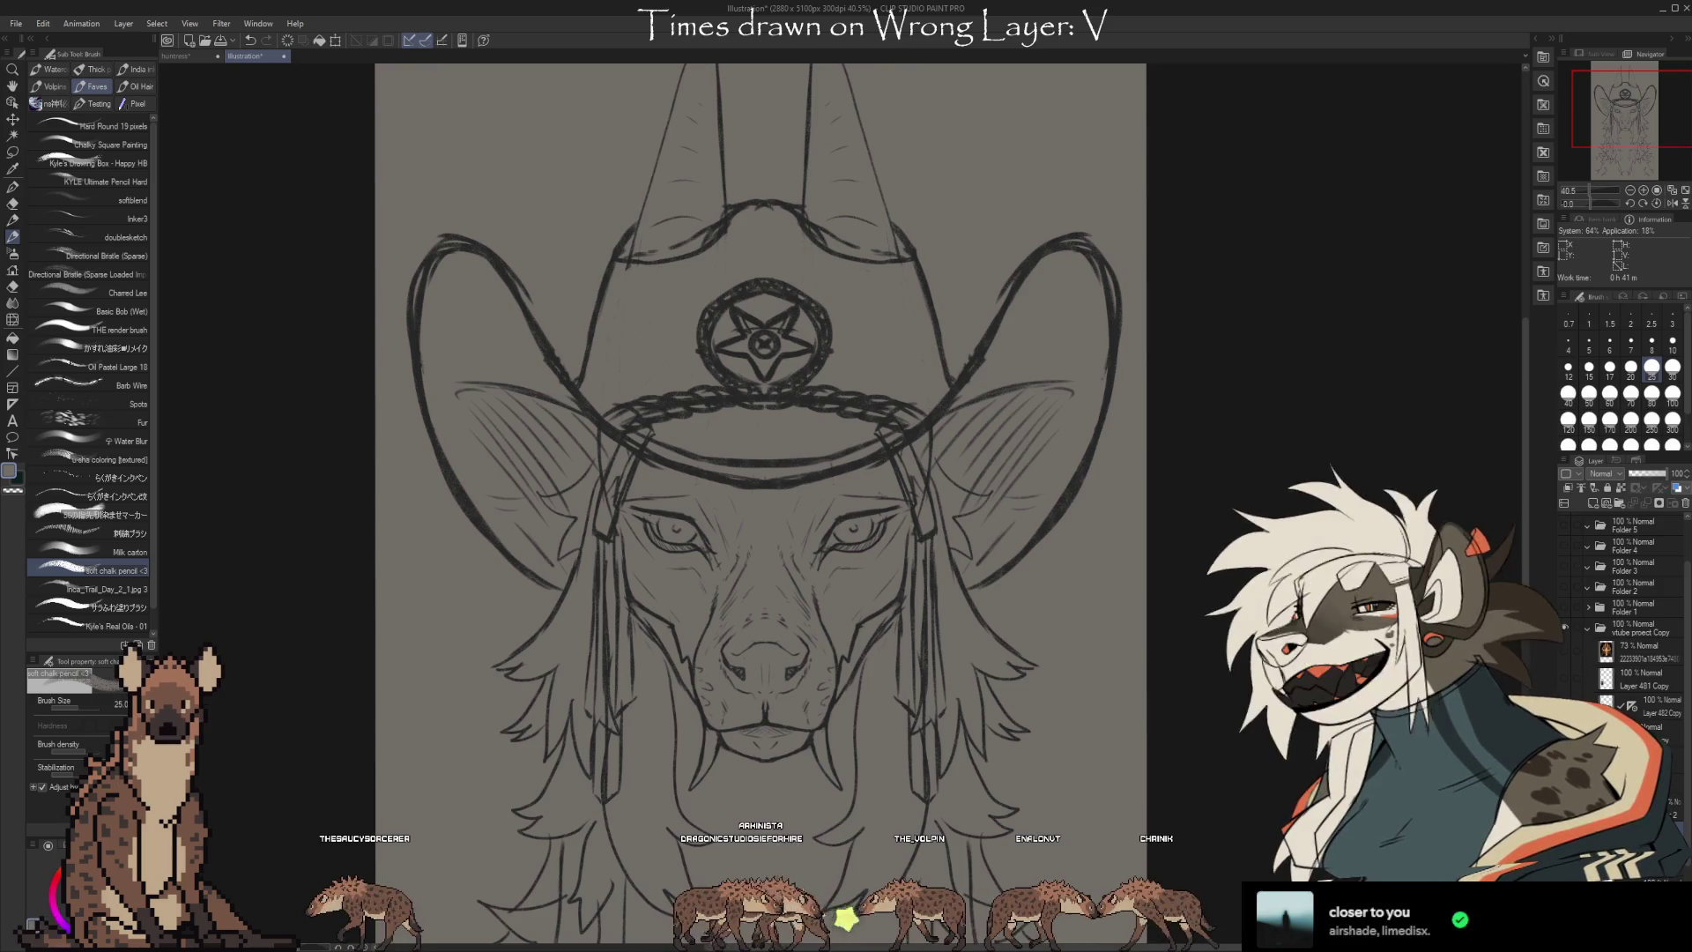
key(ctrl+r)
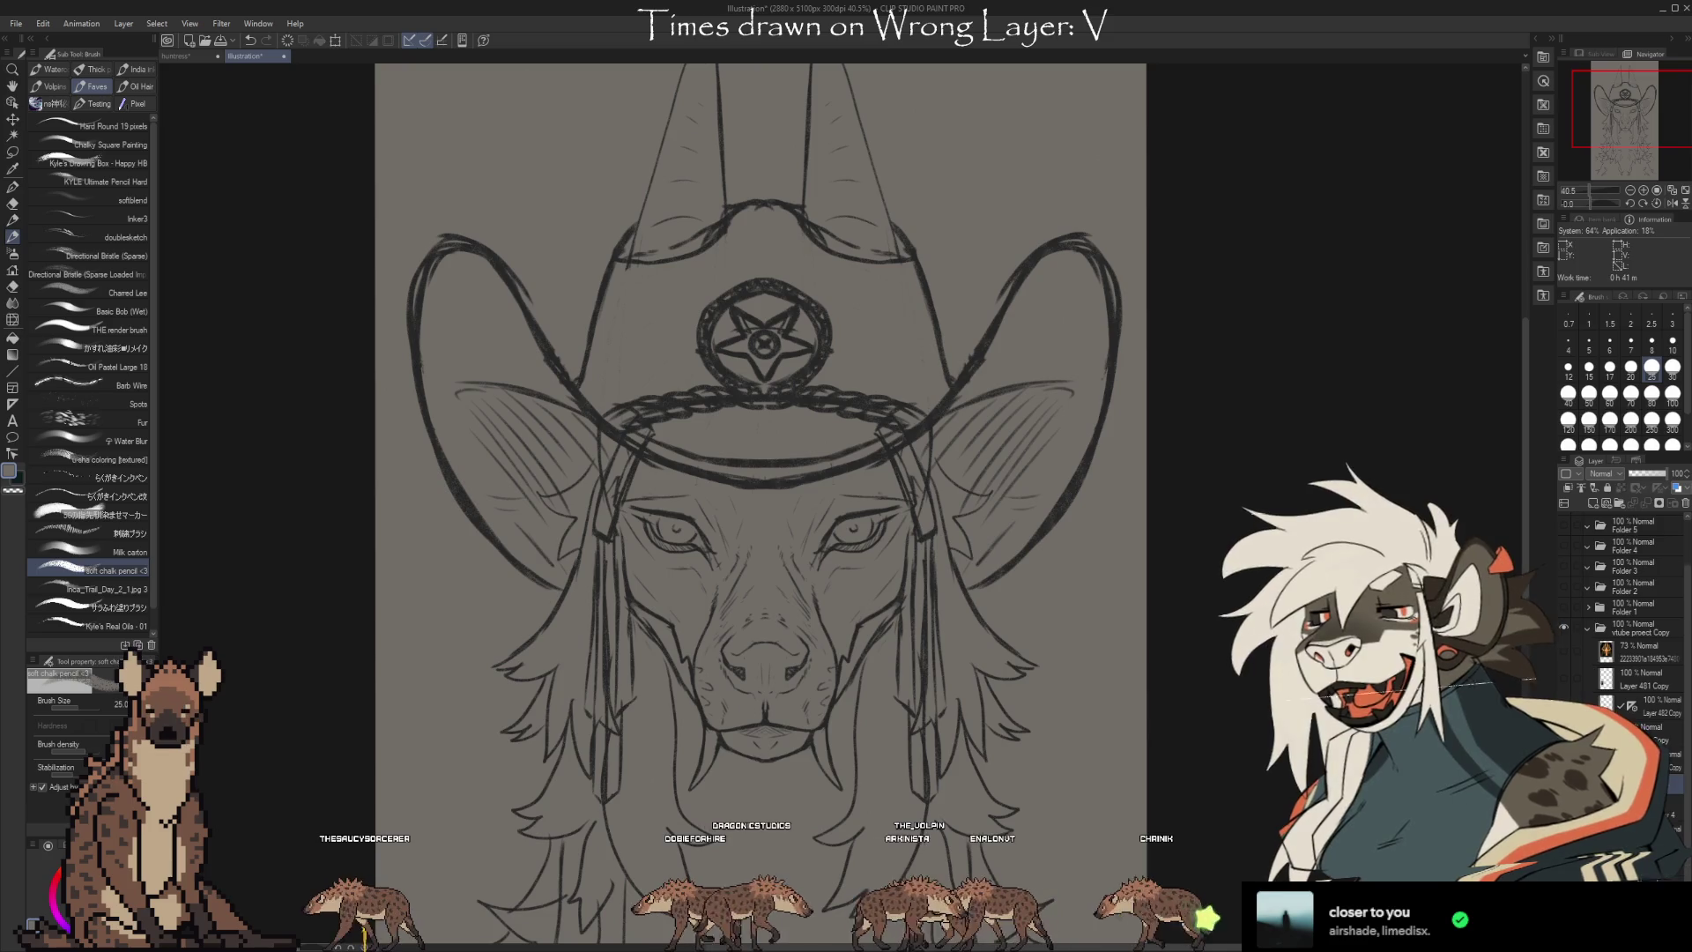
Hide the cowboy hat layer and flick the head linework off and on to compare
click(1685, 515)
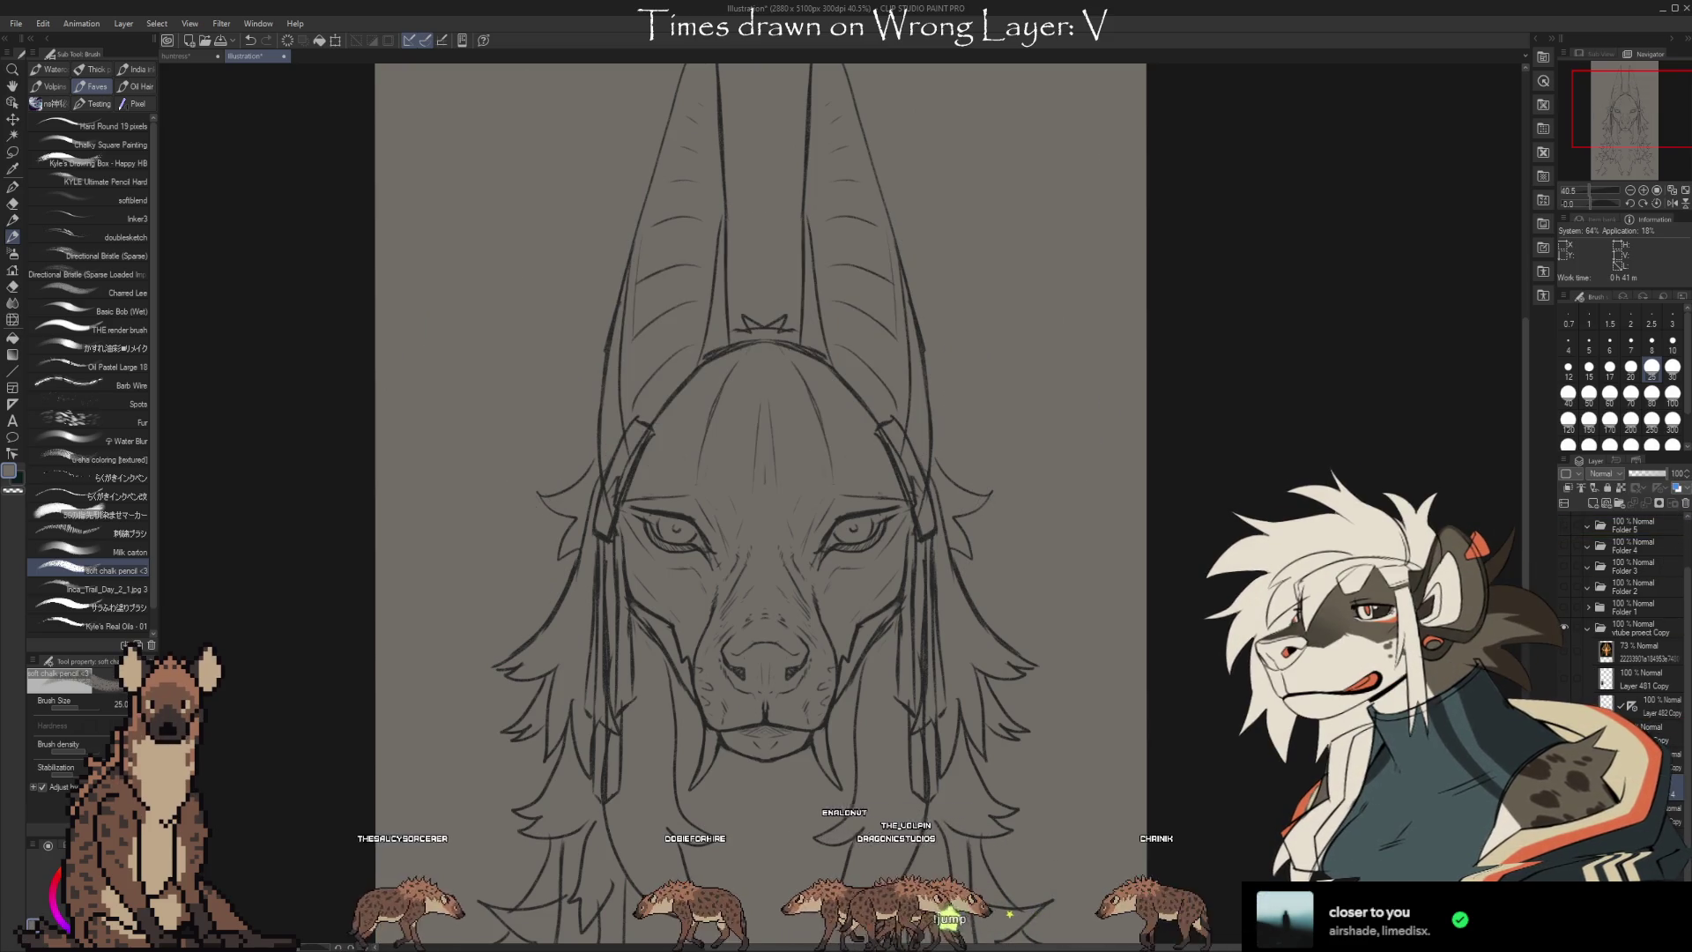
click(1685, 515)
click(1686, 515)
Toggle the headdress side lines, then show the symmetry ruler and the painted golden headdress layer
click(1685, 514)
click(1685, 514)
click(1568, 611)
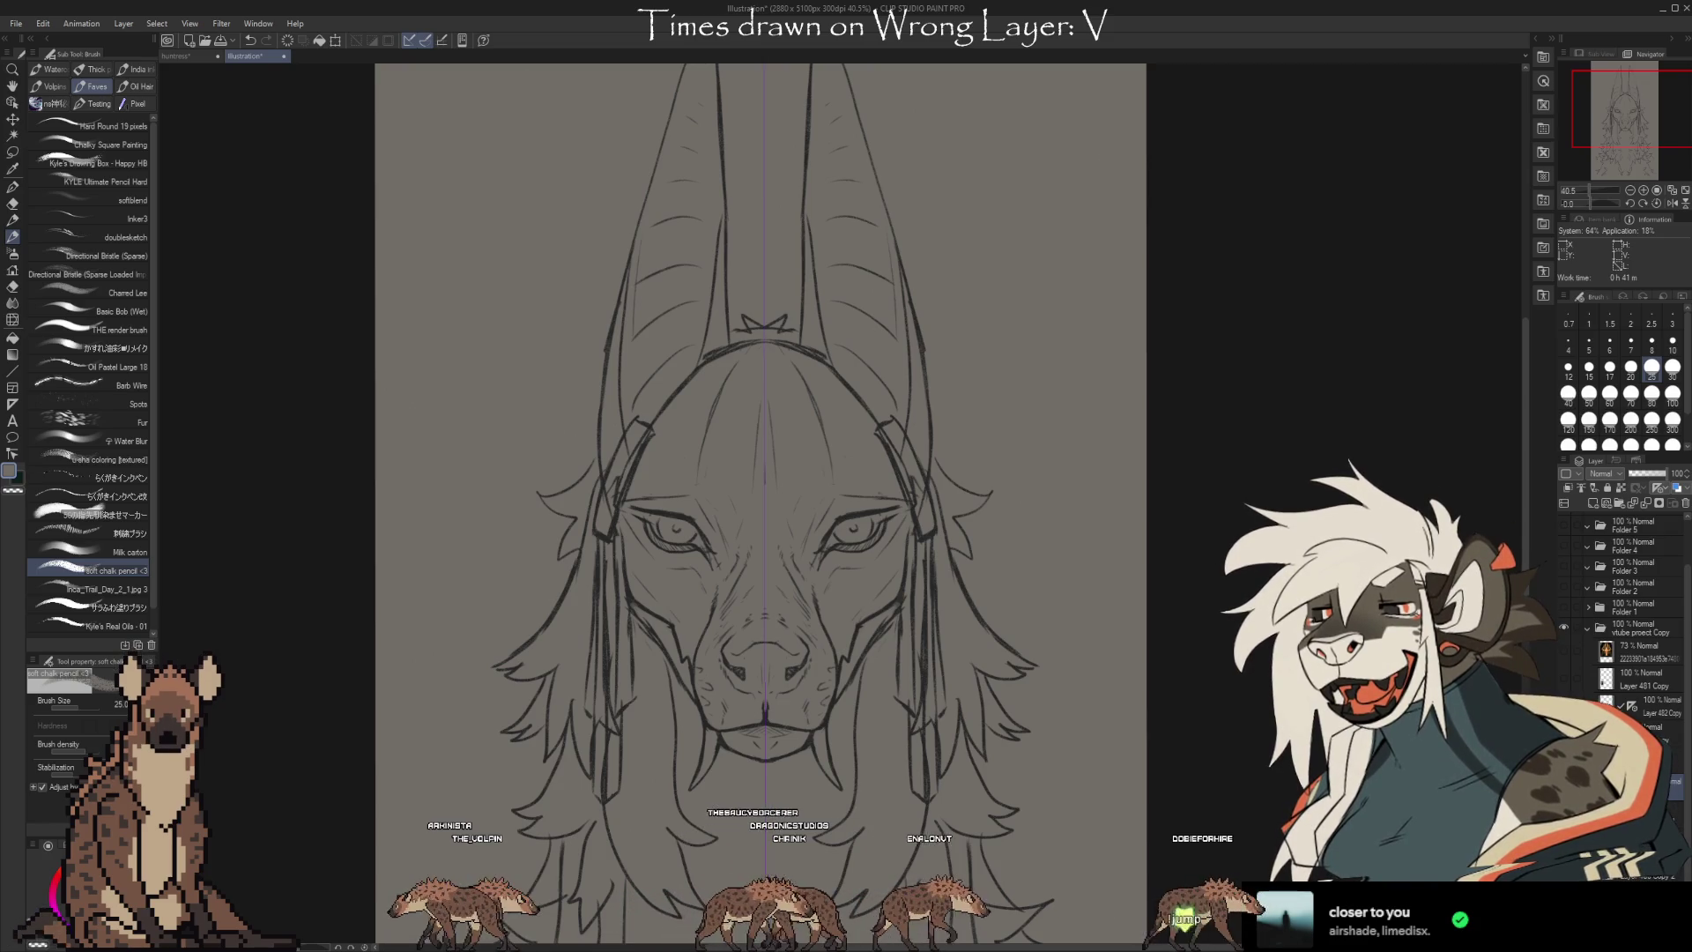
click(1564, 651)
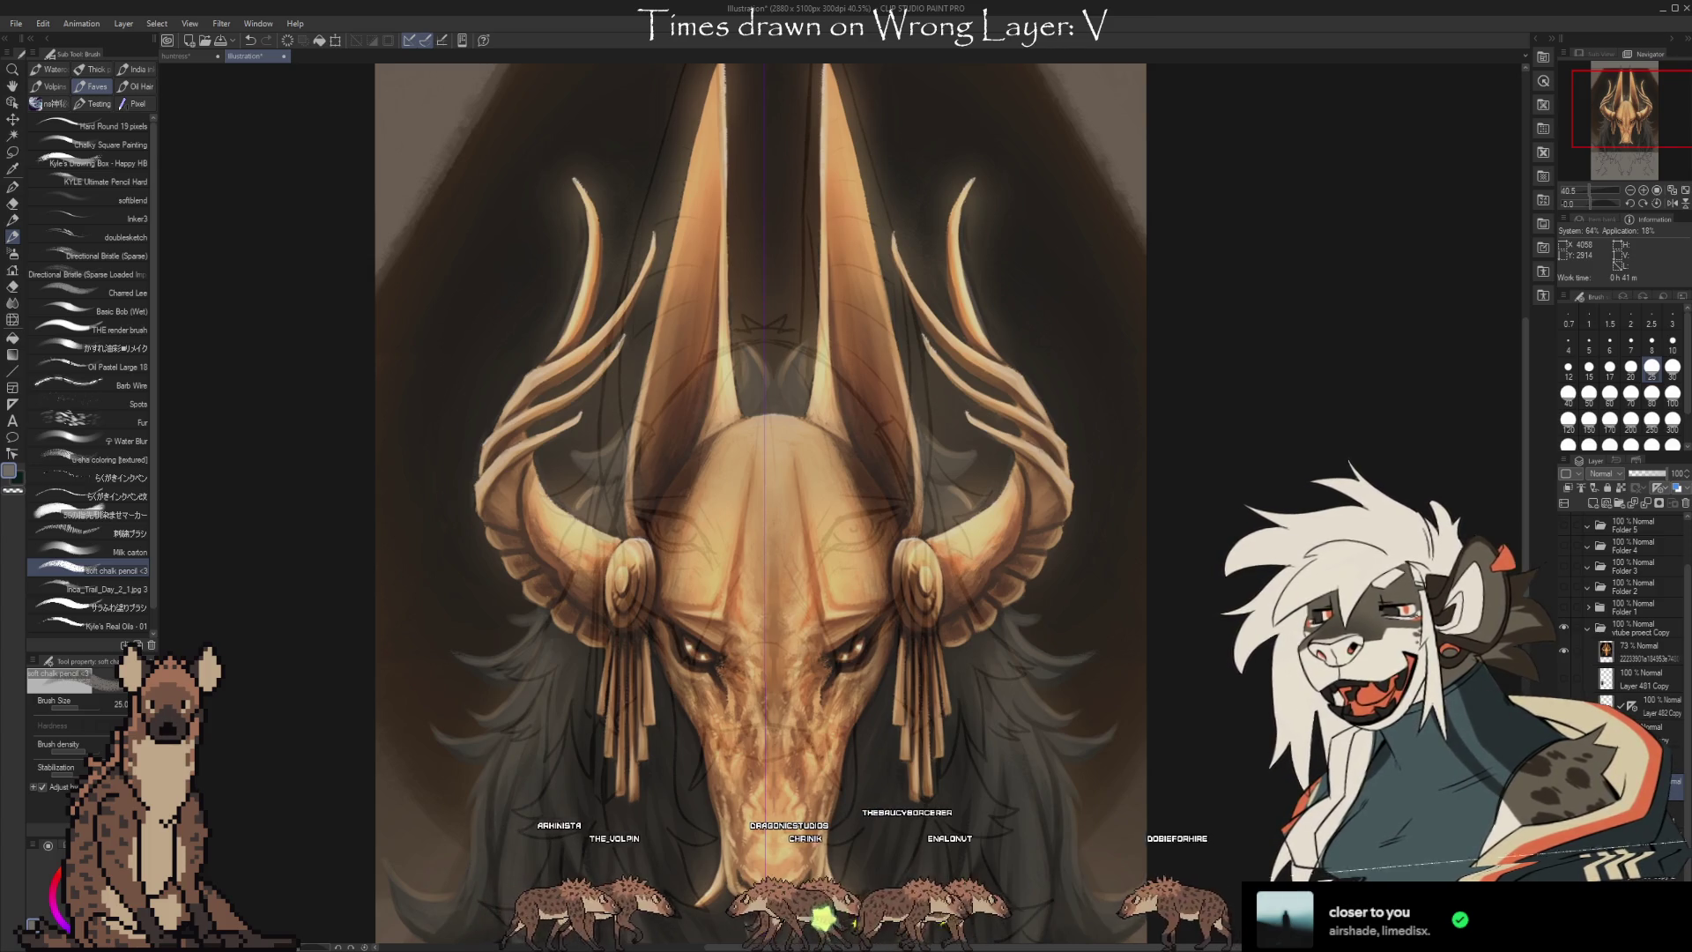
click(1564, 651)
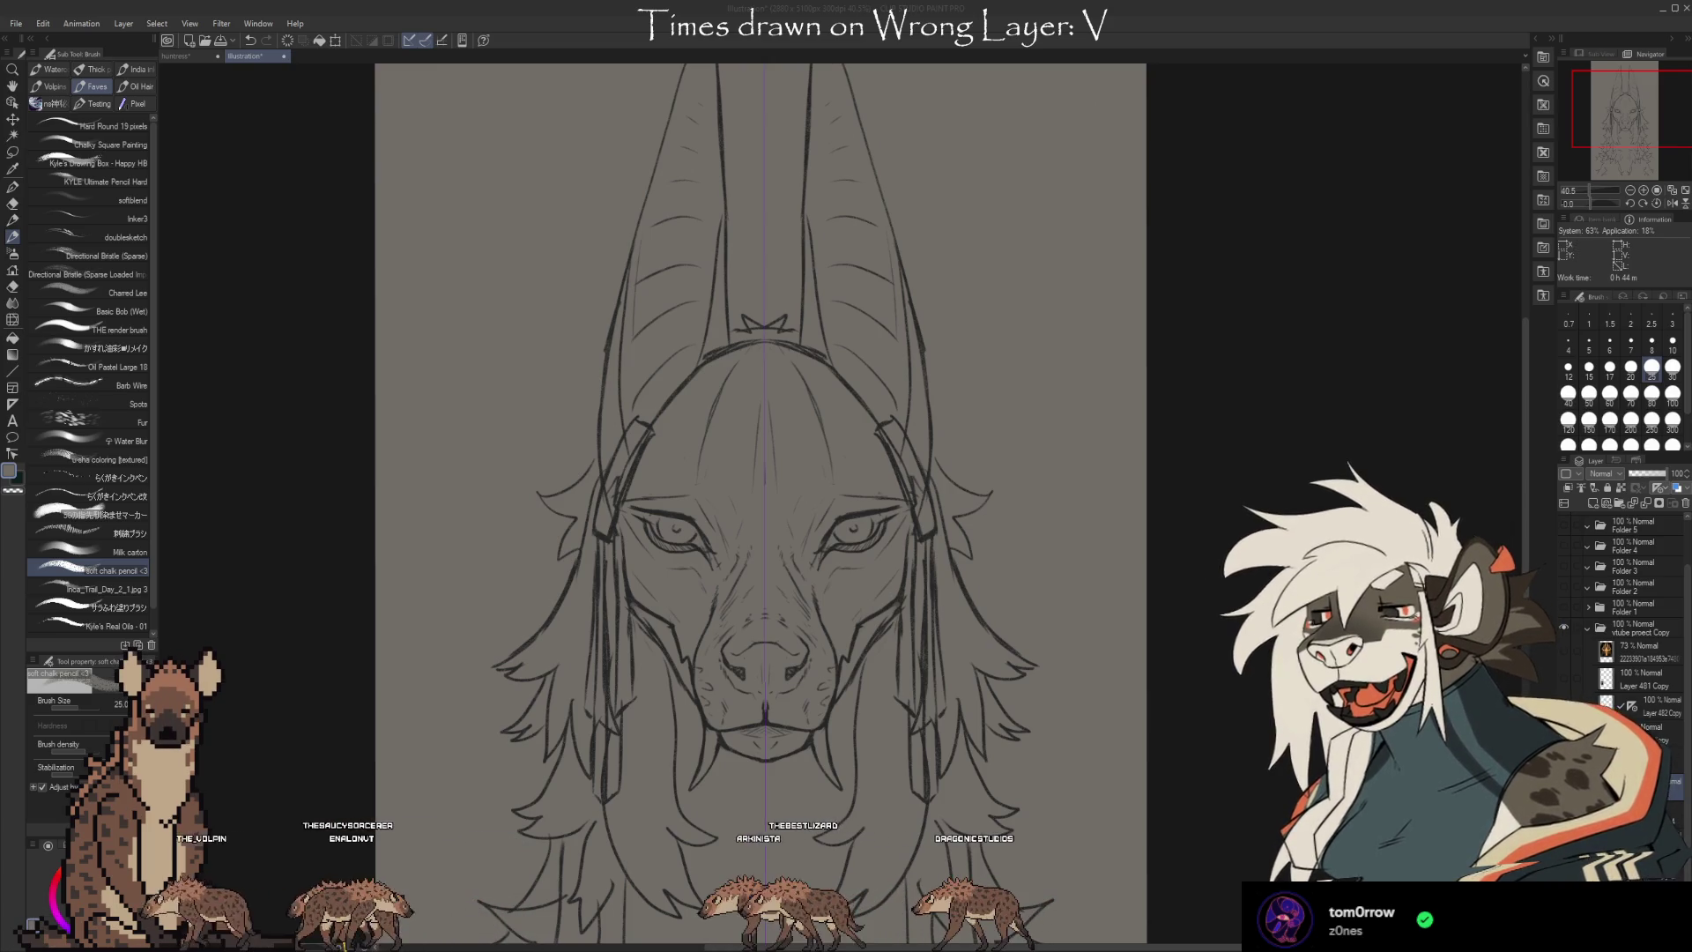
Fit the entire jackal head-and-ruff canvas to the window (Ctrl+0) and turn on the grid
scroll(726, 609, up, 6)
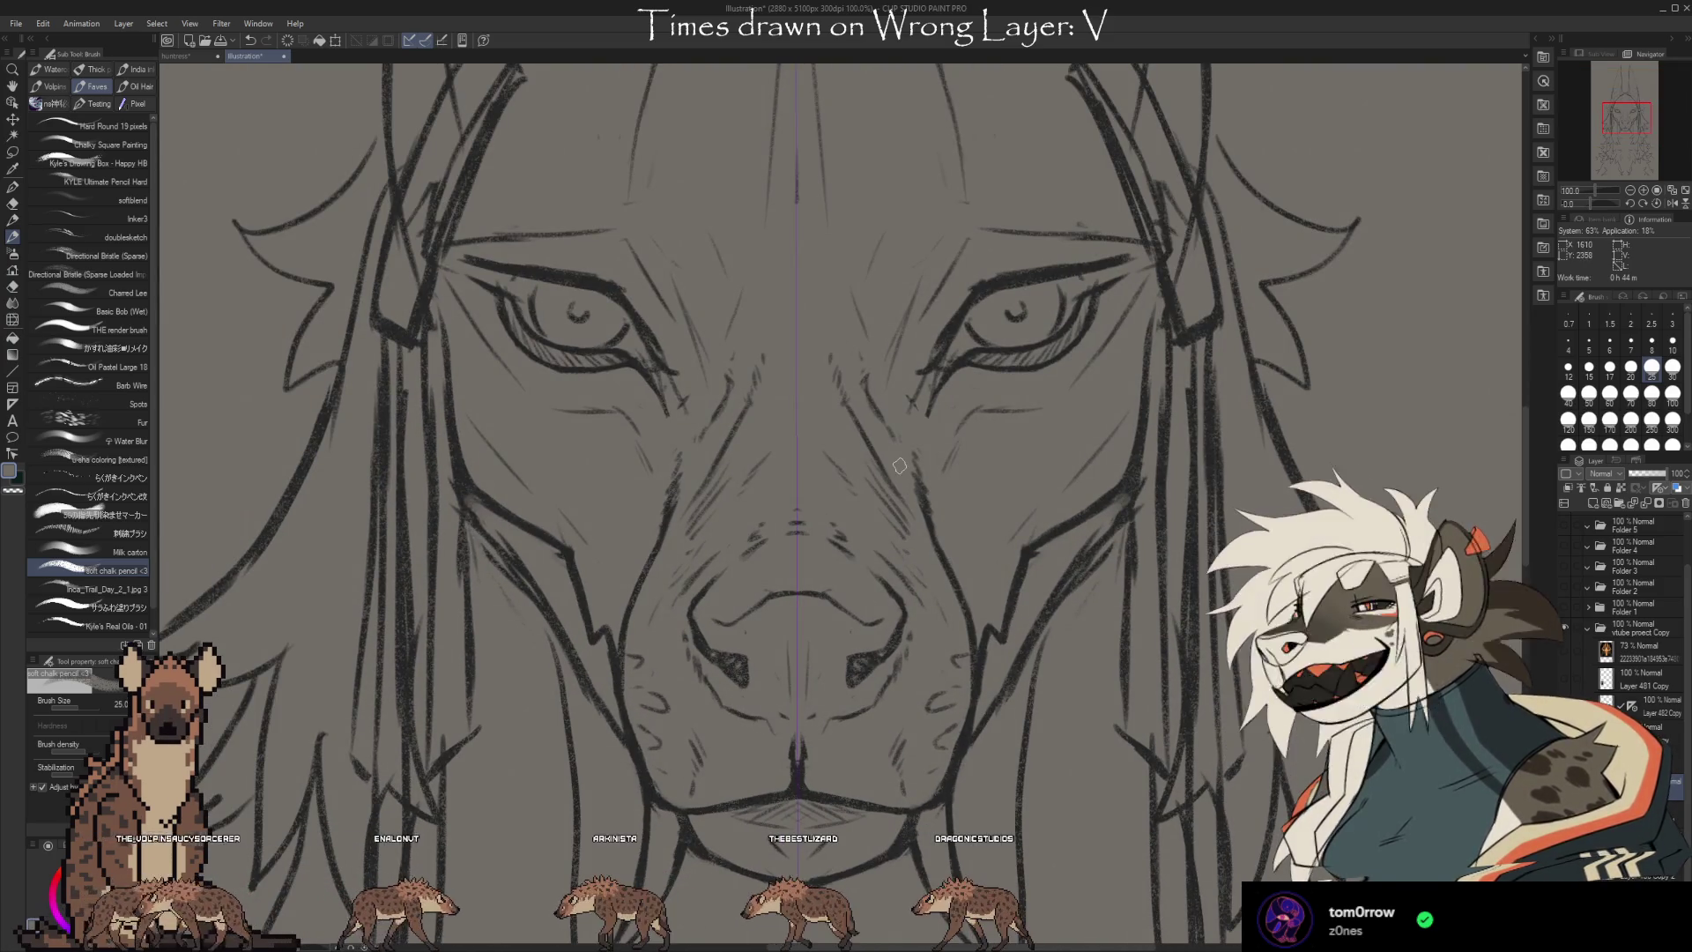
mouse_move(1526, 475)
mouse_down()
mouse_move(1511, 440)
mouse_move(1514, 464)
mouse_up()
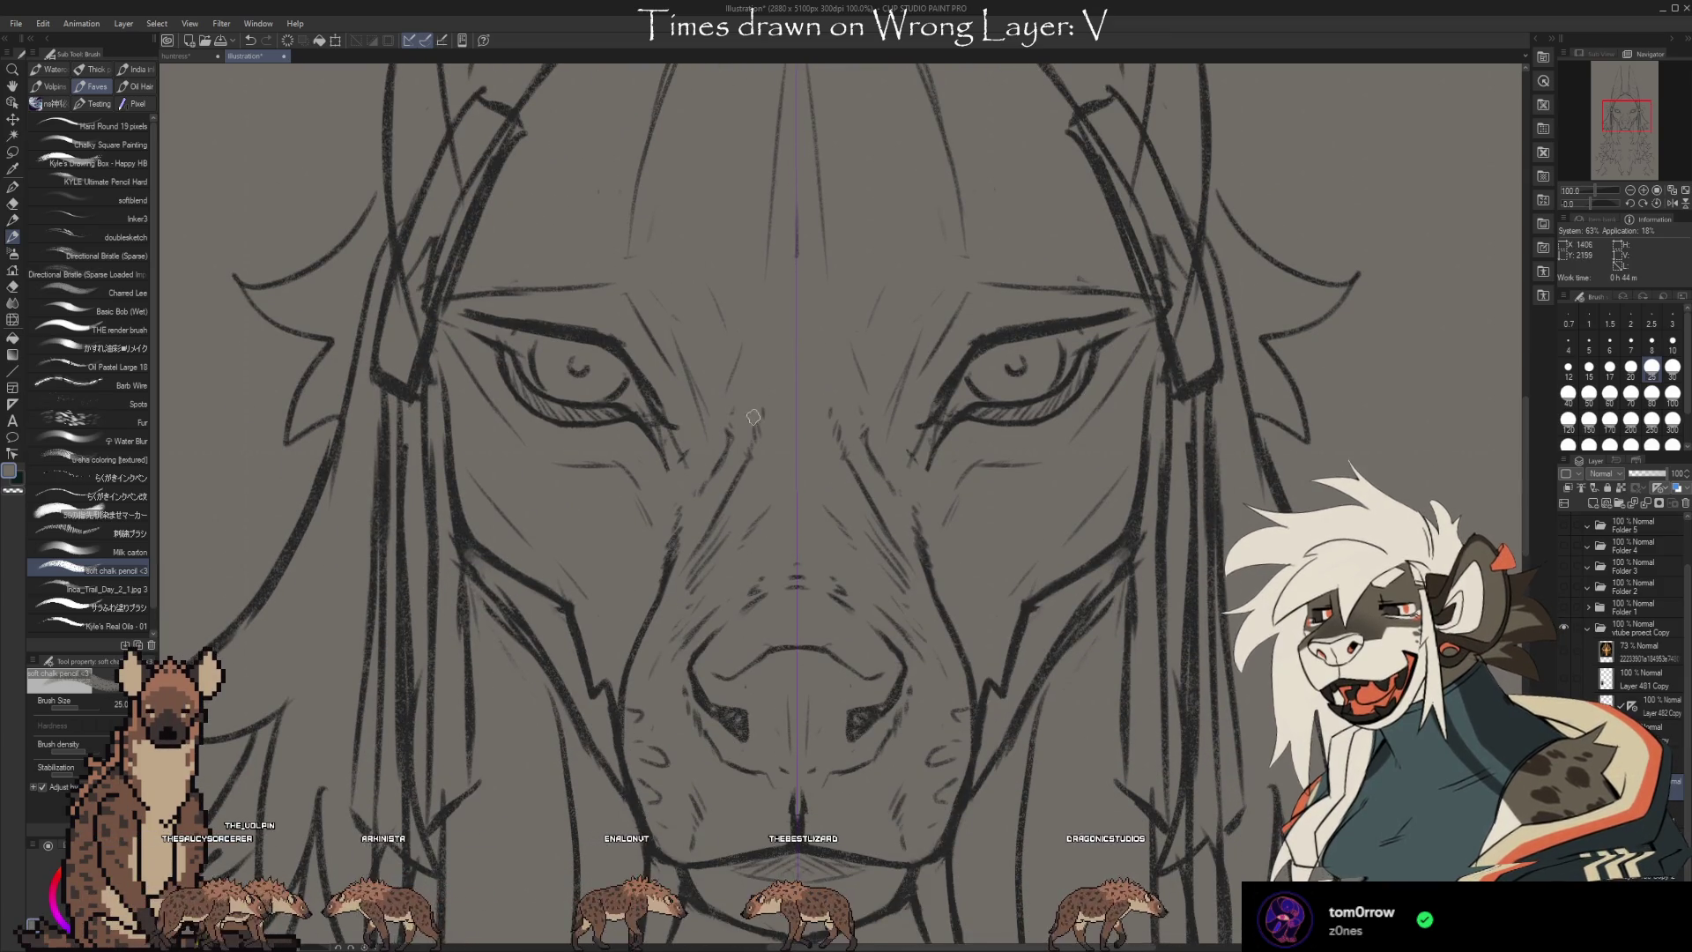
scroll(862, 386, down, 3)
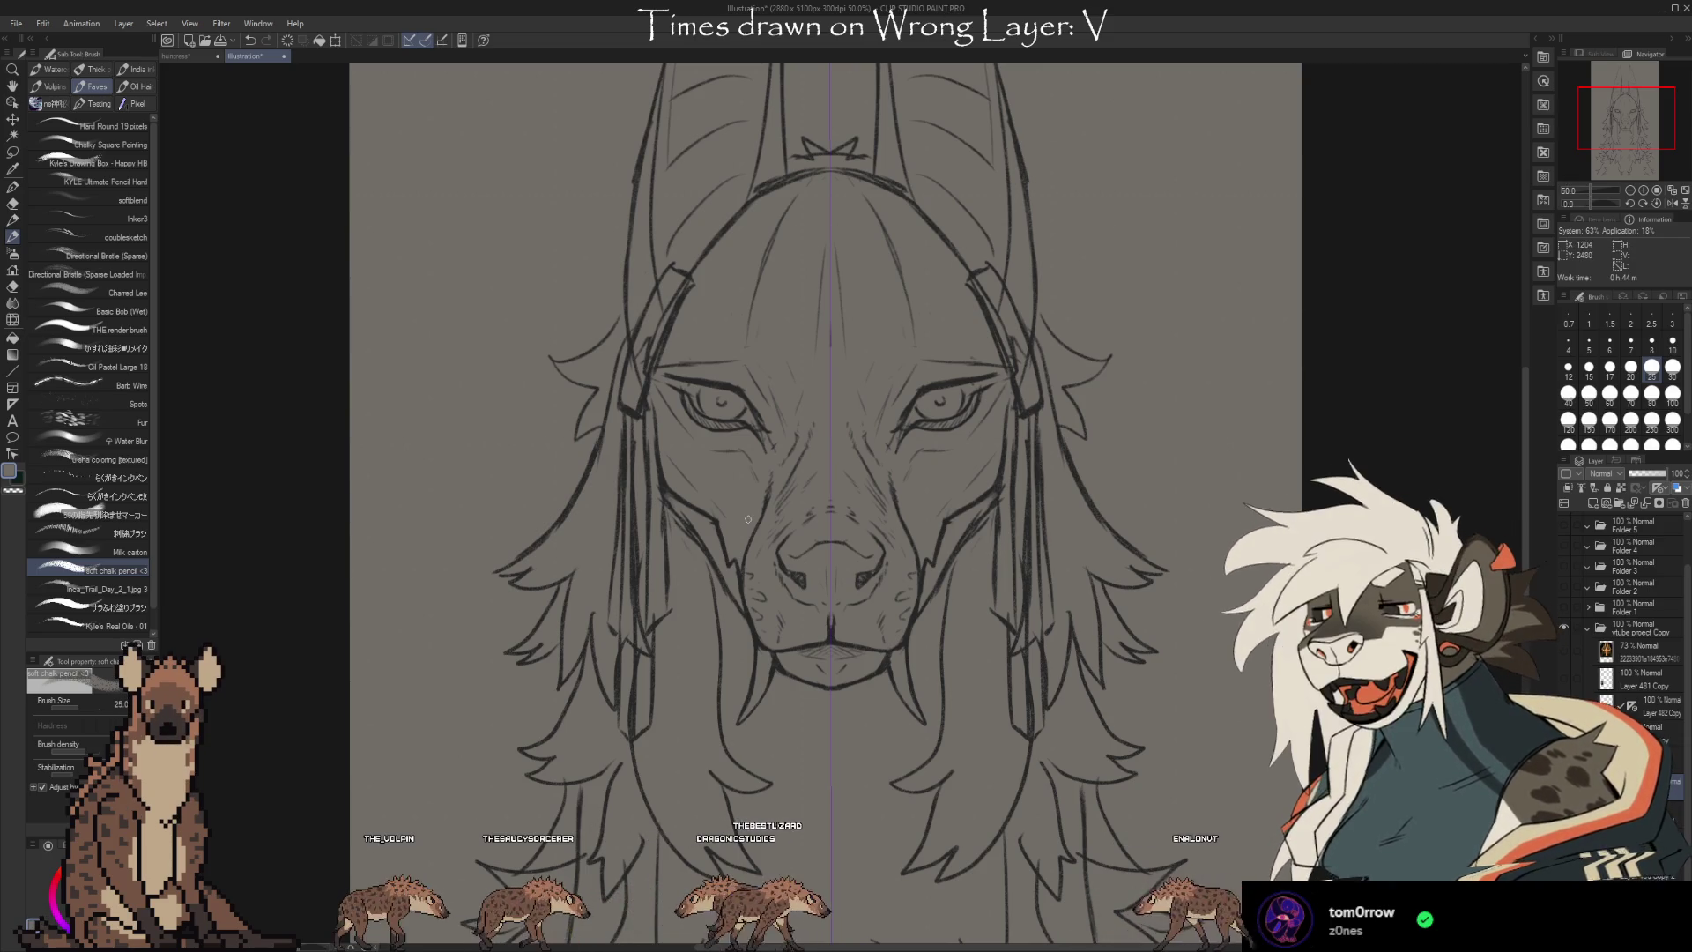
scroll(820, 406, up, 8)
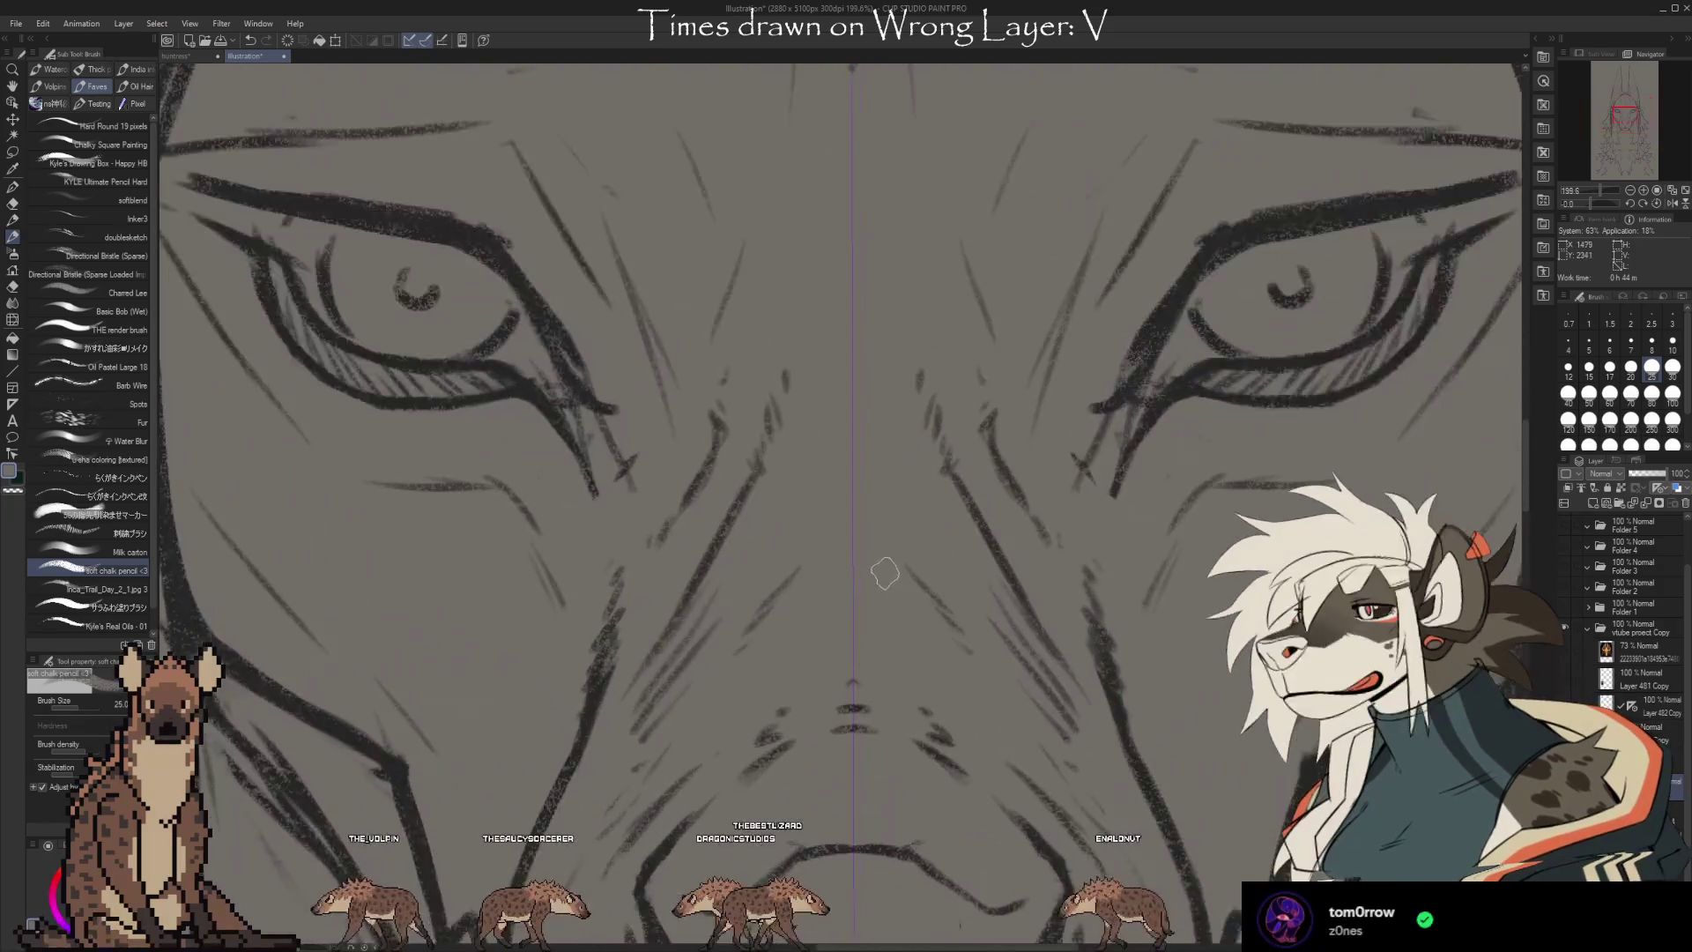
scroll(822, 394, down, 8)
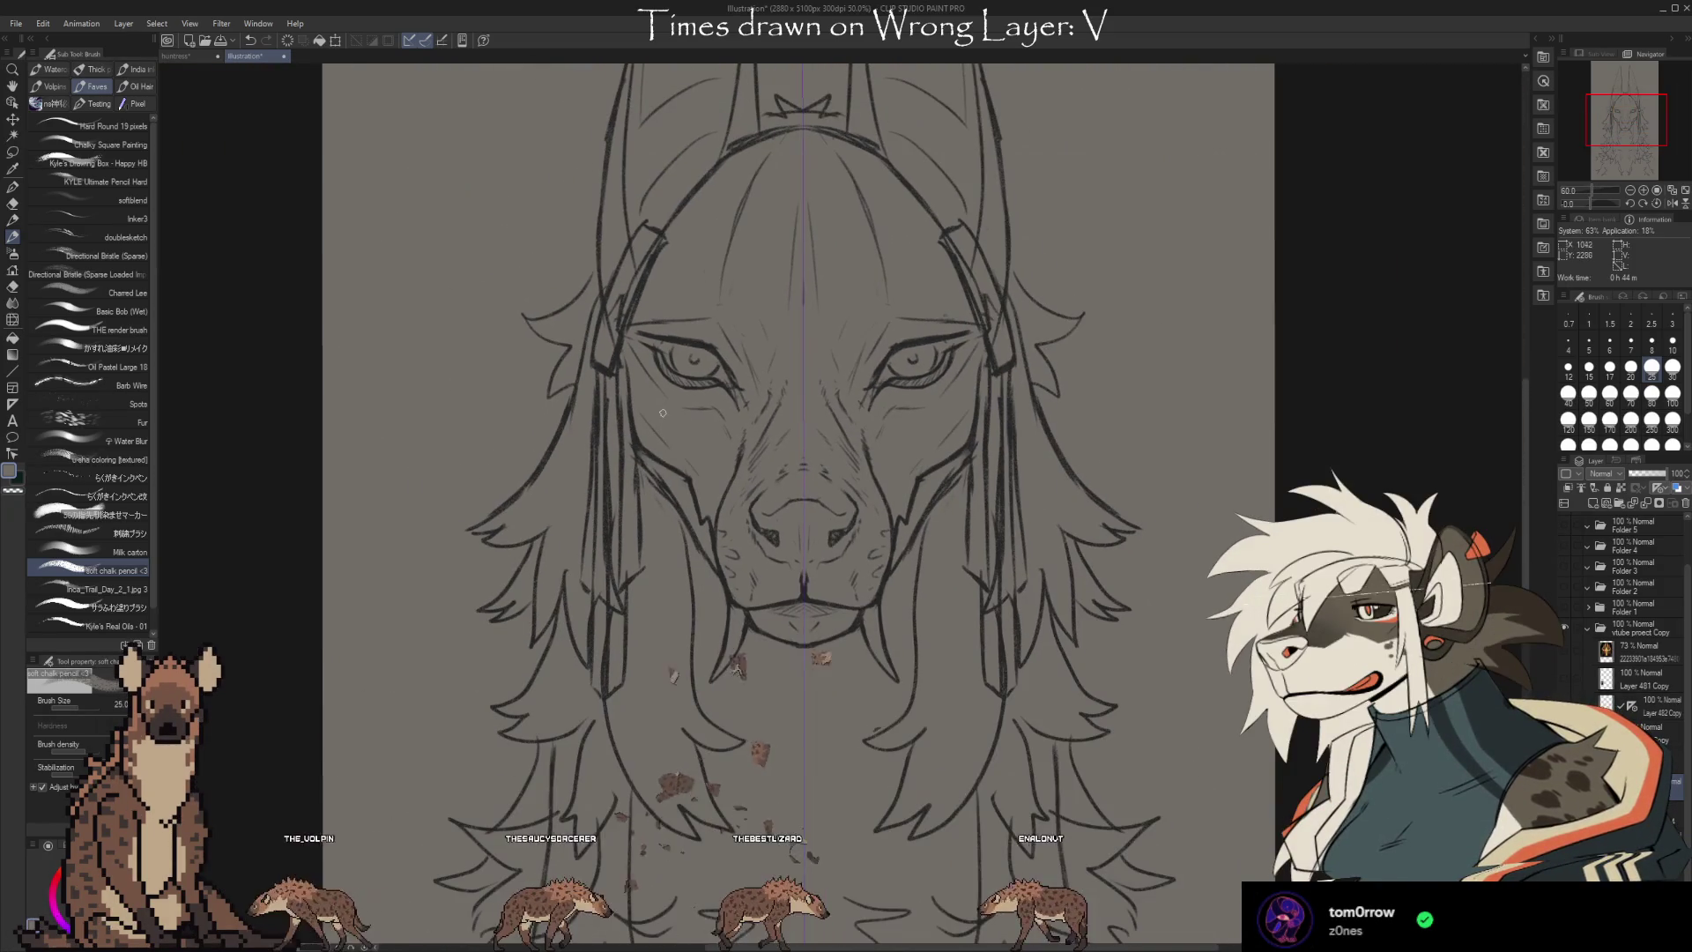
scroll(740, 404, up, 1)
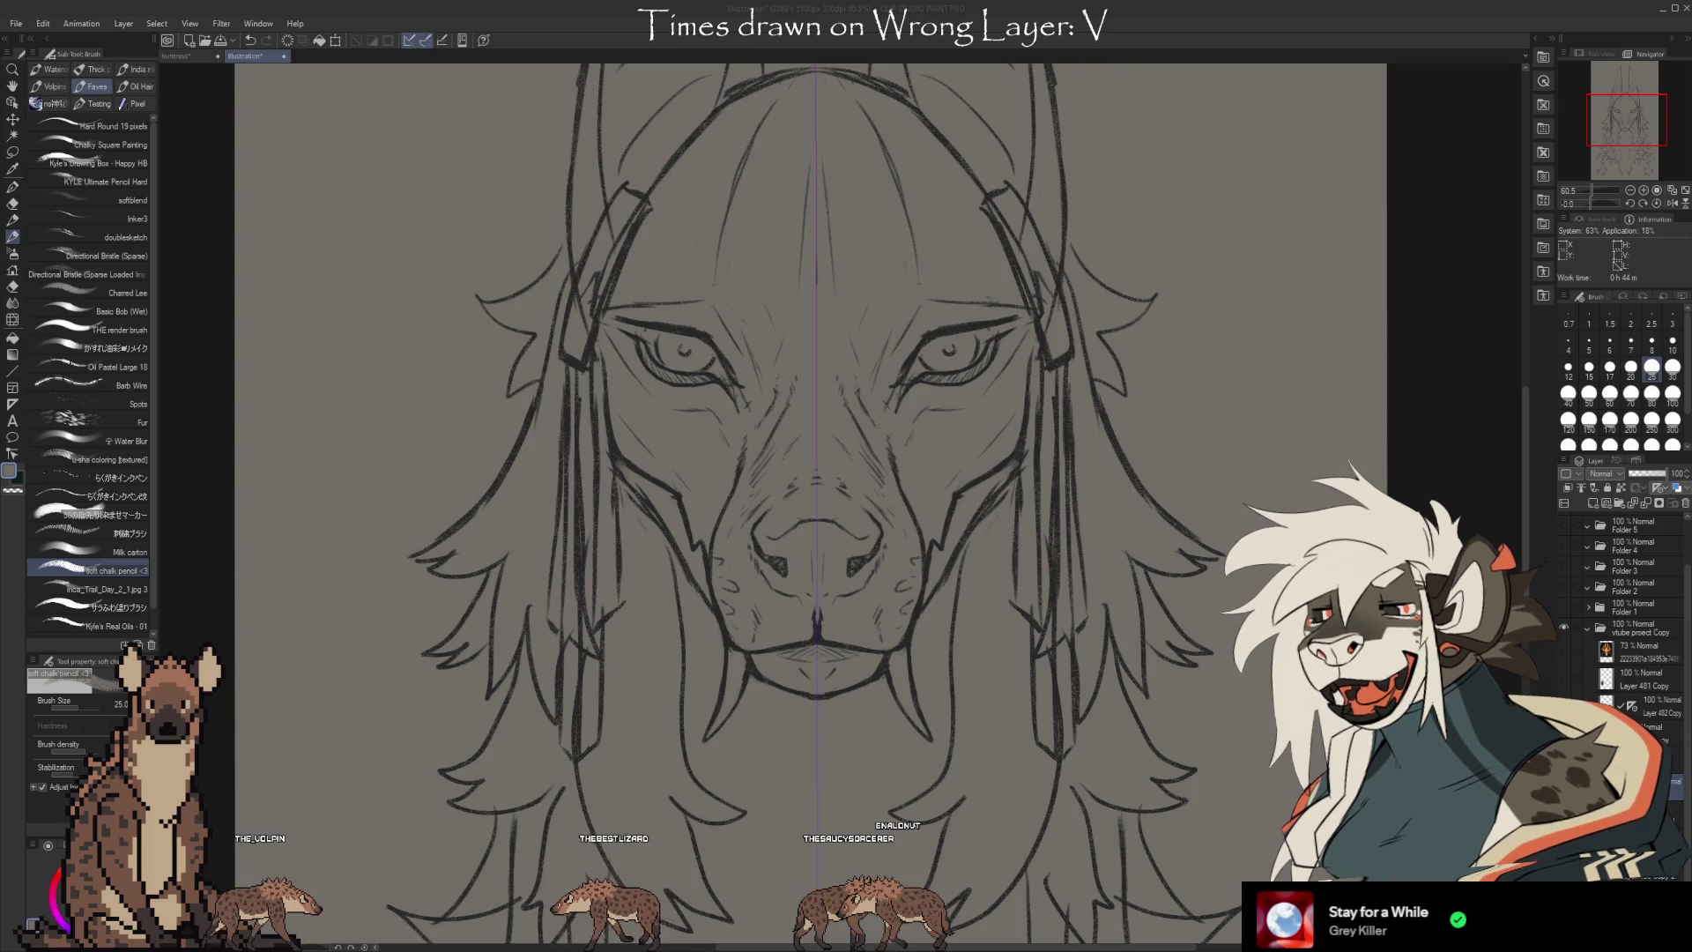
scroll(804, 508, down, 3)
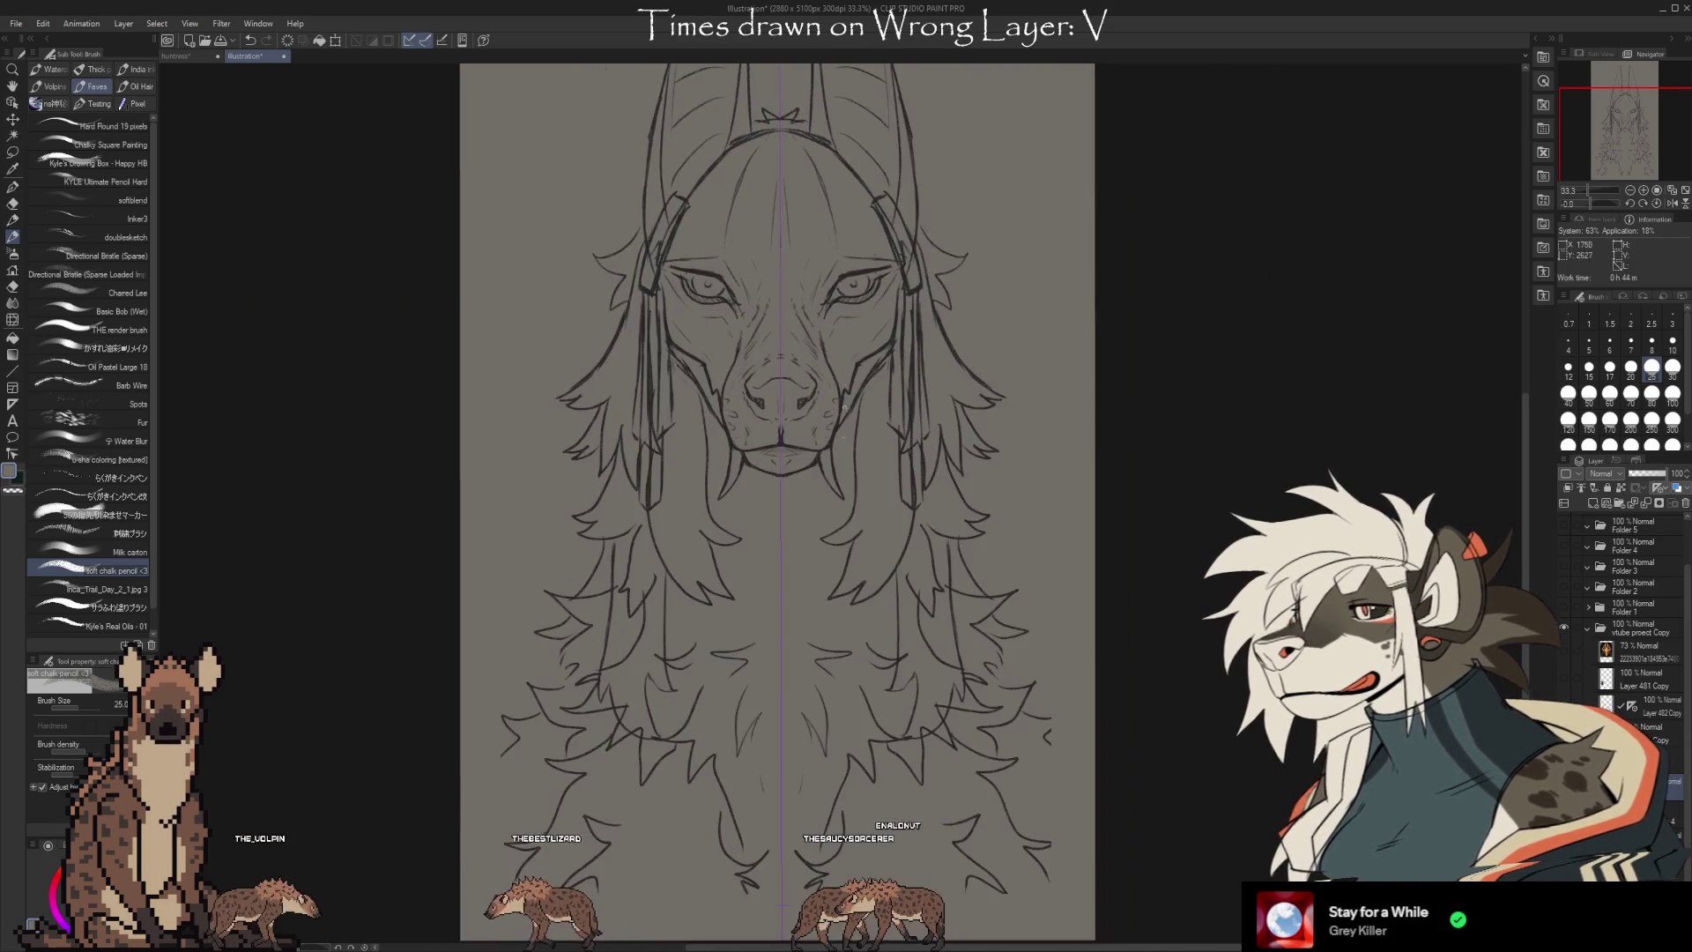
key(ctrl+0)
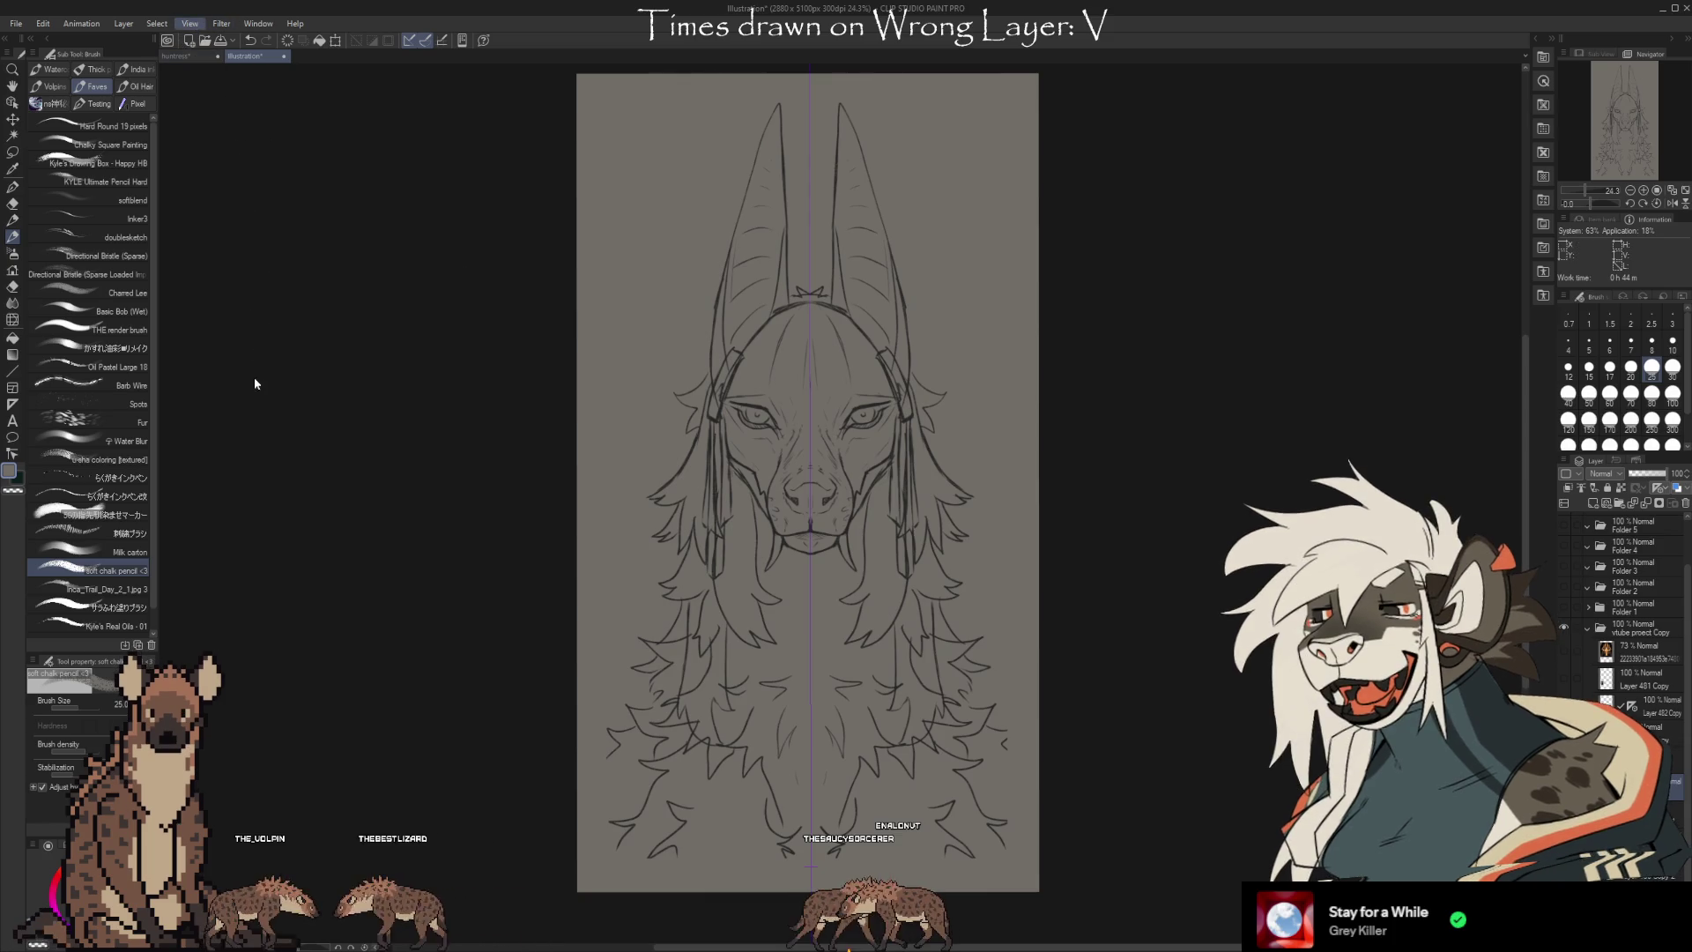
key(ctrl+1)
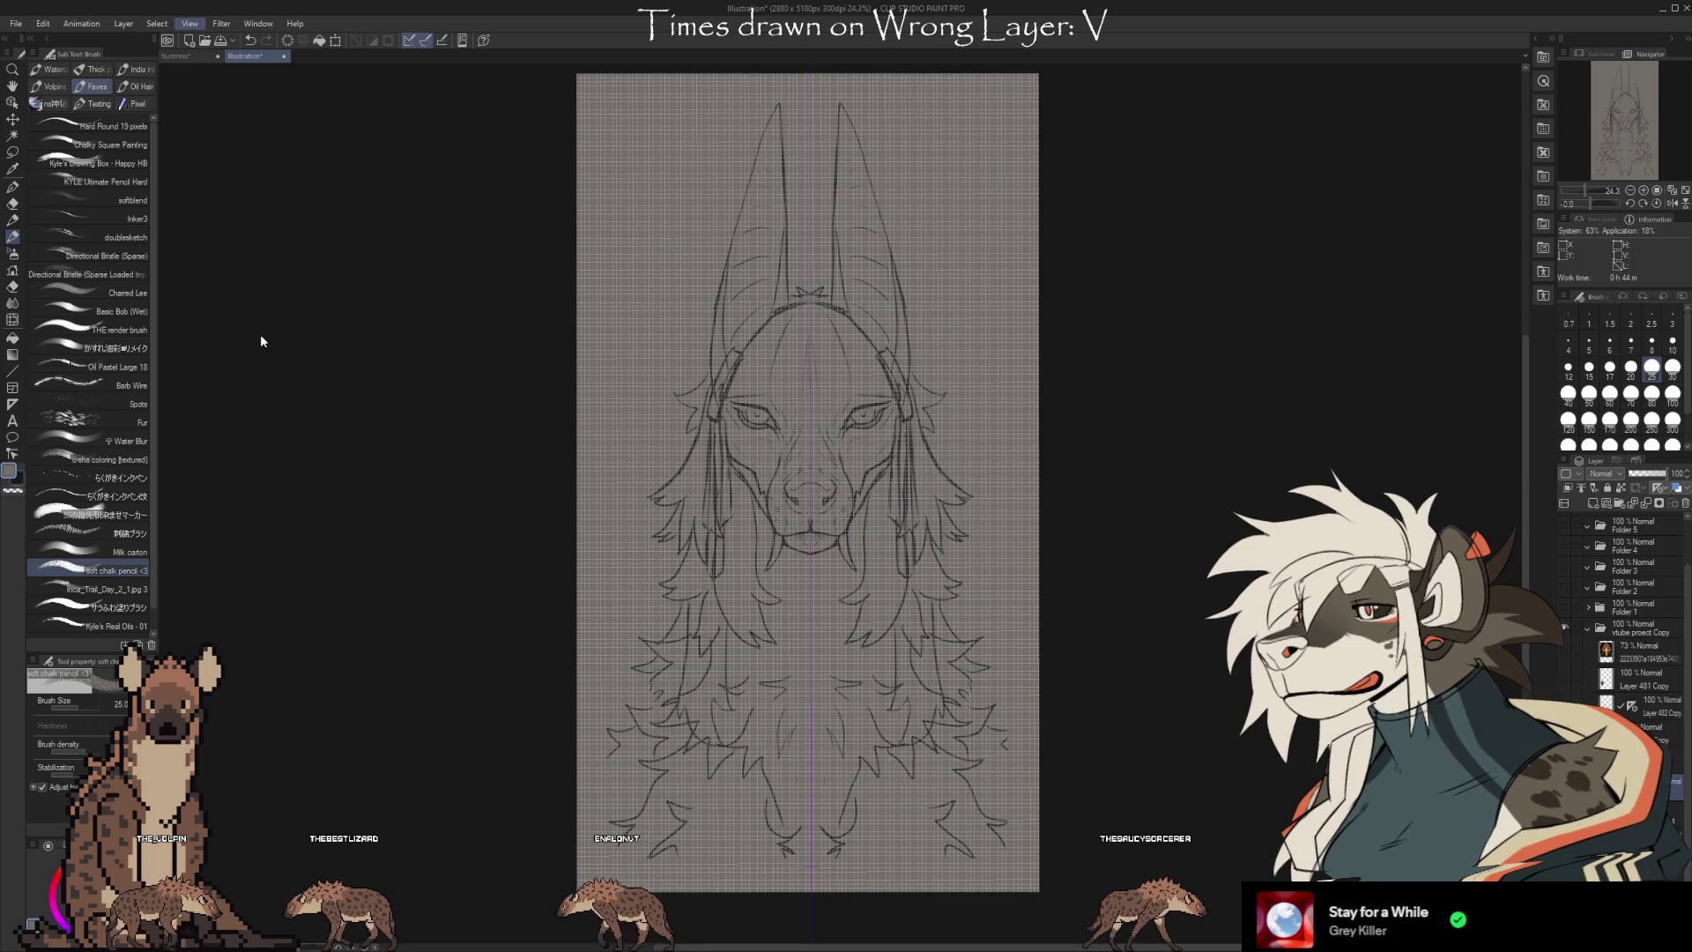
Change the grid to a much wider spacing and zoom in and out to check the larger squares
key(space)
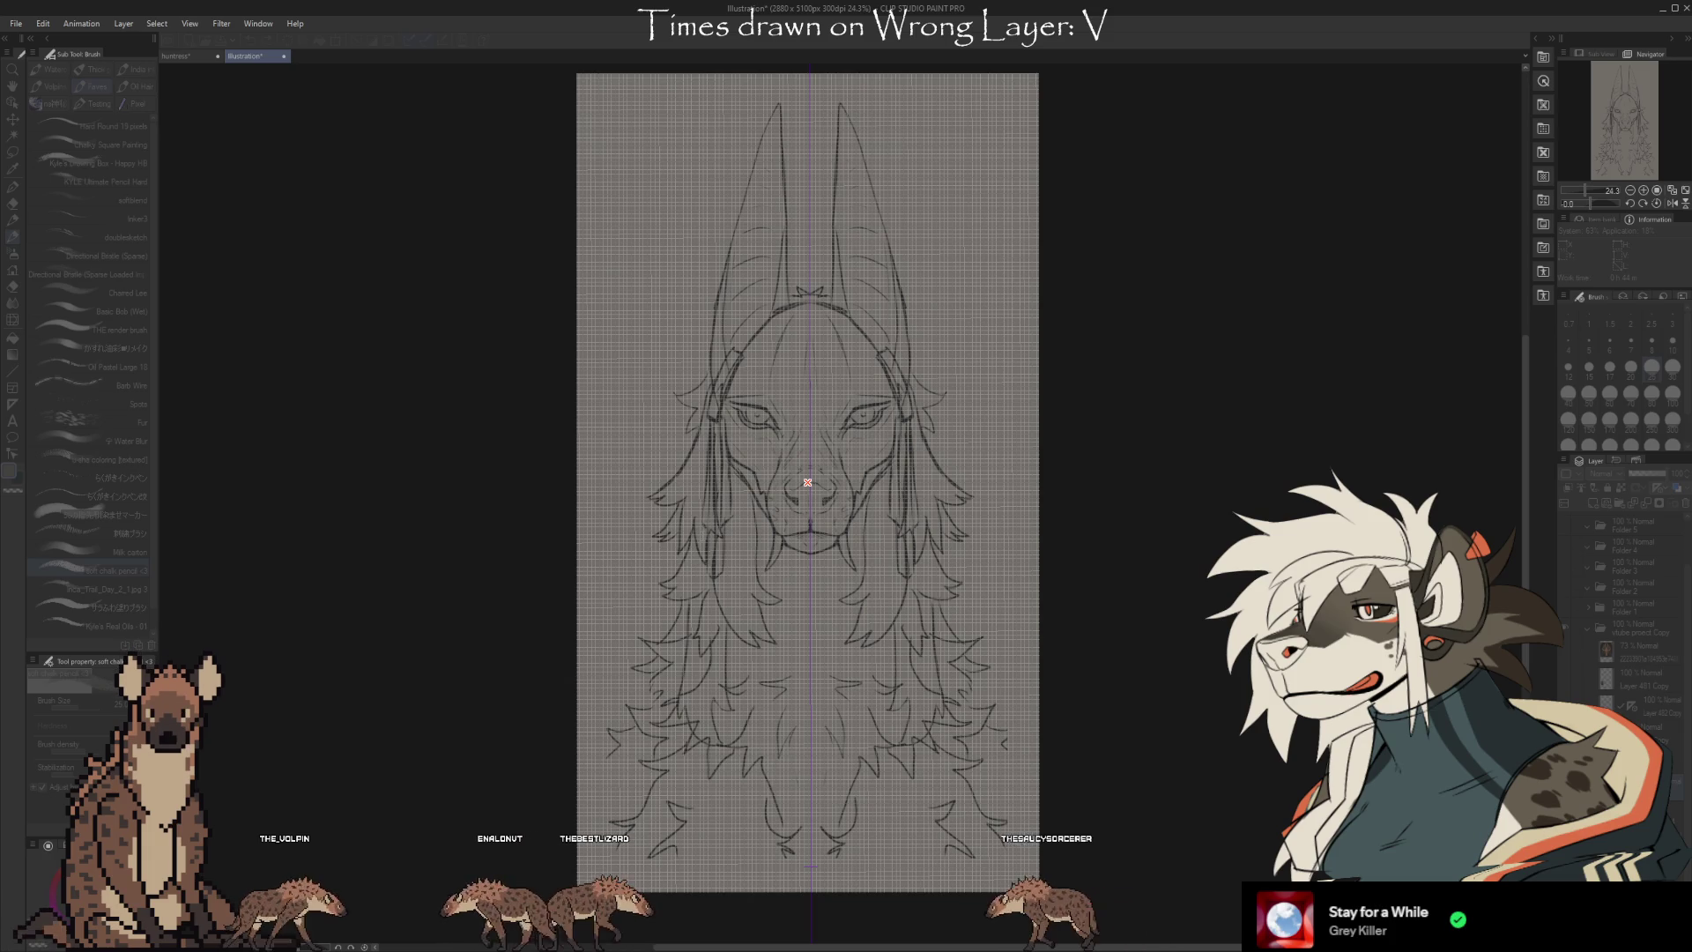
key(ctrl+1)
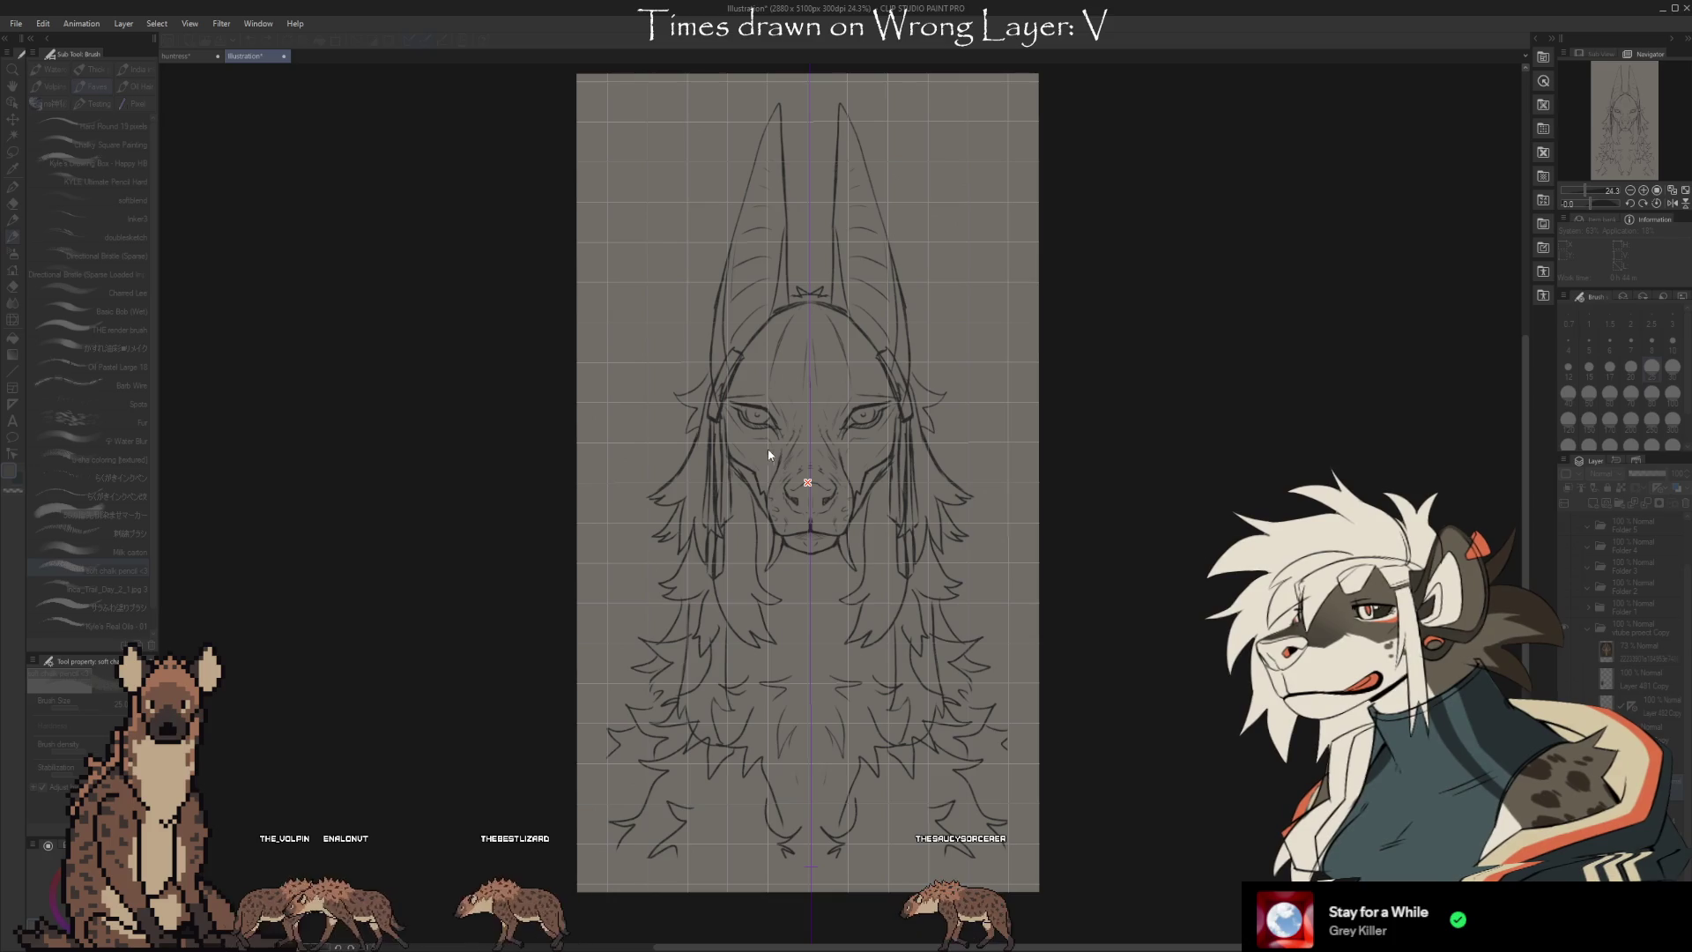
scroll(808, 409, up, 2)
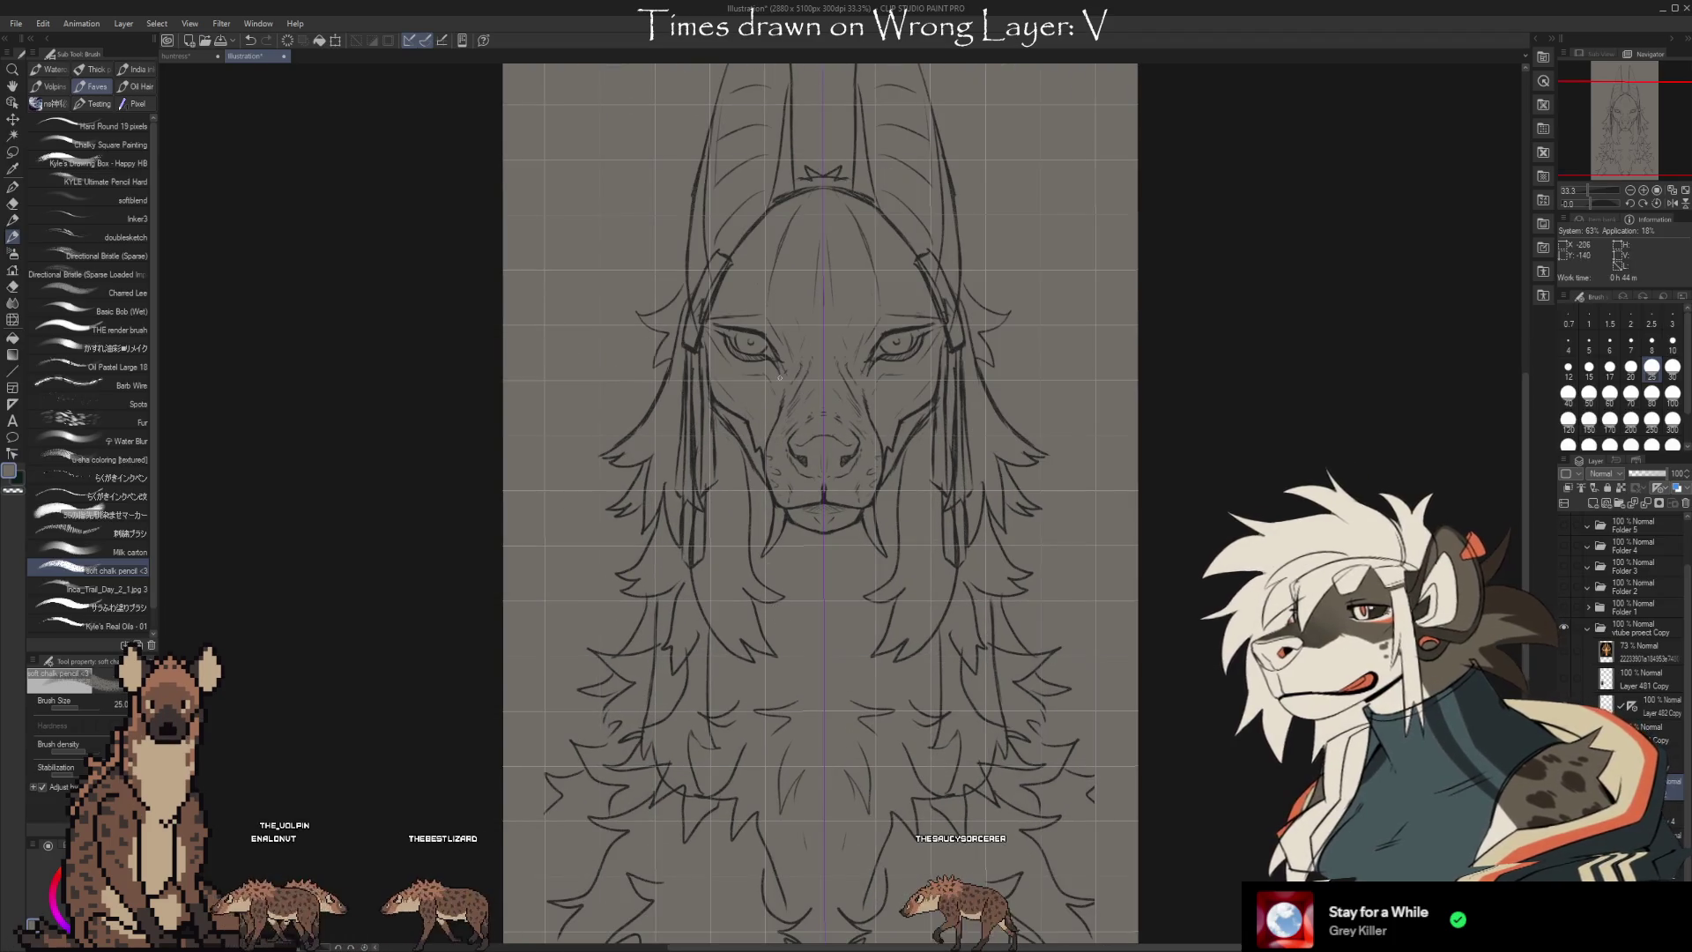
scroll(808, 409, down, 3)
scroll(805, 446, up, 5)
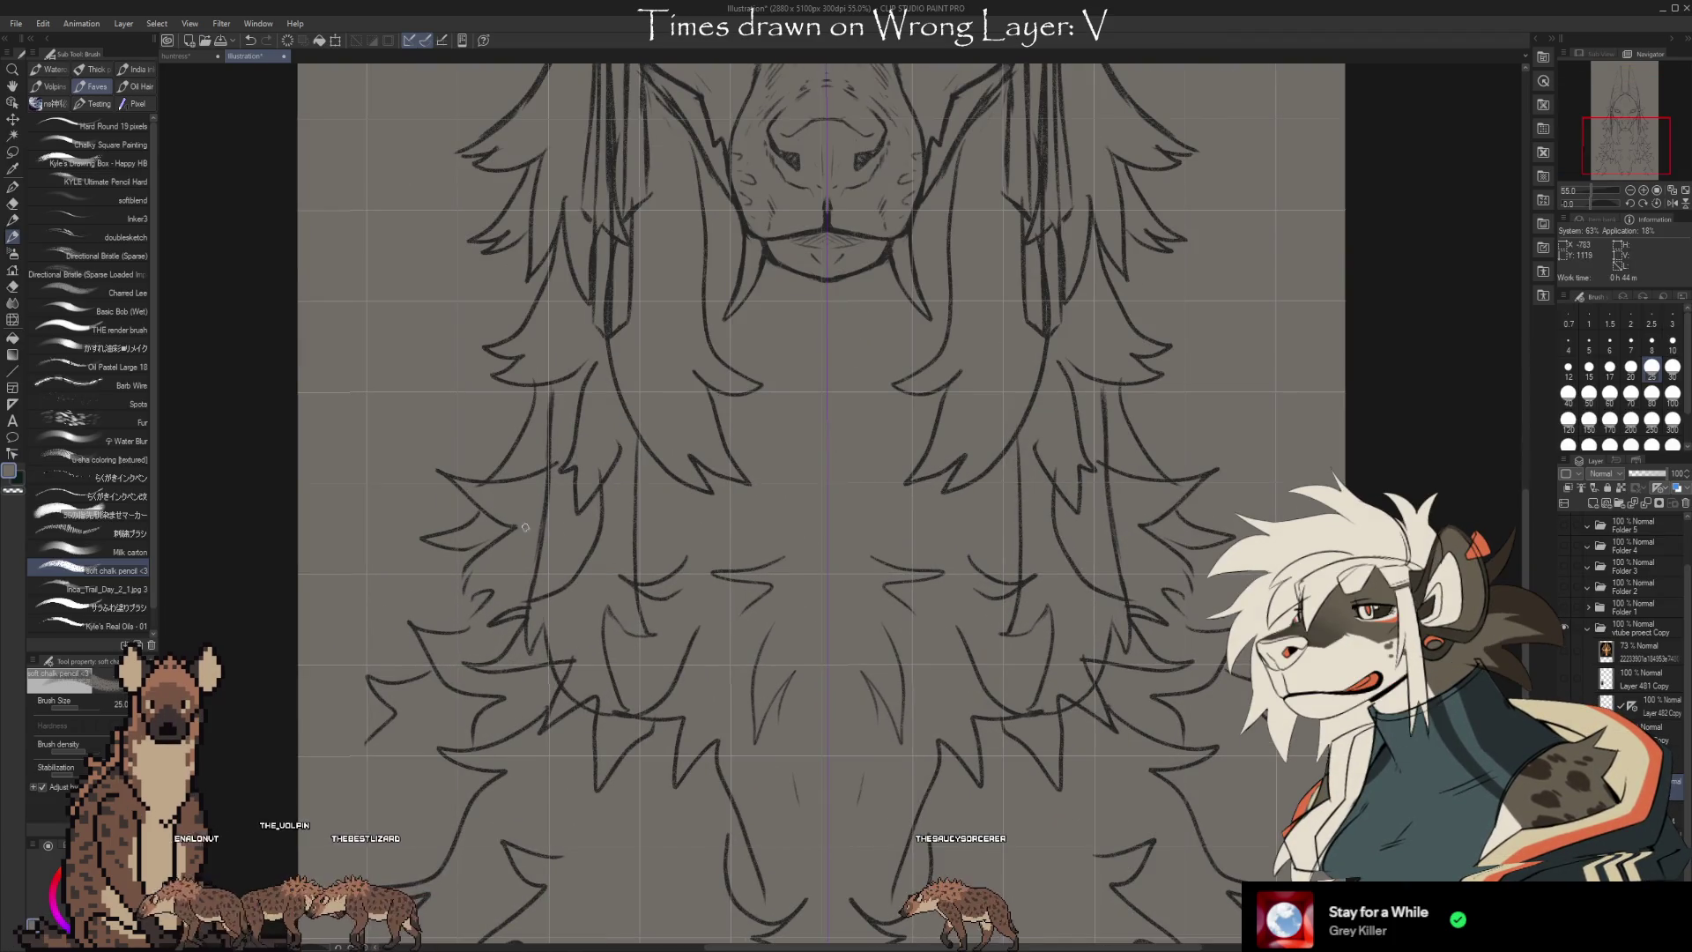
scroll(782, 505, down, 8)
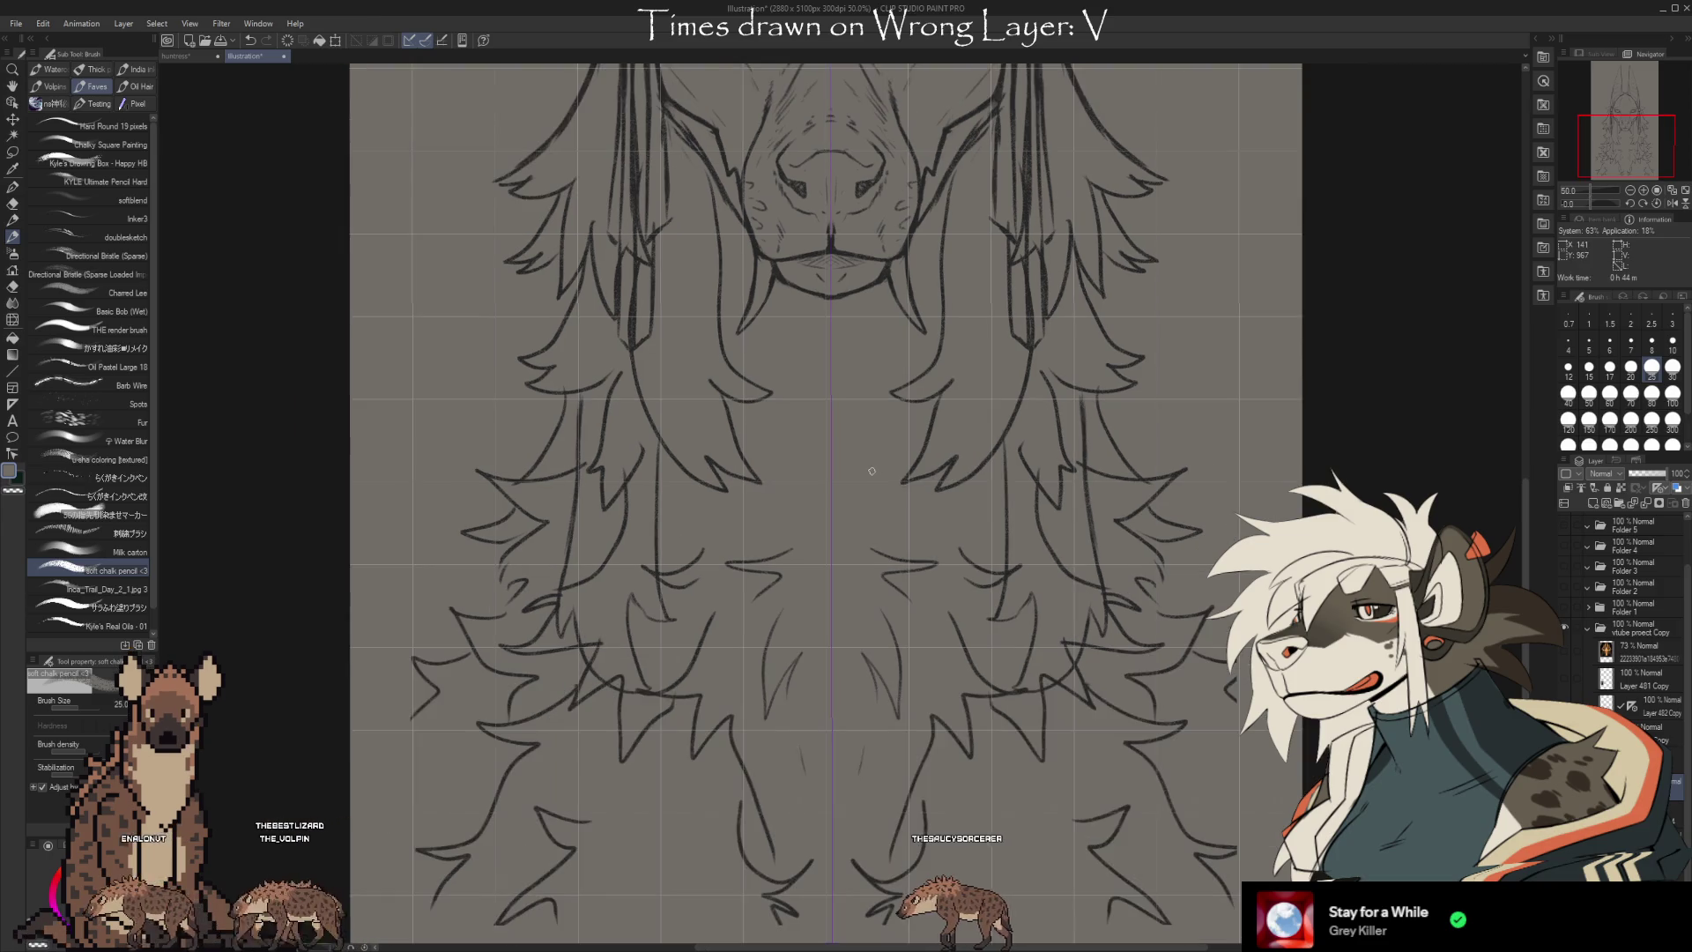
scroll(820, 789, up, 3)
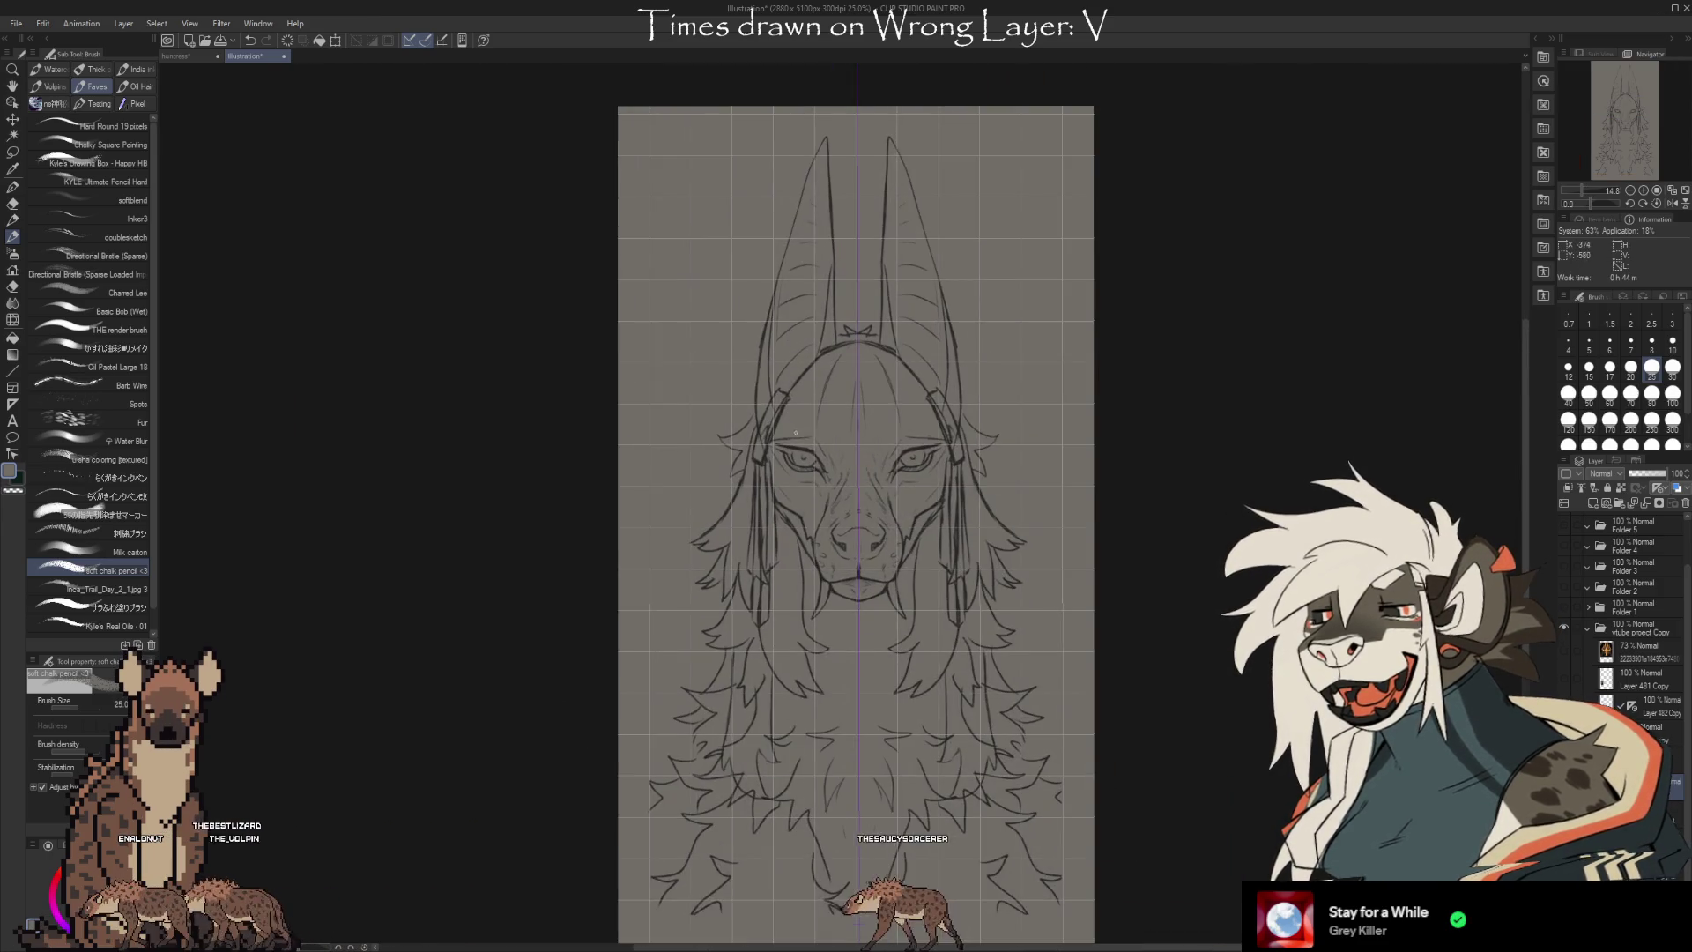
scroll(820, 789, down, 2)
scroll(1636, 658, up, 3)
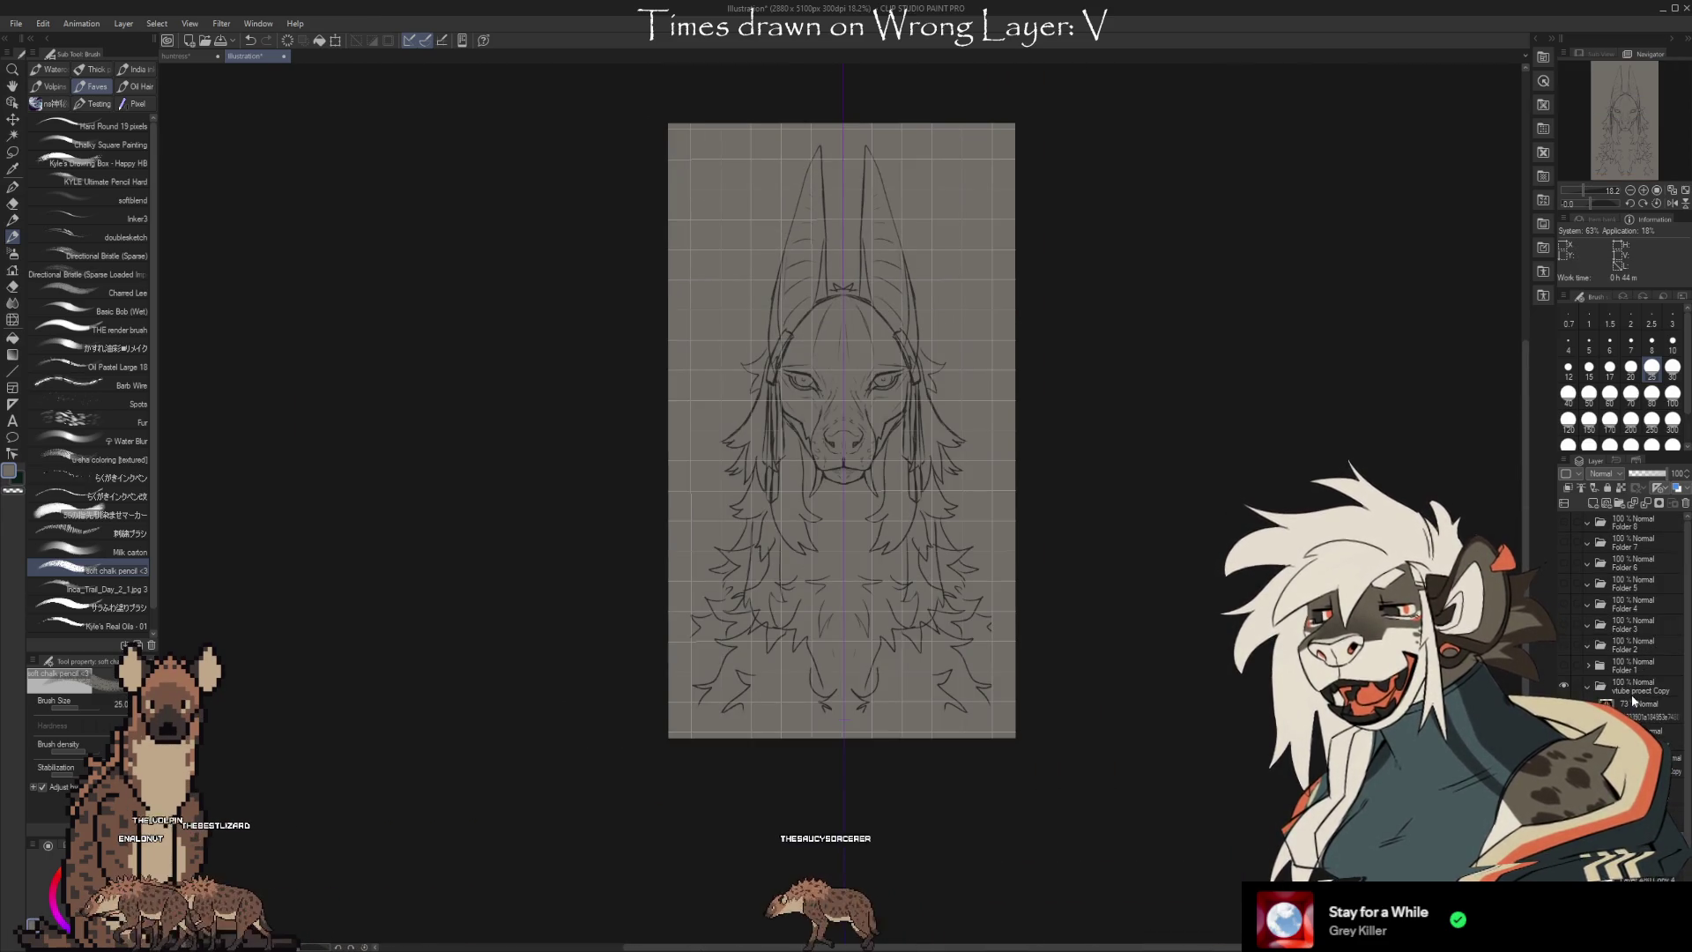
Select Folders 1 through 8 in the layer list and combine them into one
click(1626, 668)
shift+click(1667, 521)
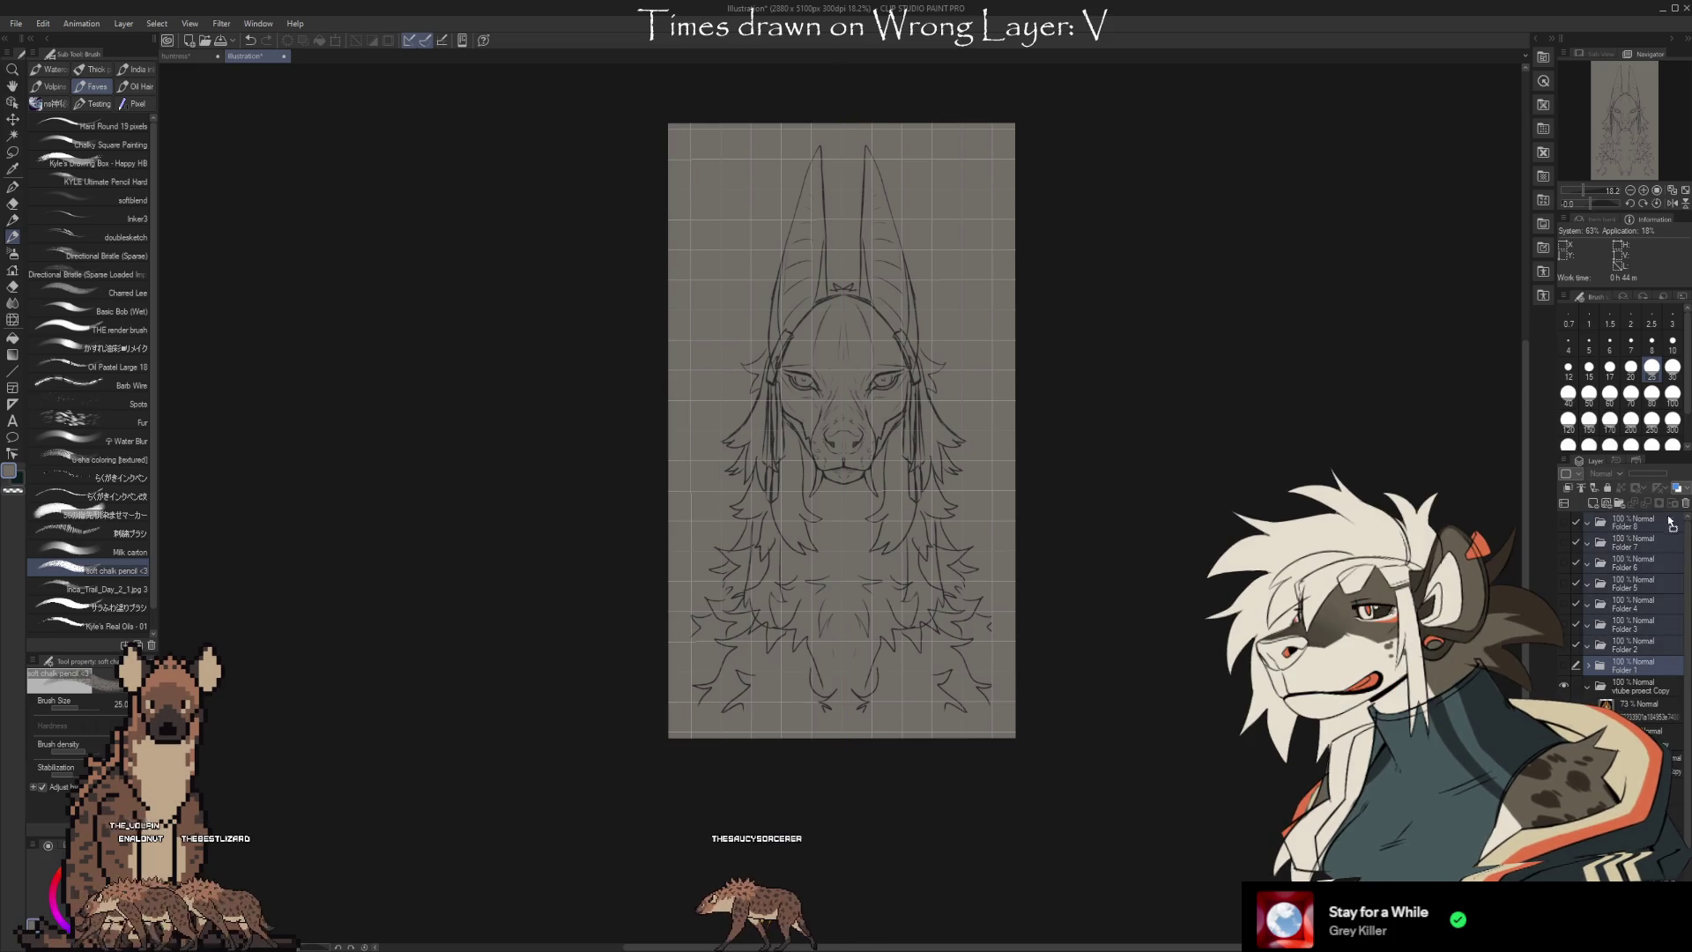
click(1685, 507)
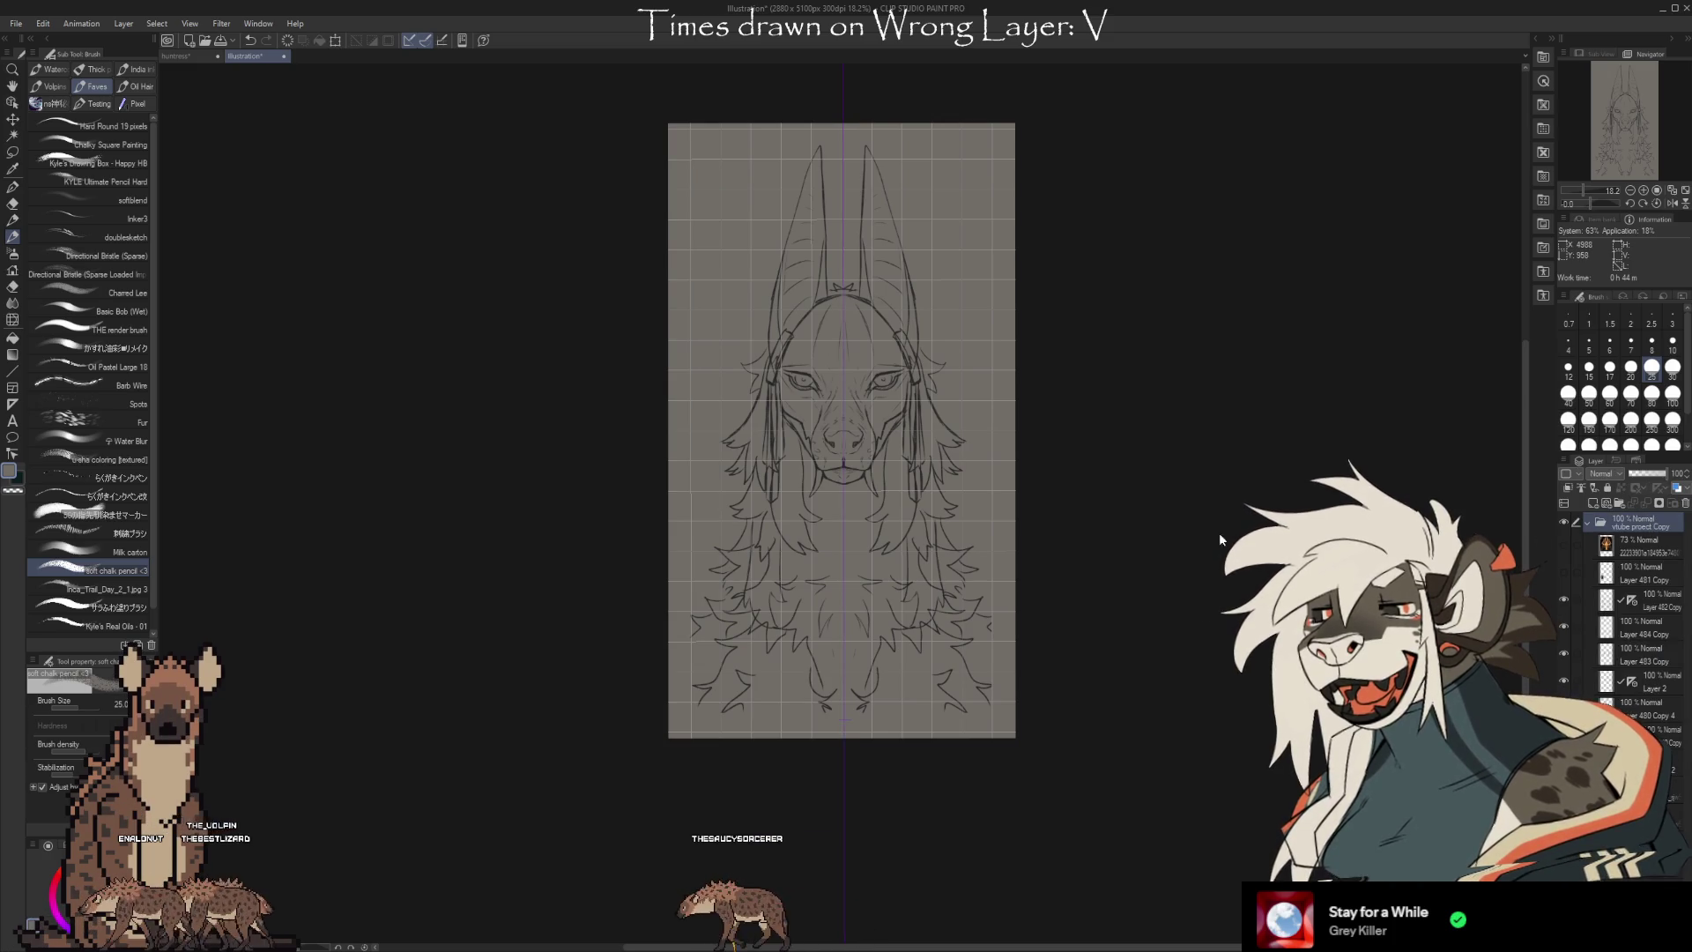
Start a transform on the sketch layer and nudge it one step left
key(ctrl+t)
scroll(991, 487, up, 3)
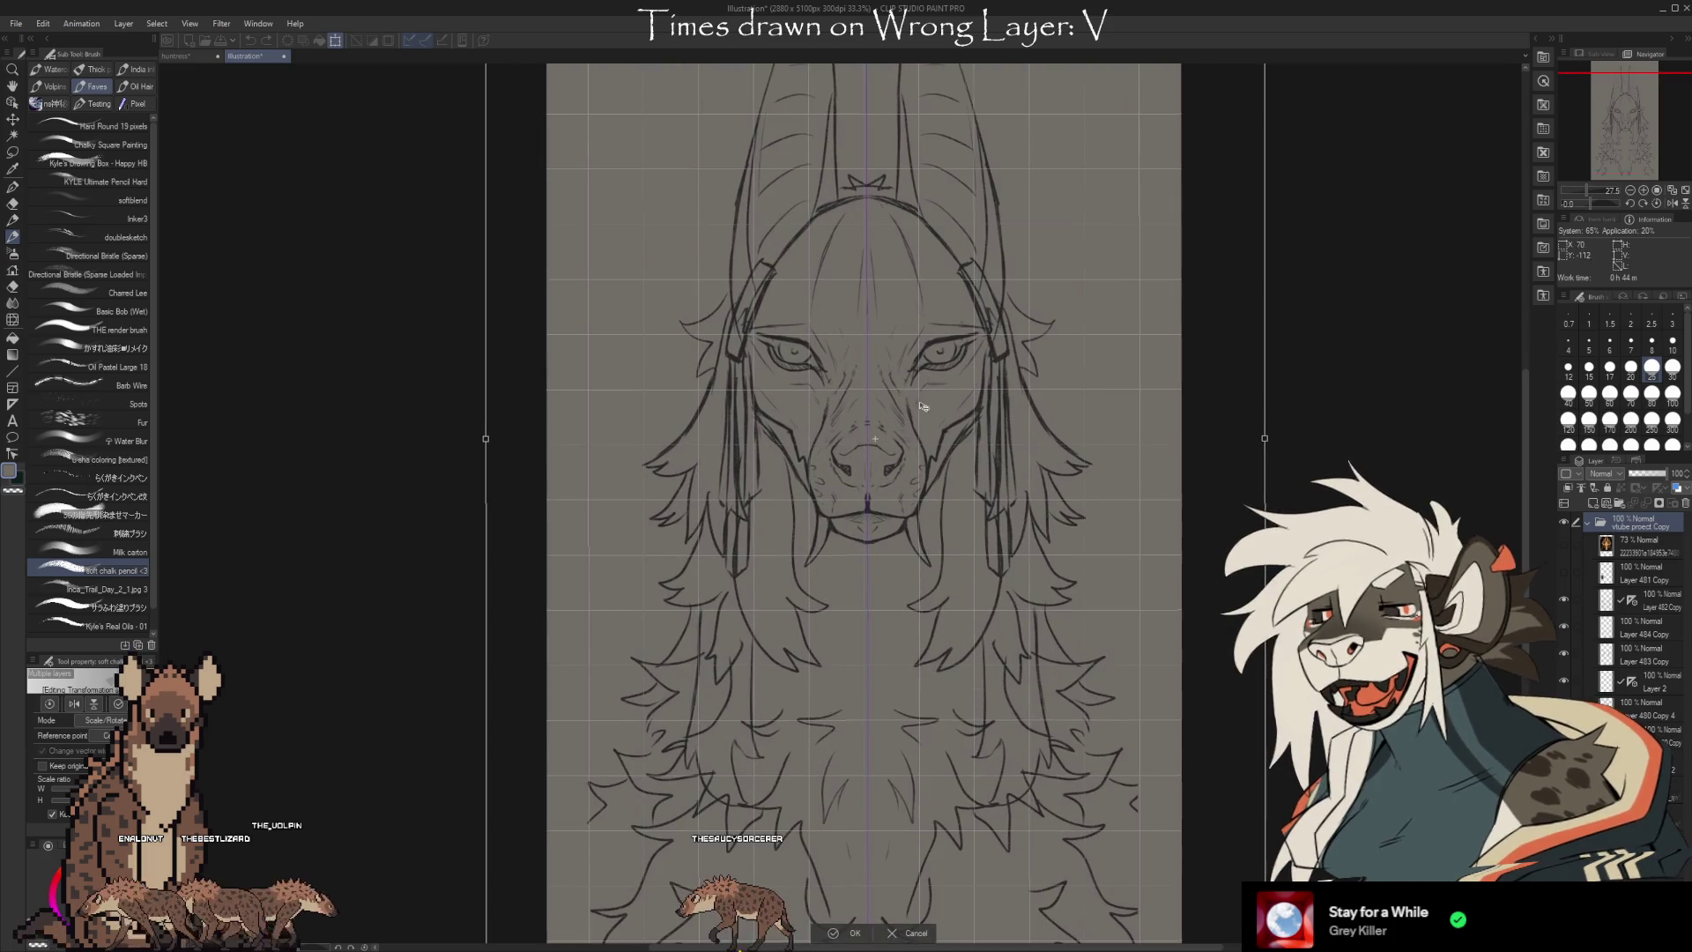
scroll(890, 714, up, 2)
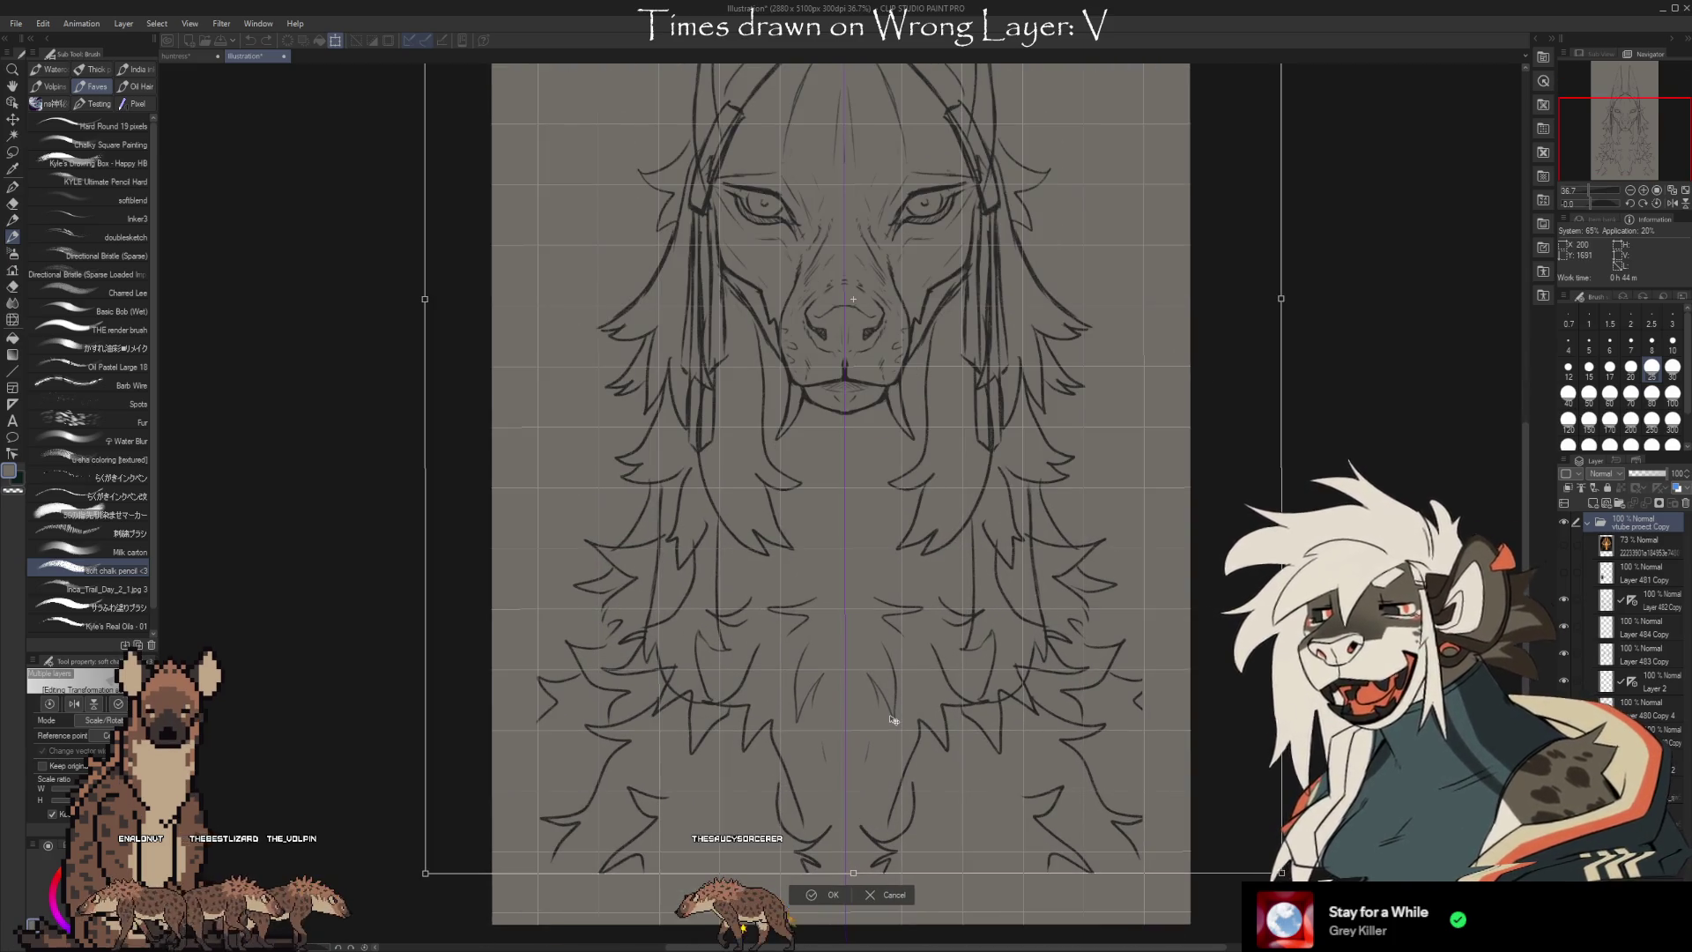
key(Left)
key(Left)
key(Left)
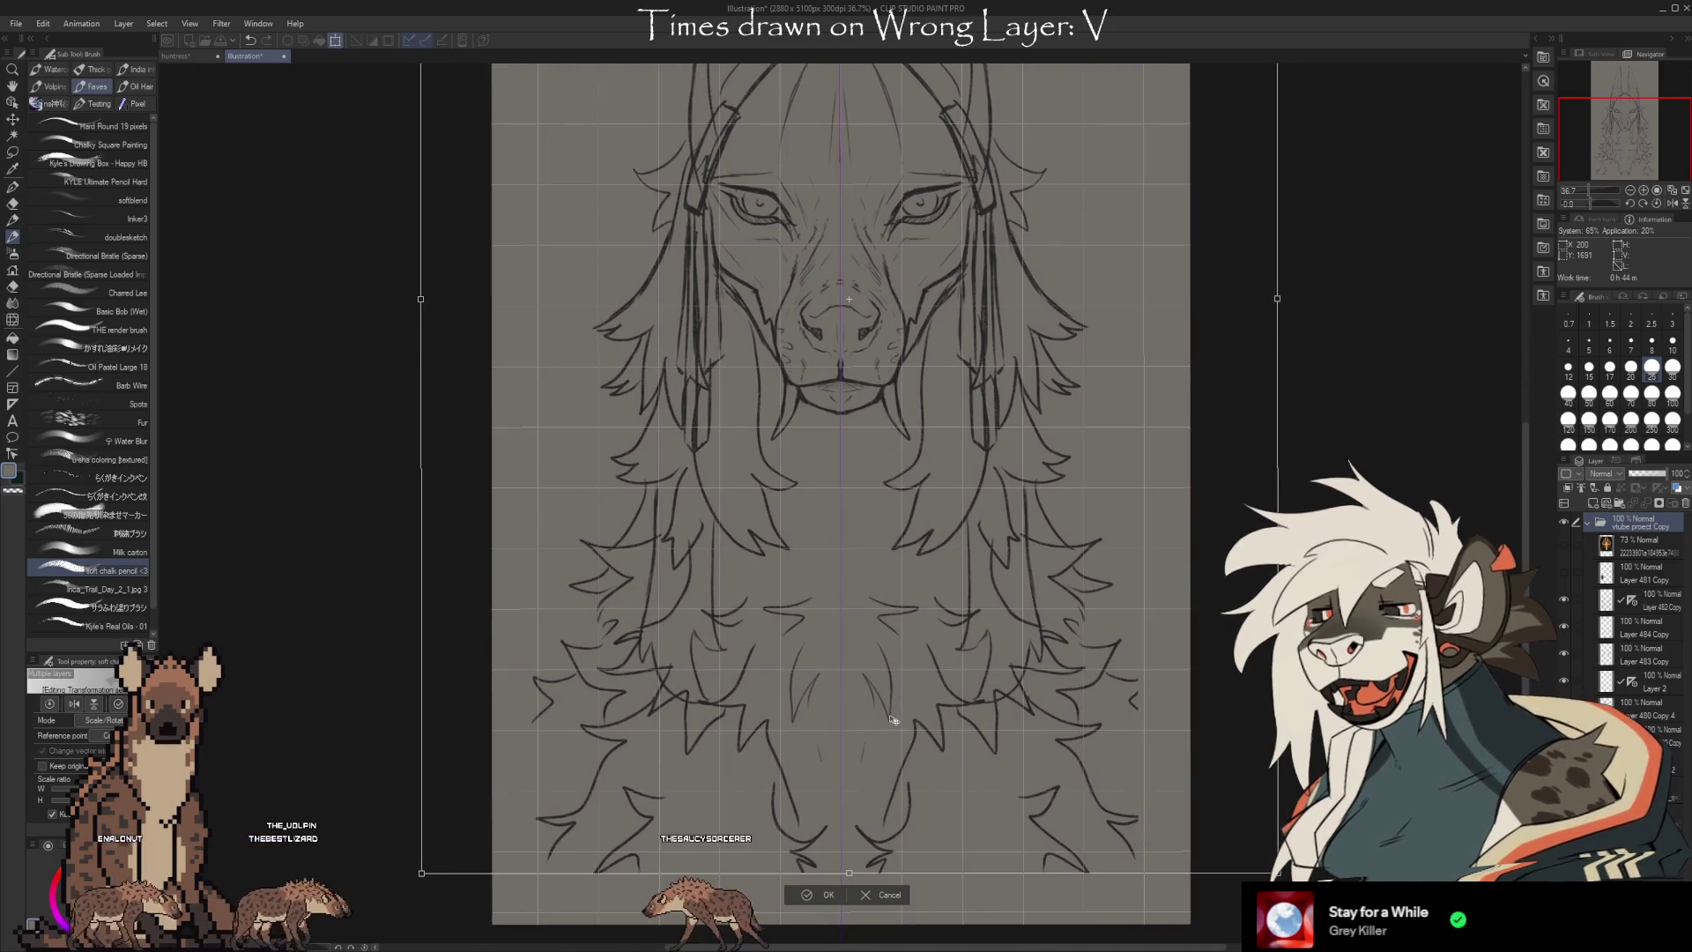
scroll(828, 133, up, 7)
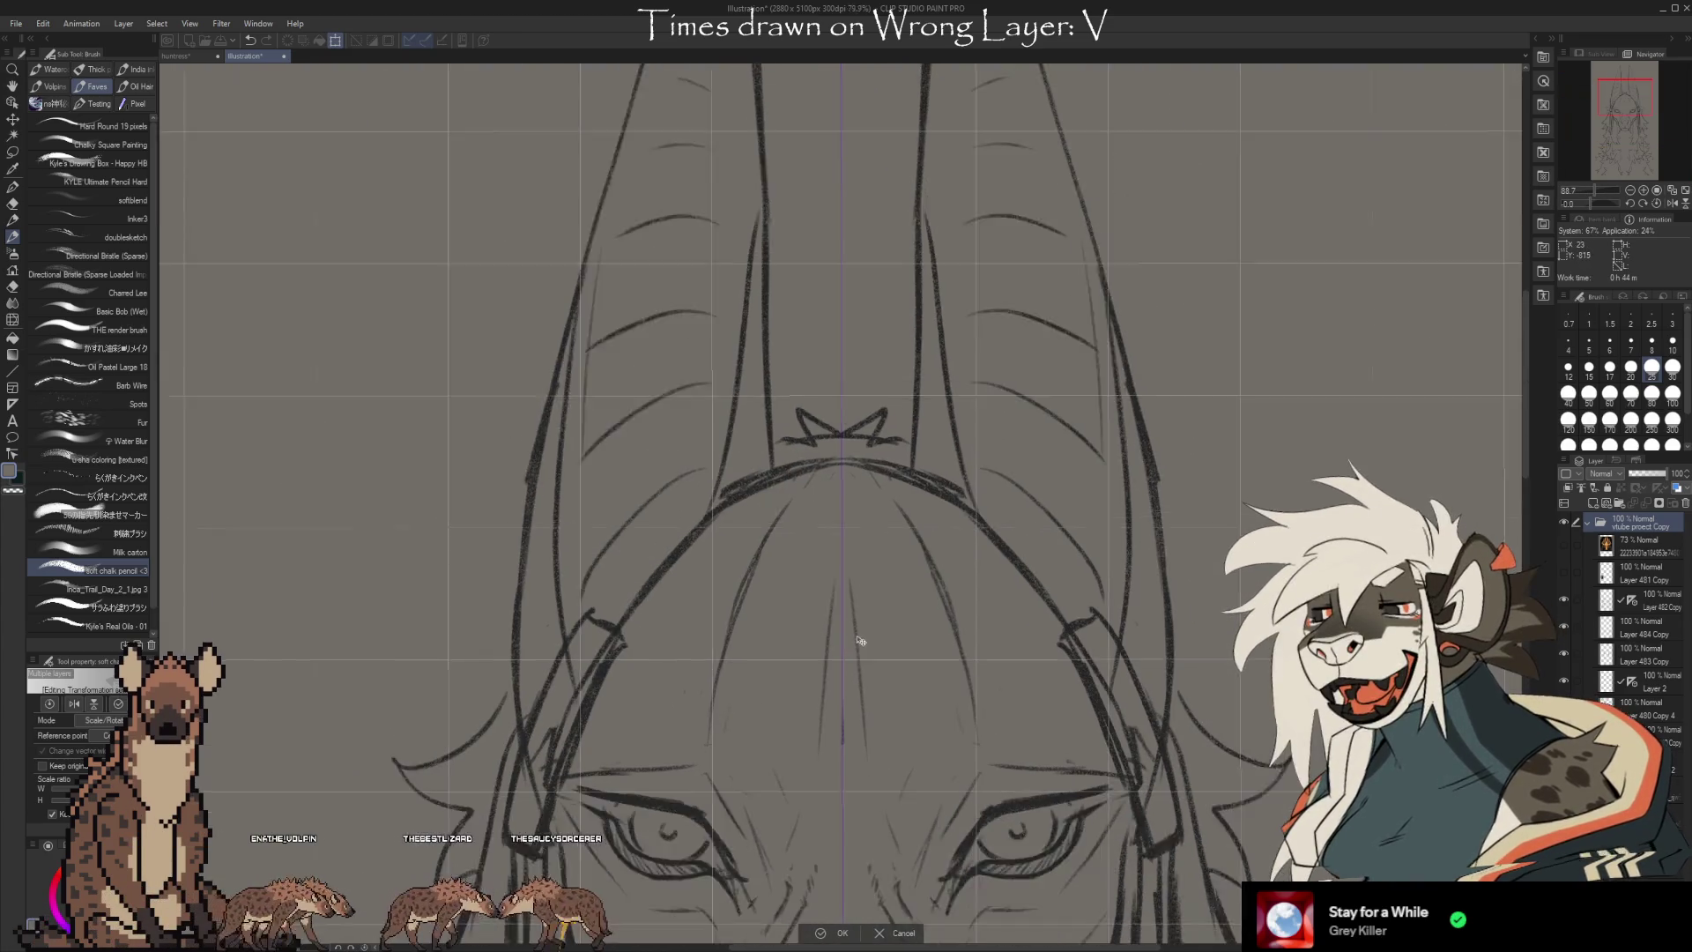
scroll(850, 573, down, 5)
scroll(850, 136, up, 6)
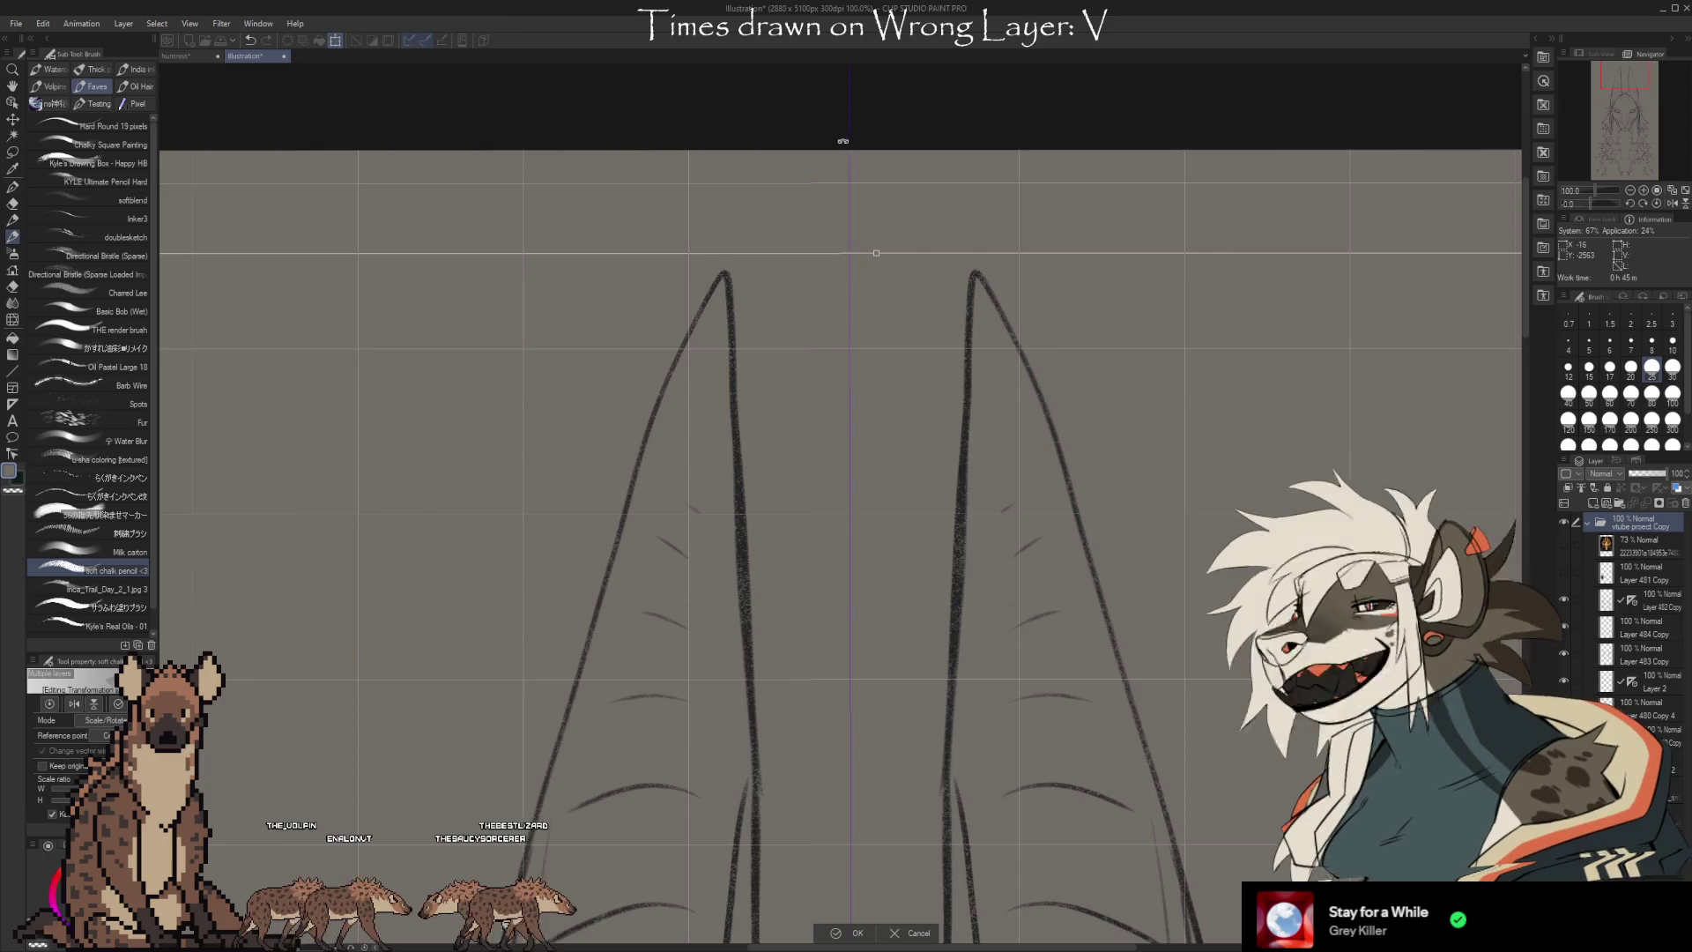
scroll(843, 141, up, 2)
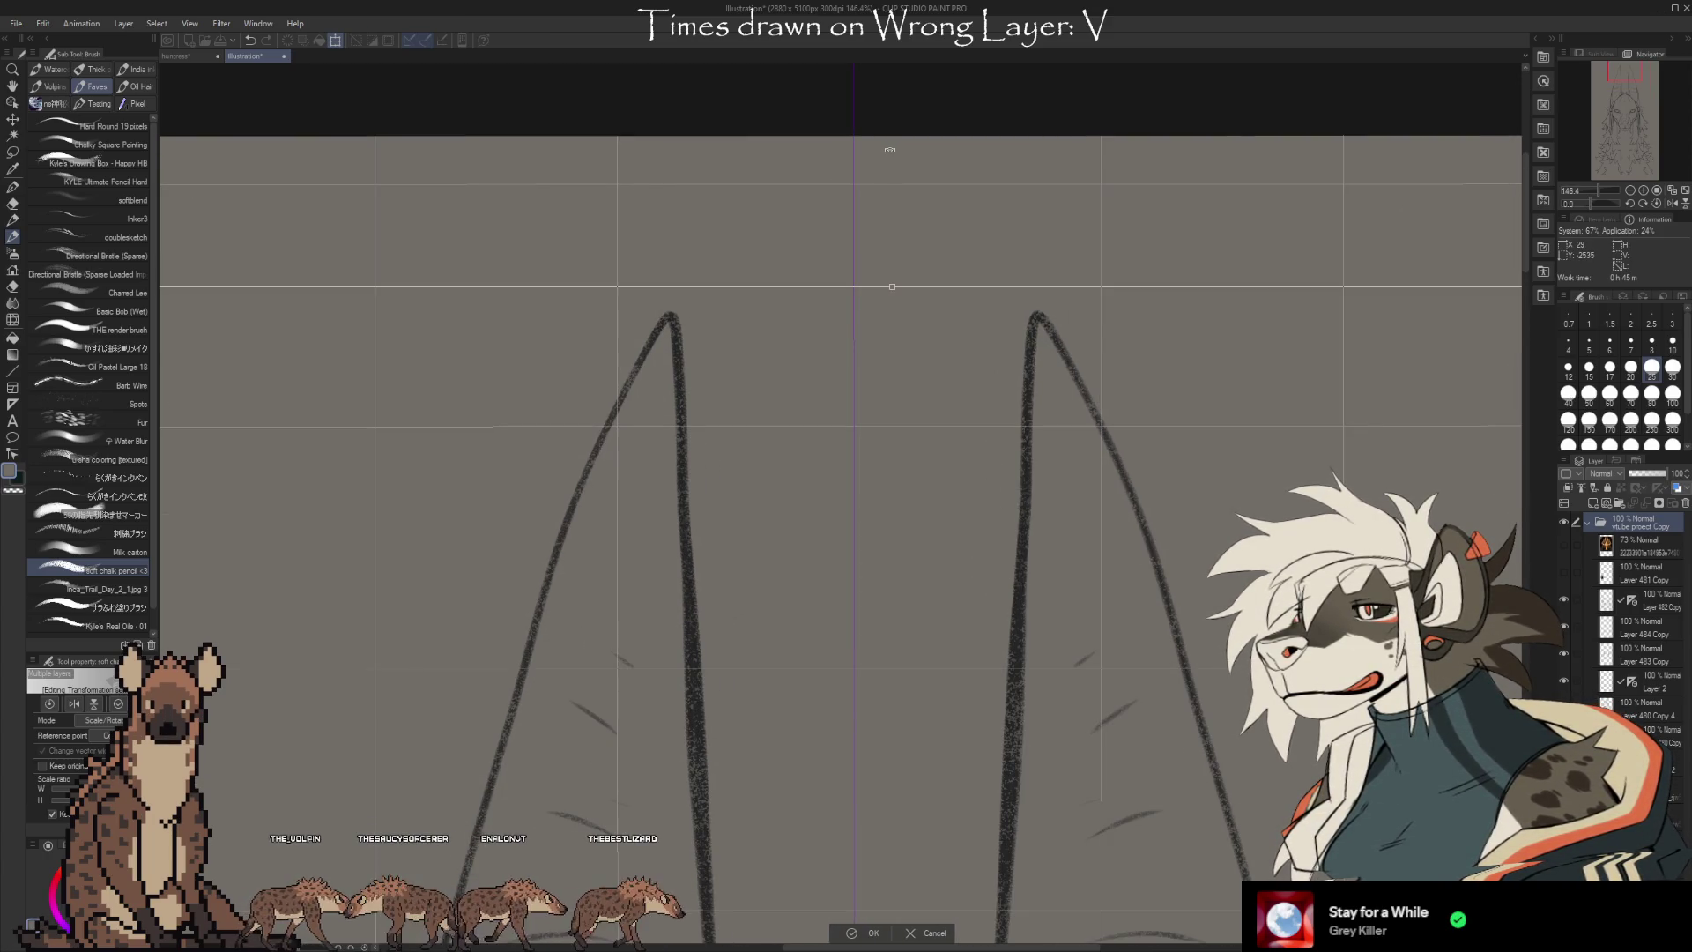
scroll(799, 205, up, 2)
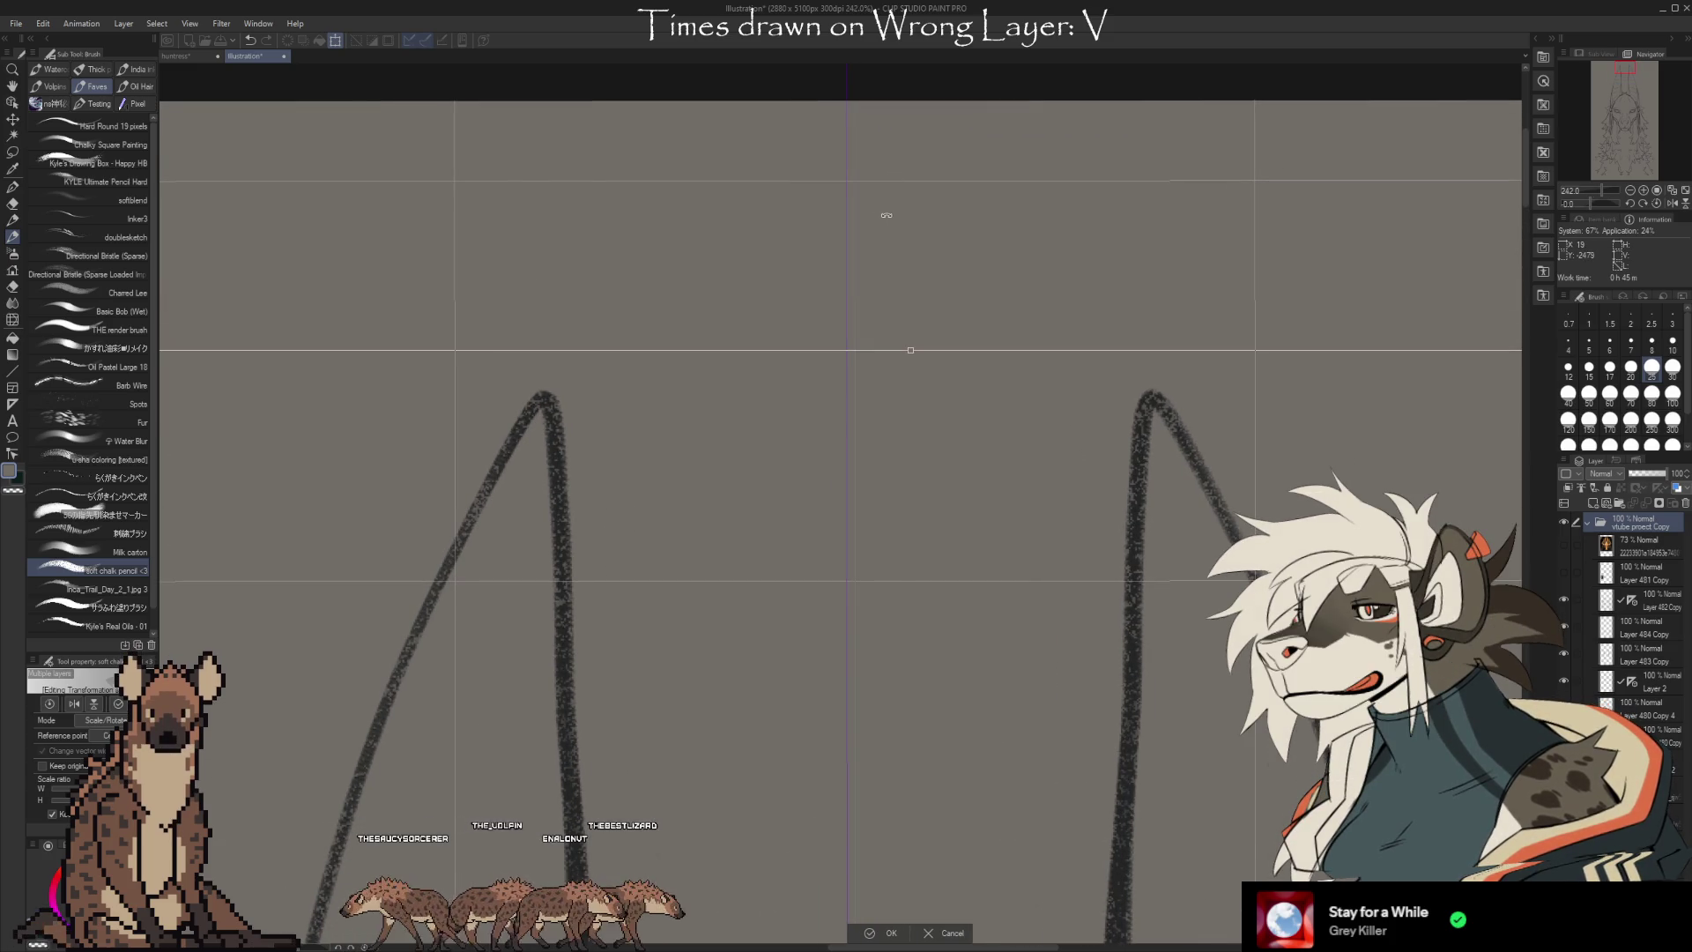
Nudge the sketch right twice and back left once to centre the ears on the symmetry line
key(Right)
key(Right)
key(Right)
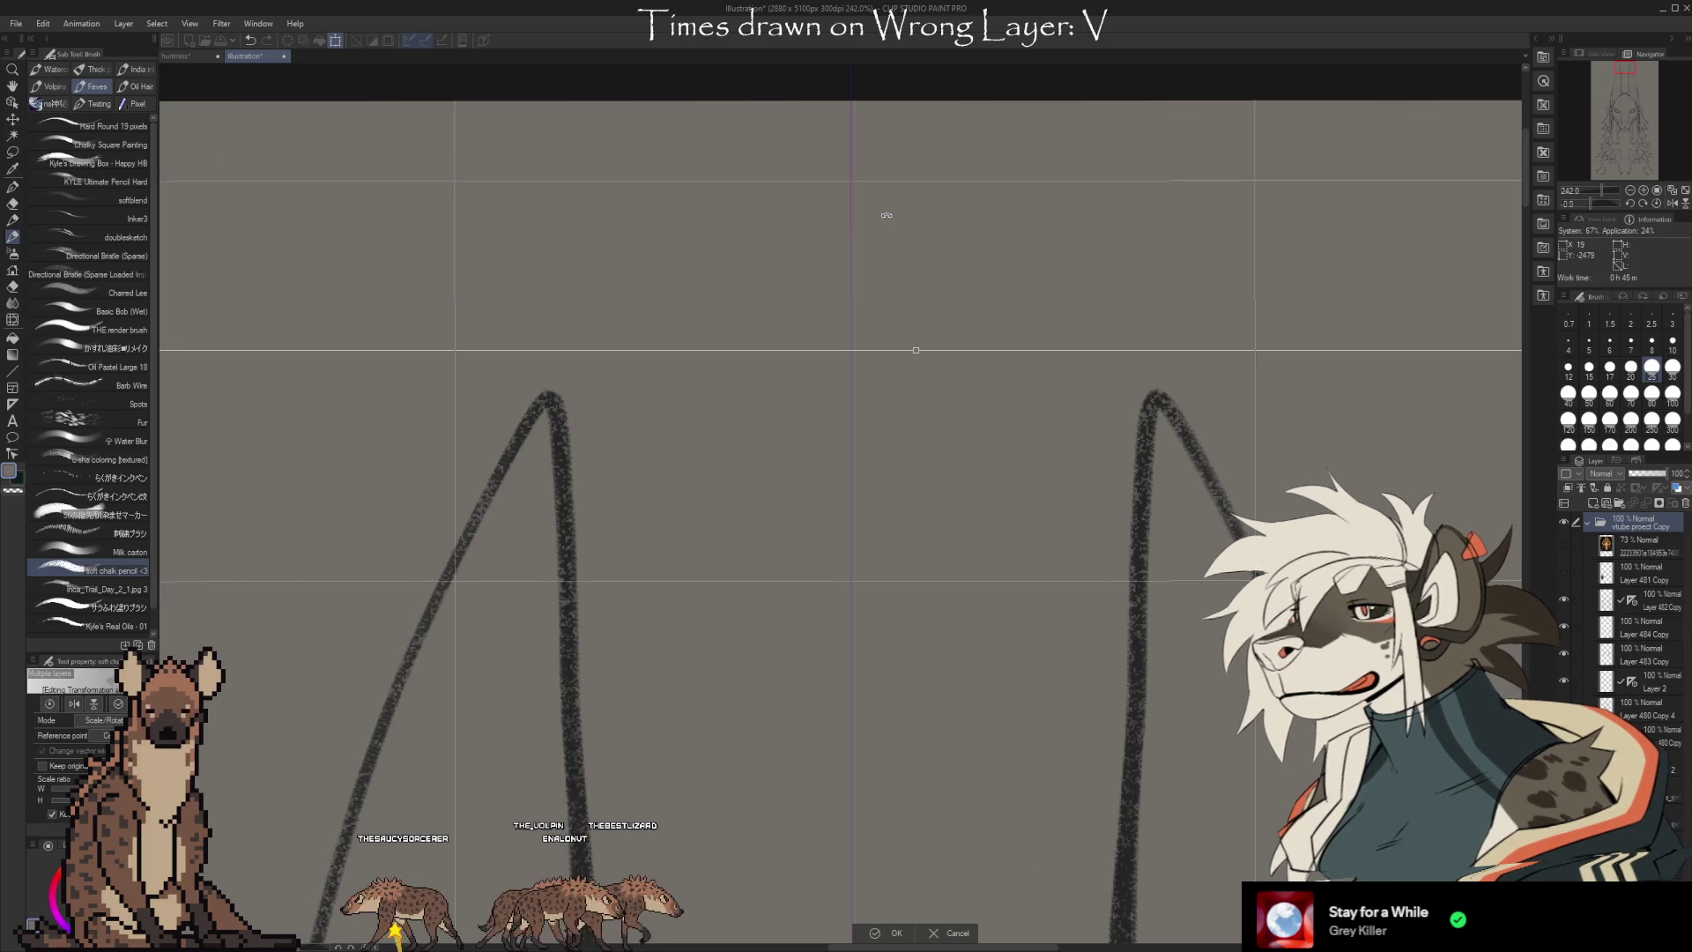
key(Right)
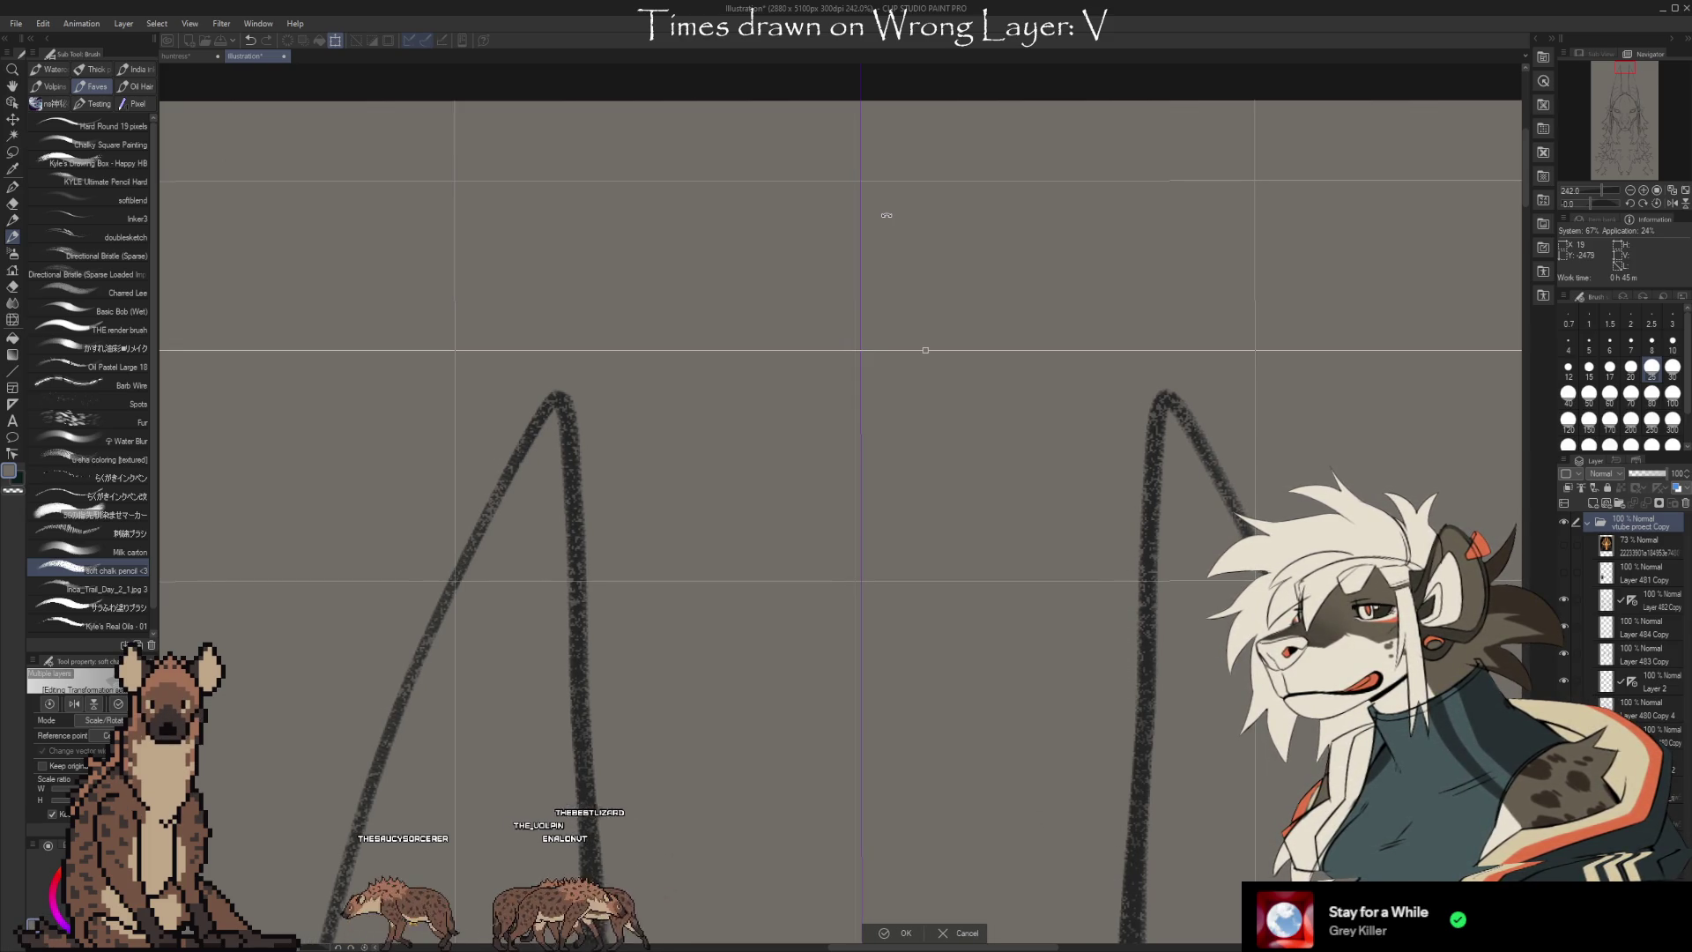
key(Left)
key(Left)
key(Left)
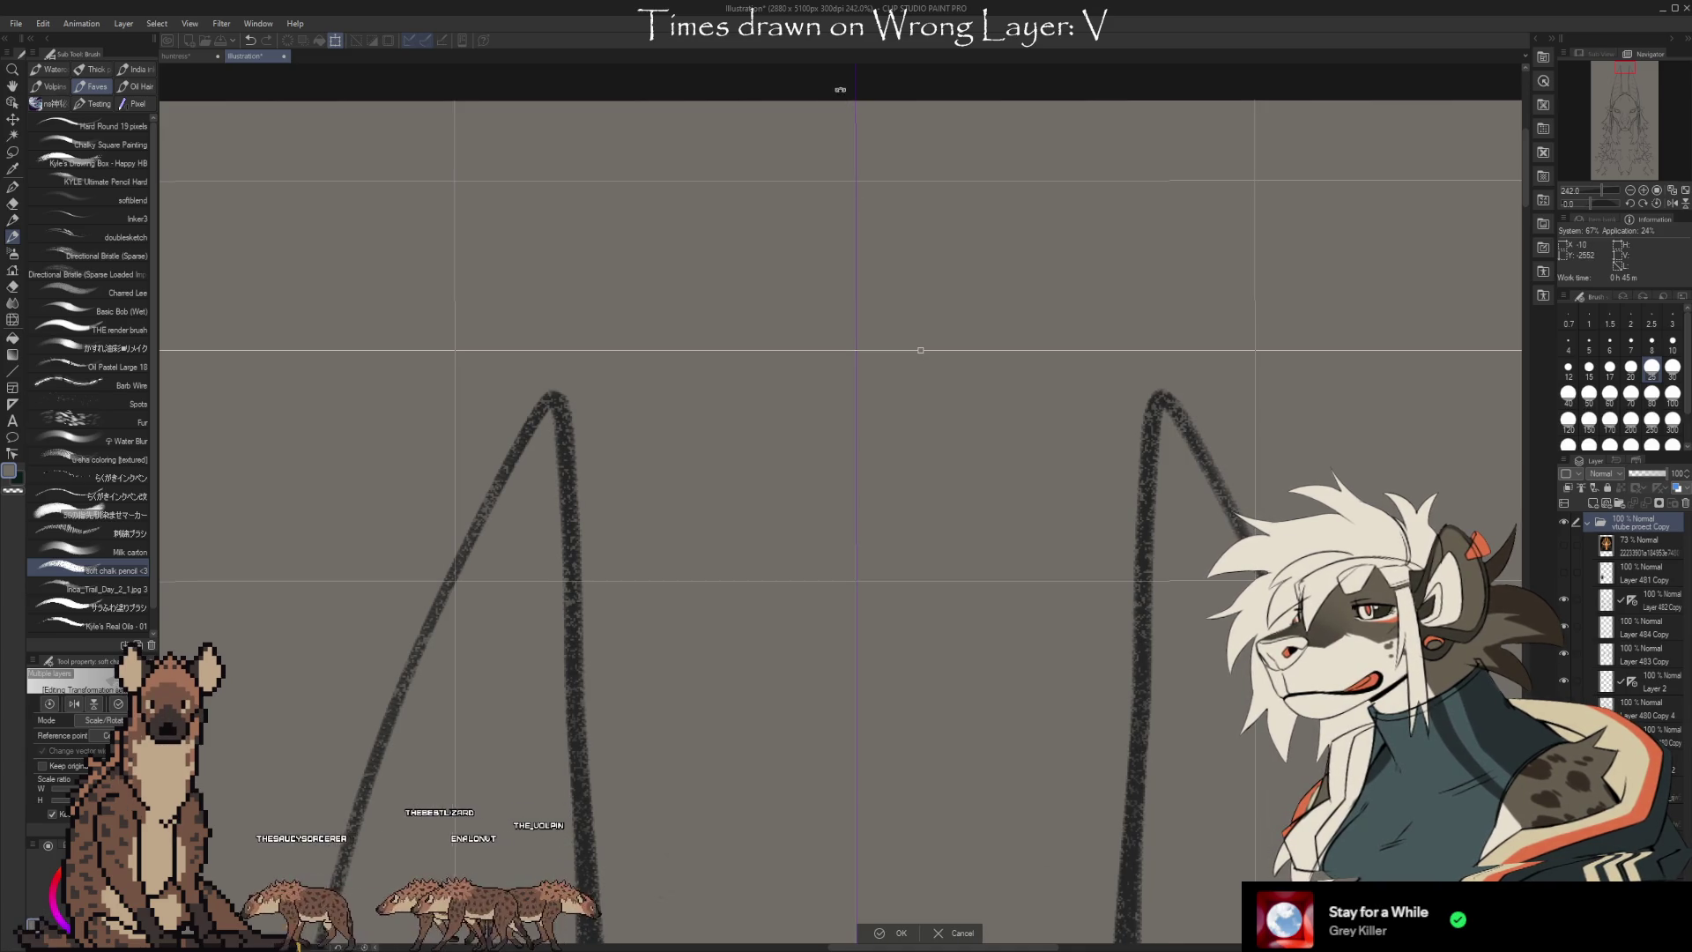
scroll(840, 91, down, 5)
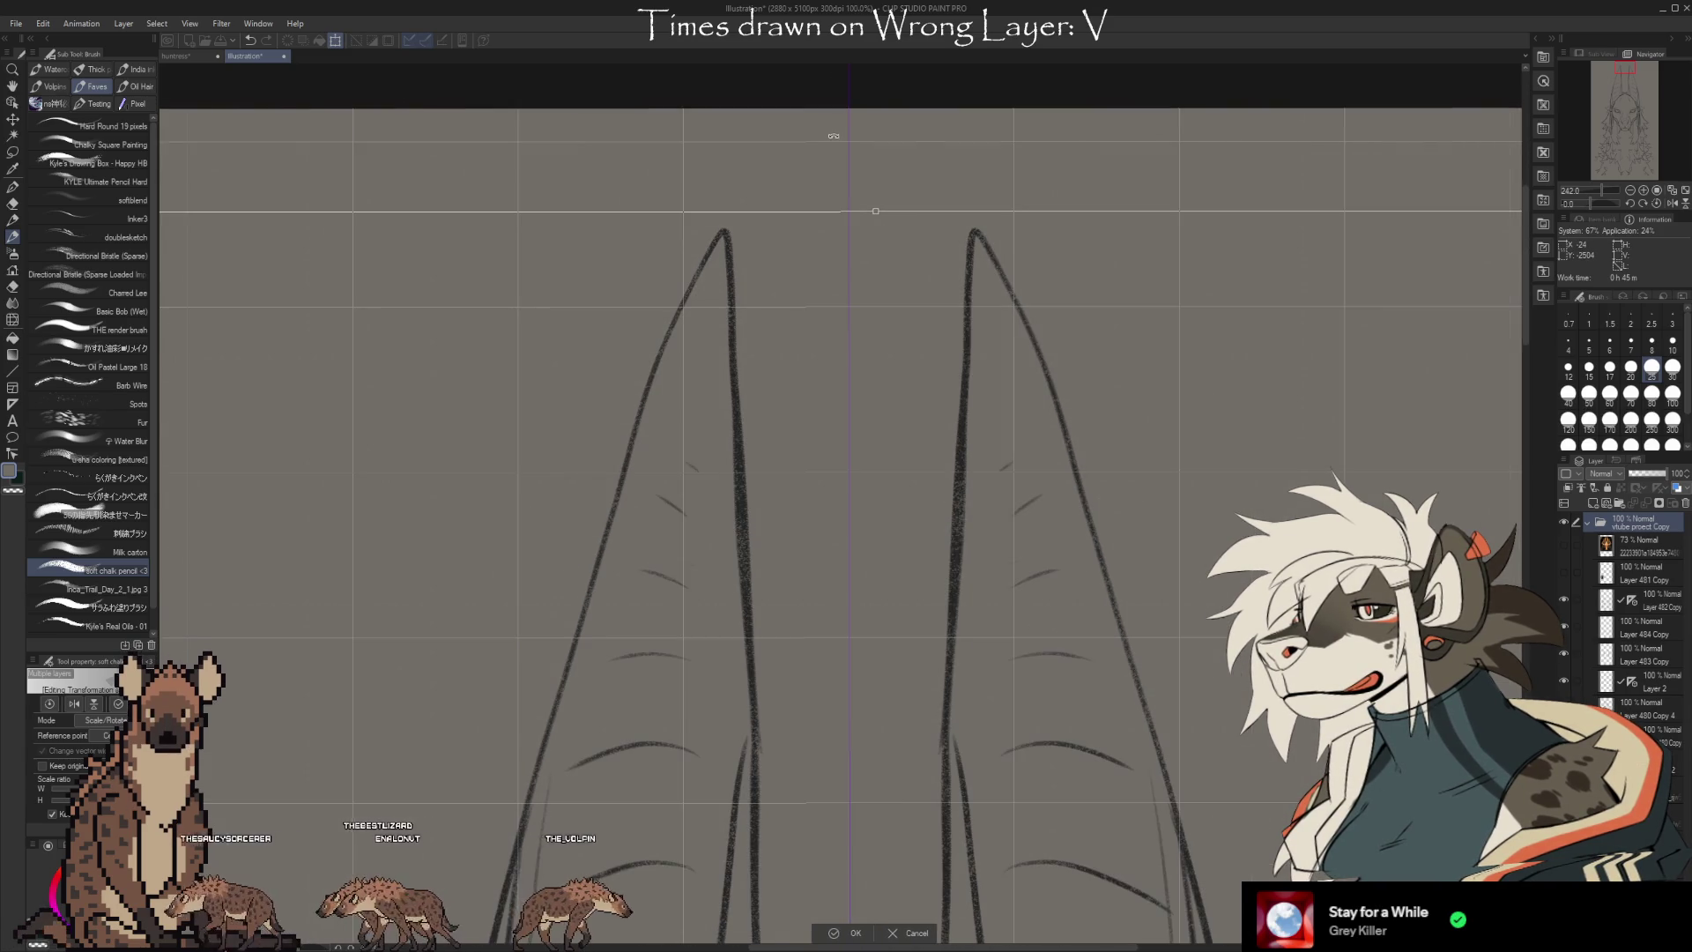
scroll(833, 136, down, 1)
scroll(845, 144, down, 2)
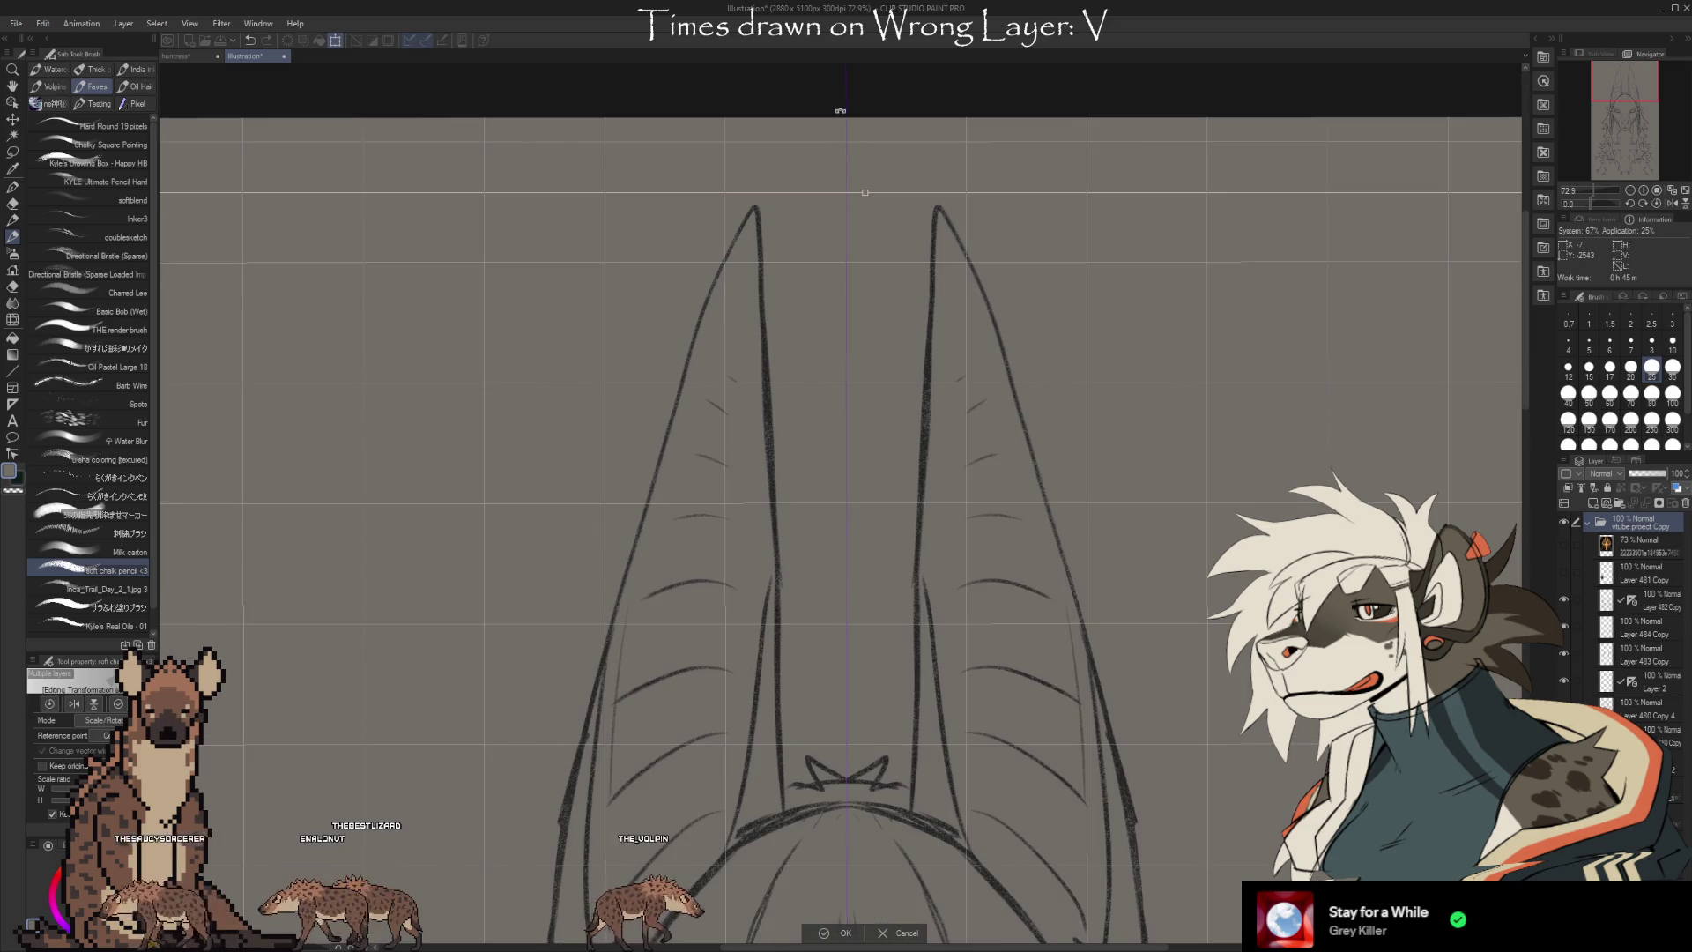
scroll(837, 102, down, 1)
scroll(834, 91, down, 2)
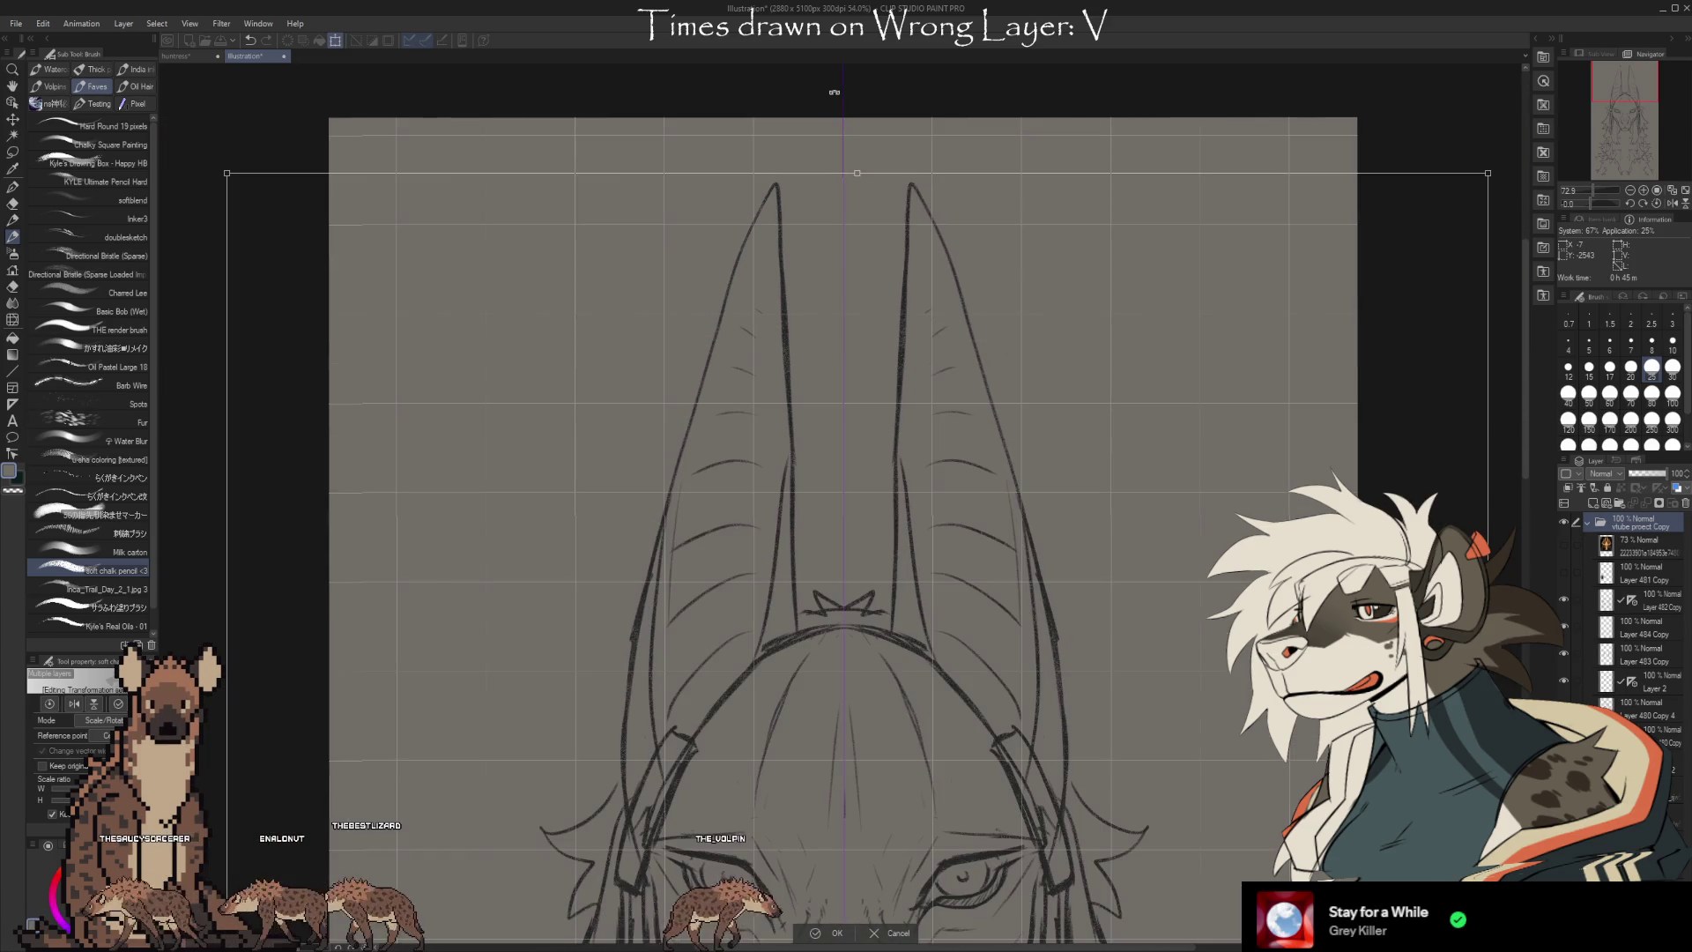
scroll(834, 92, down, 3)
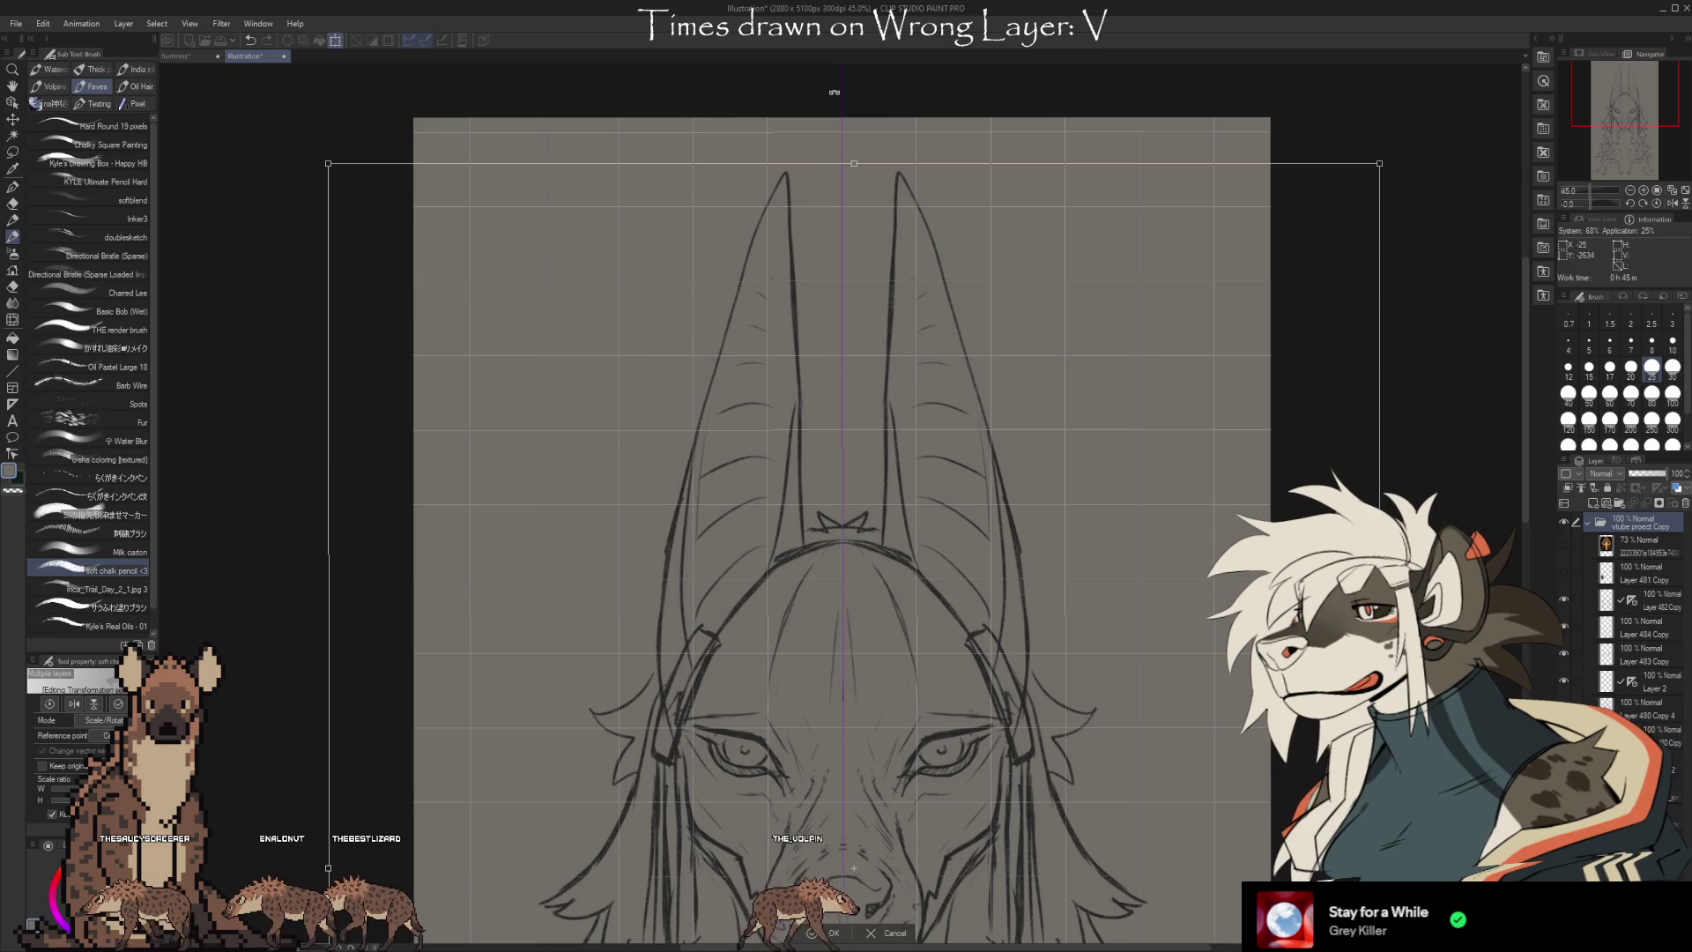
scroll(834, 92, down, 4)
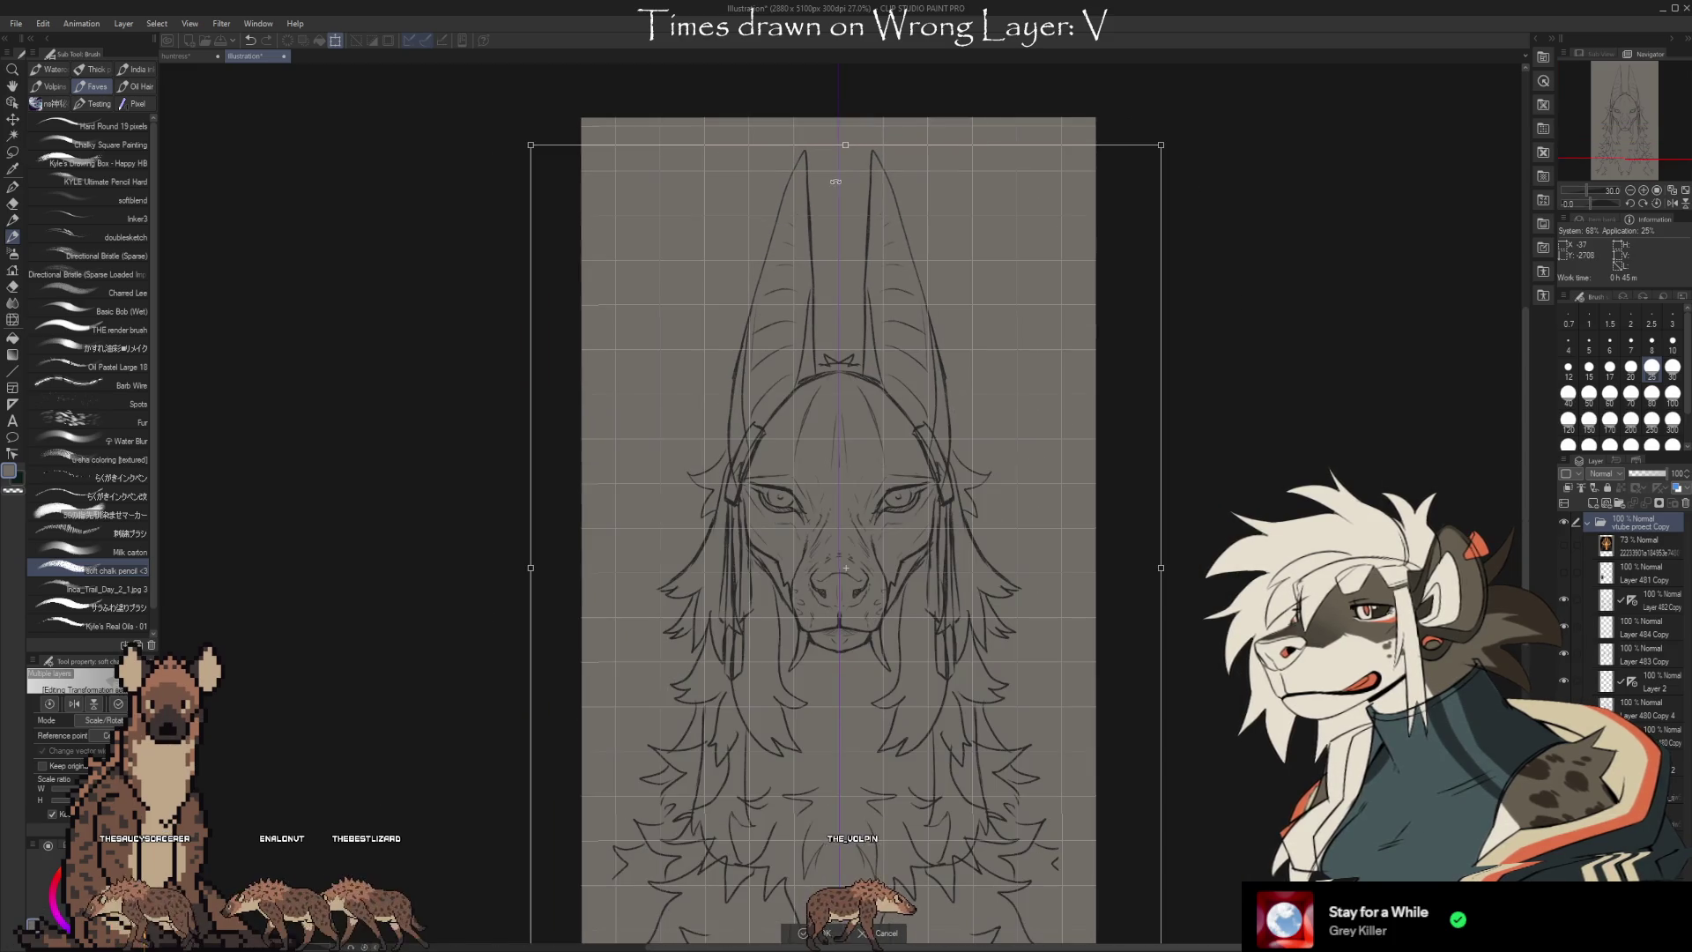
scroll(825, 796, up, 2)
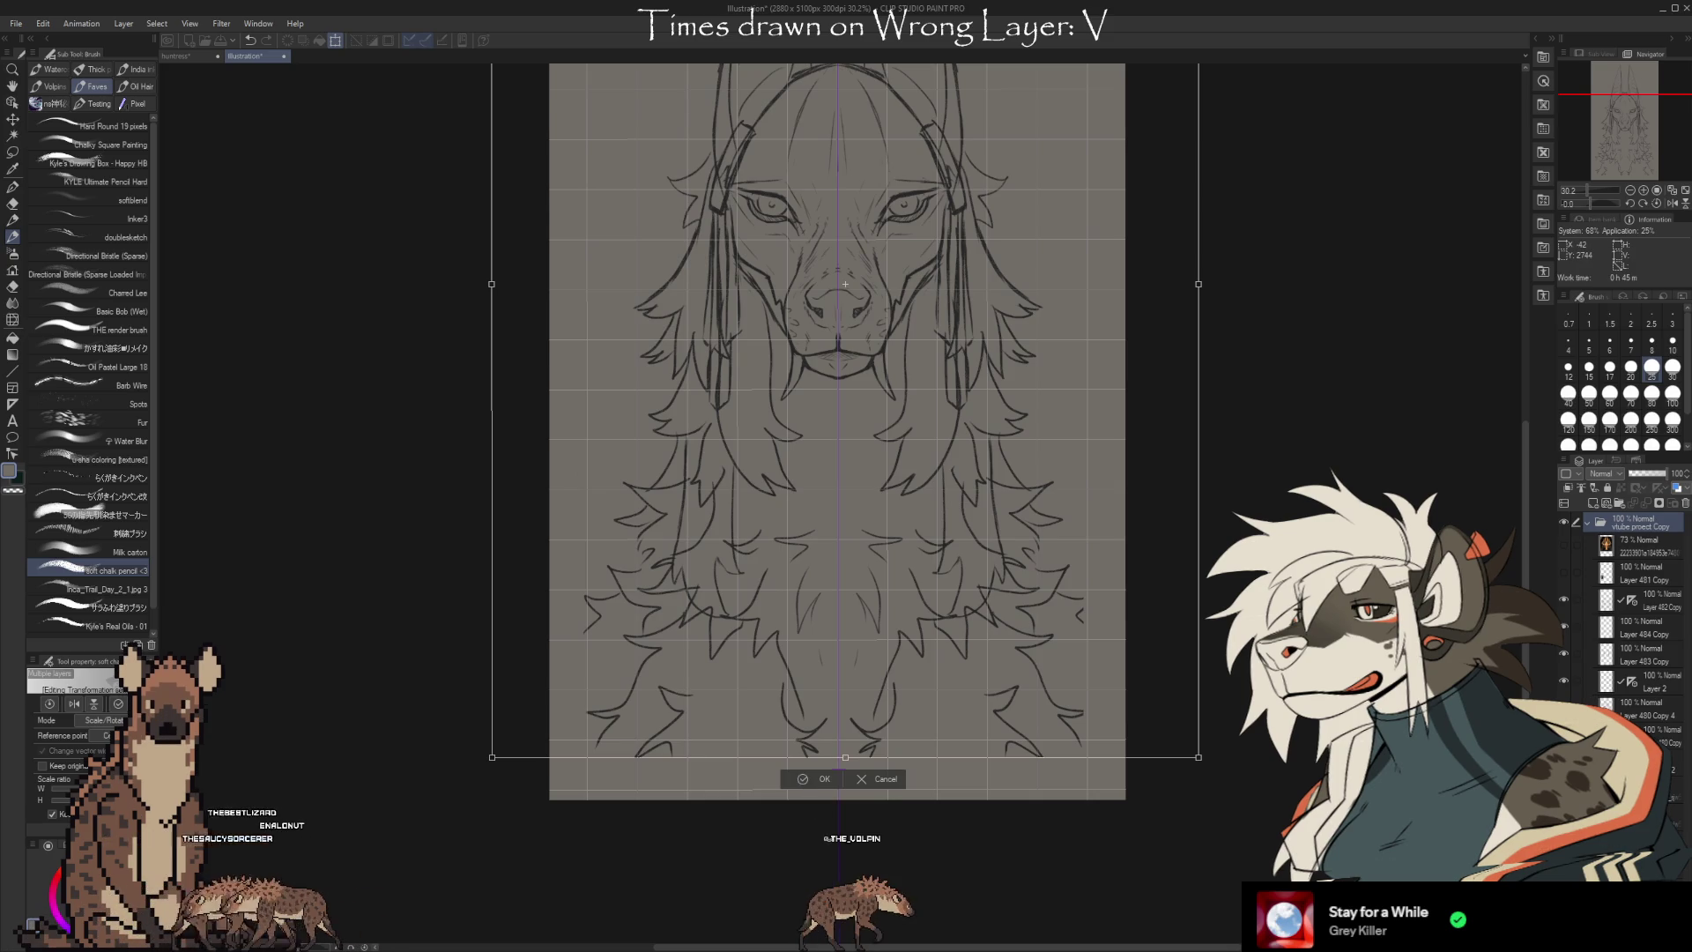
scroll(830, 804, up, 2)
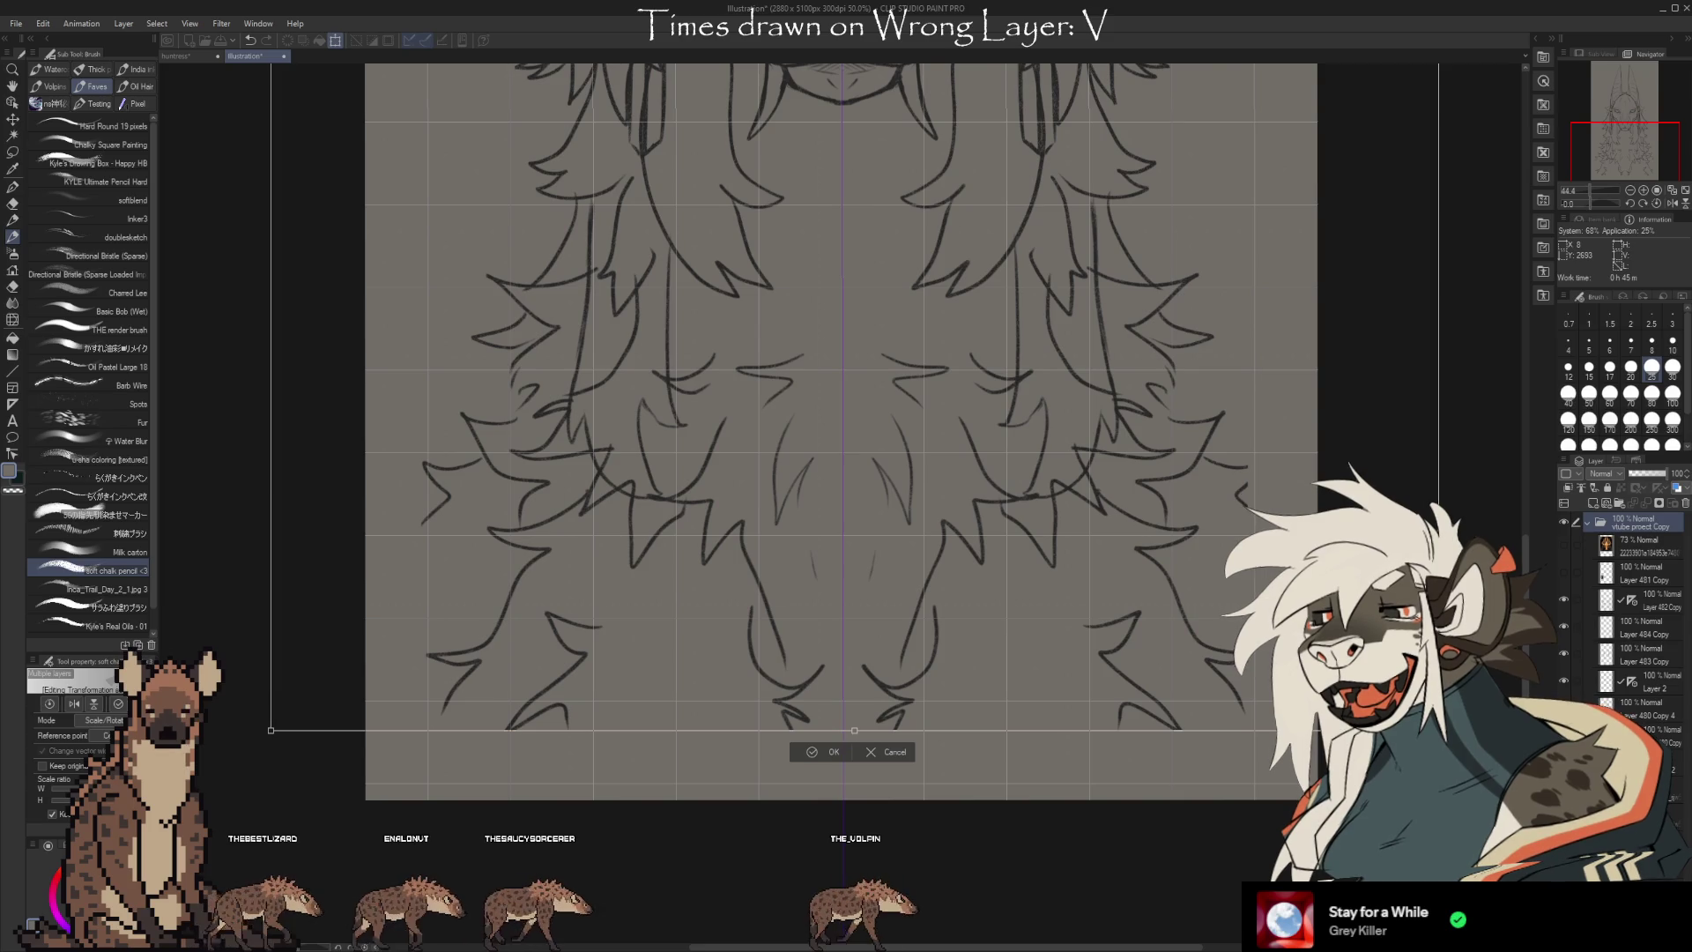
scroll(845, 718, up, 5)
scroll(845, 705, up, 2)
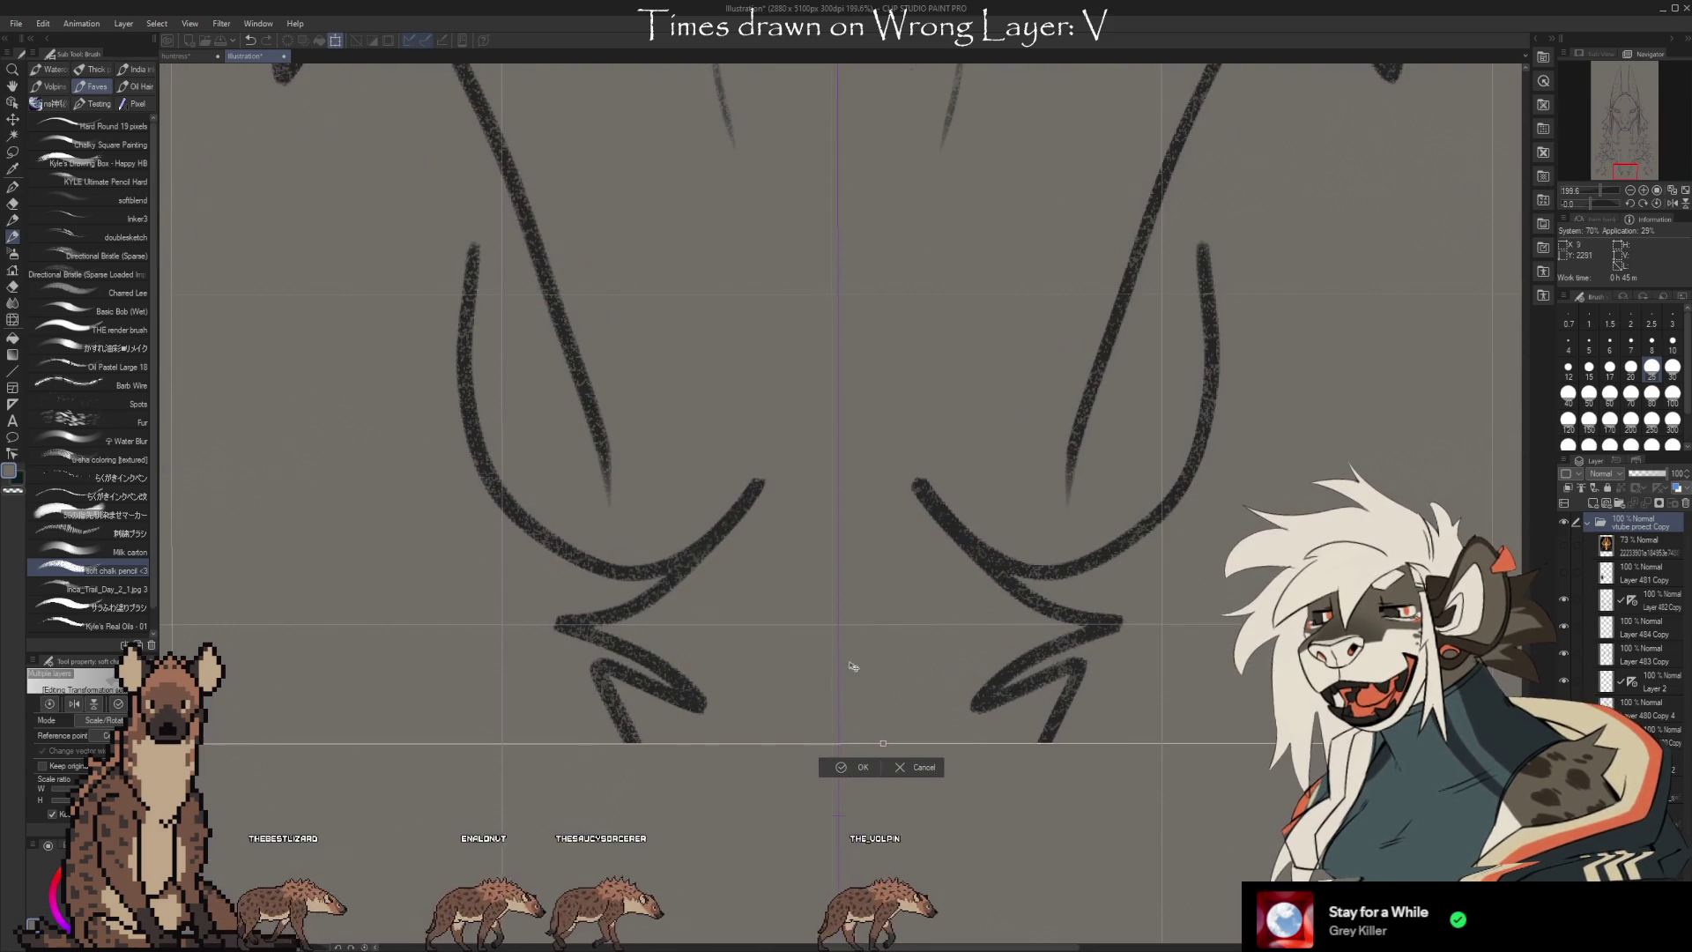
scroll(811, 650, up, 1)
scroll(811, 649, up, 3)
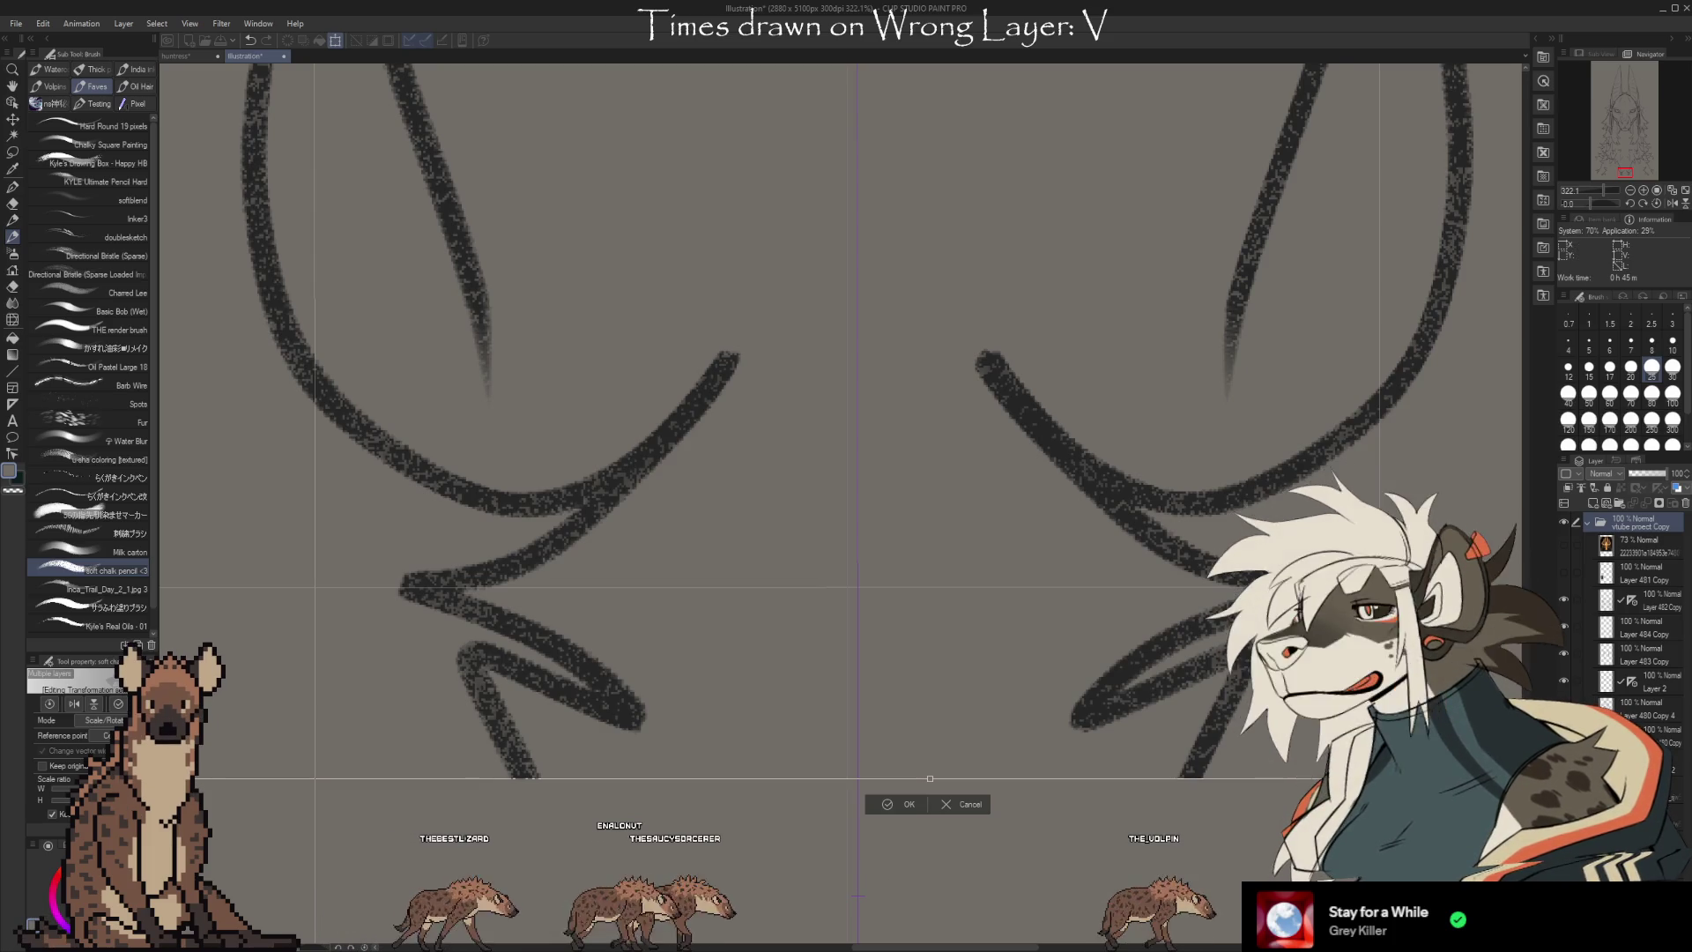
scroll(1515, 570, down, 10)
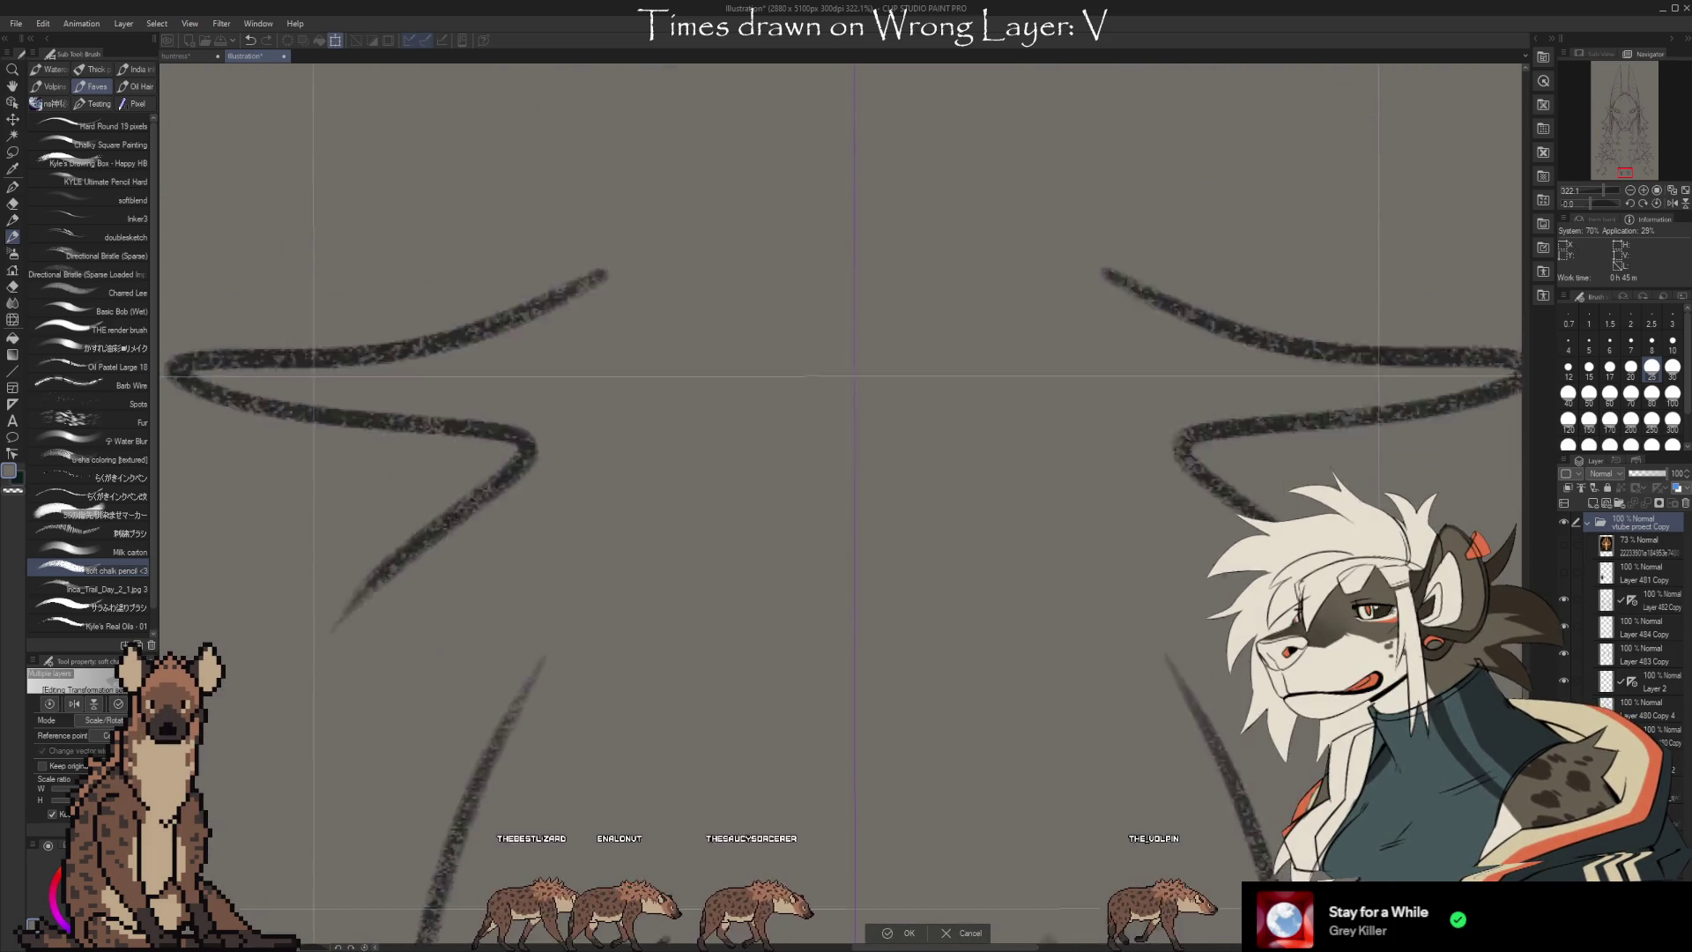
scroll(1514, 569, up, 5)
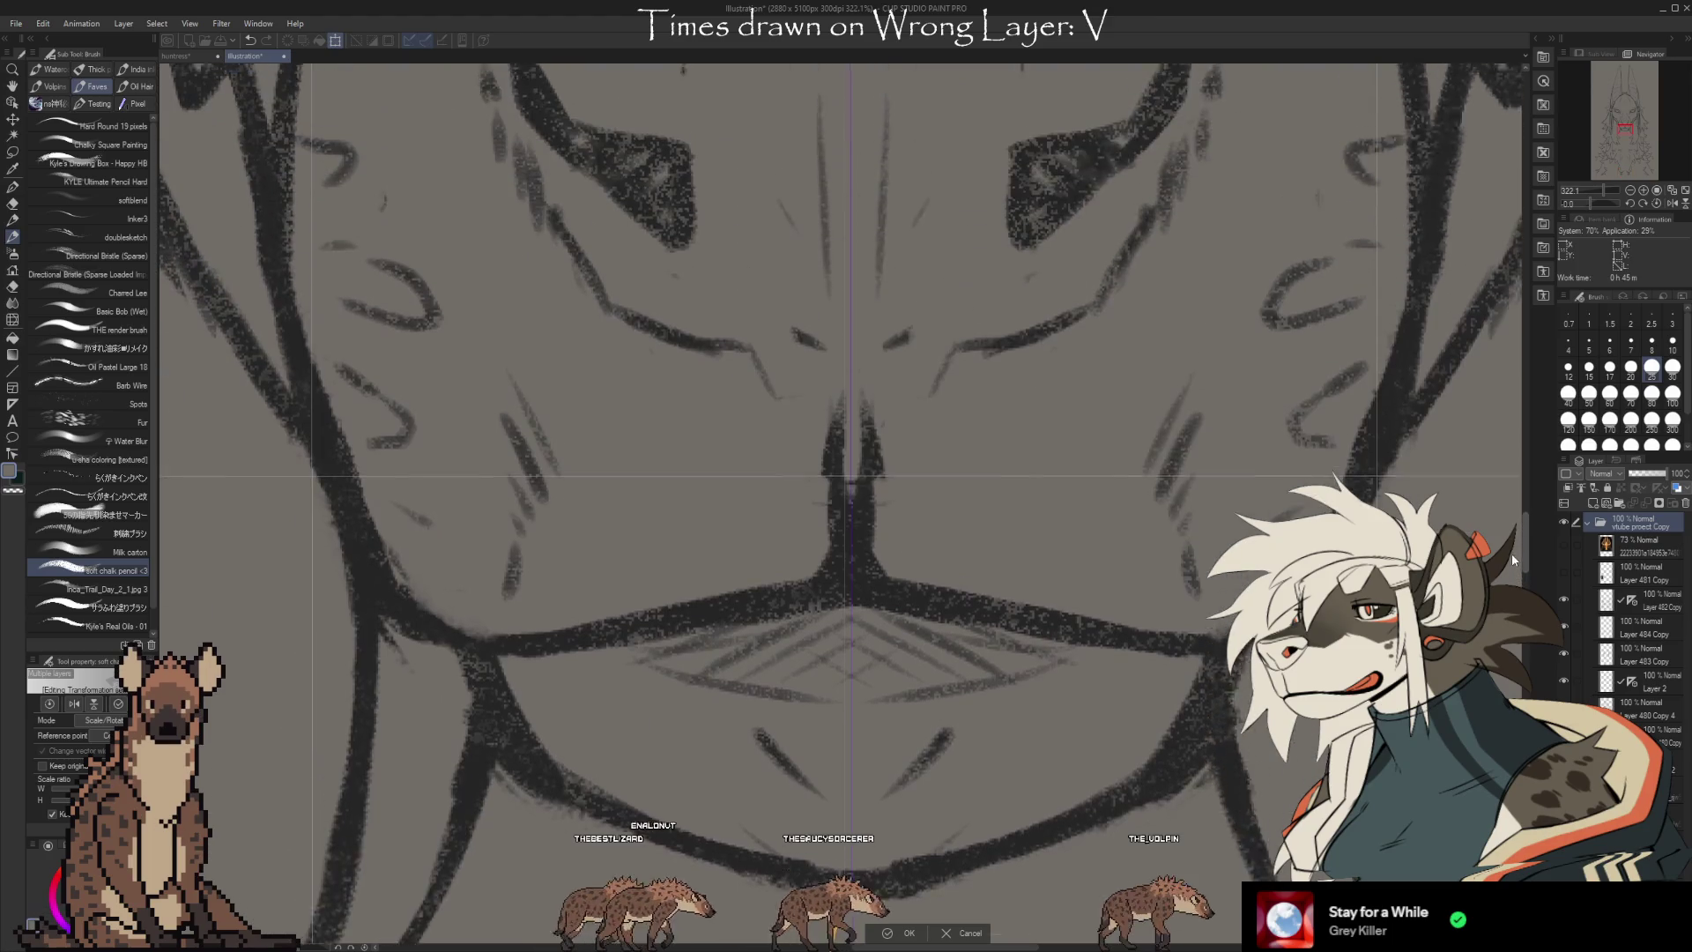
scroll(1513, 555, down, 4)
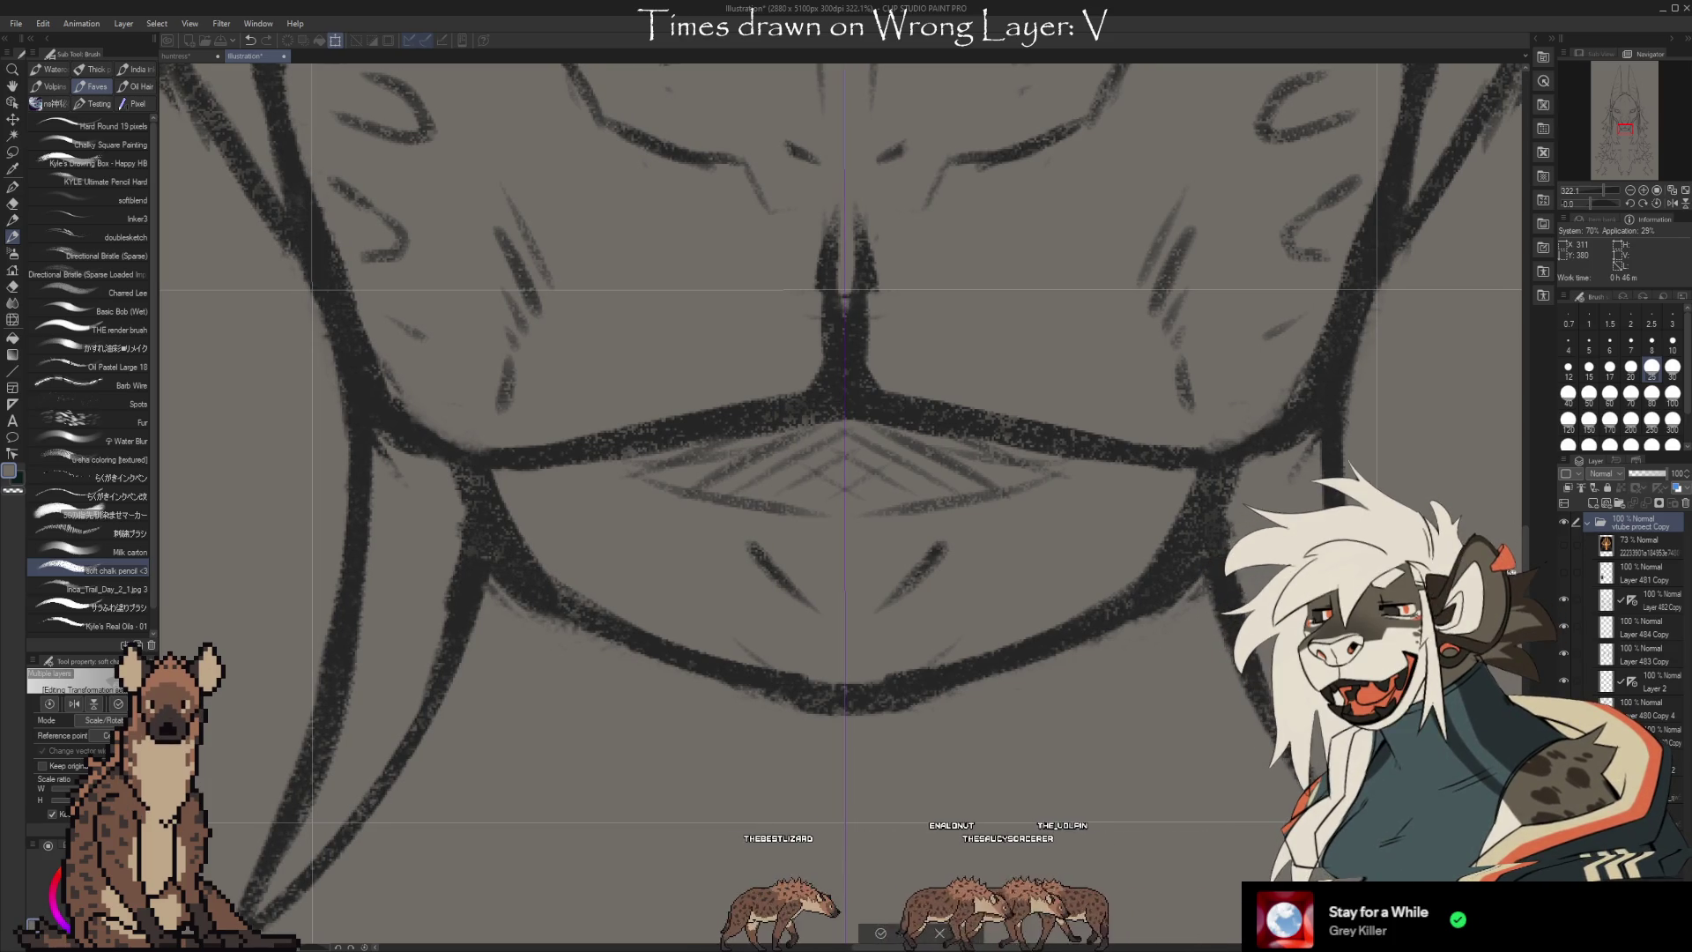
scroll(1223, 628, up, 2)
scroll(848, 498, down, 3)
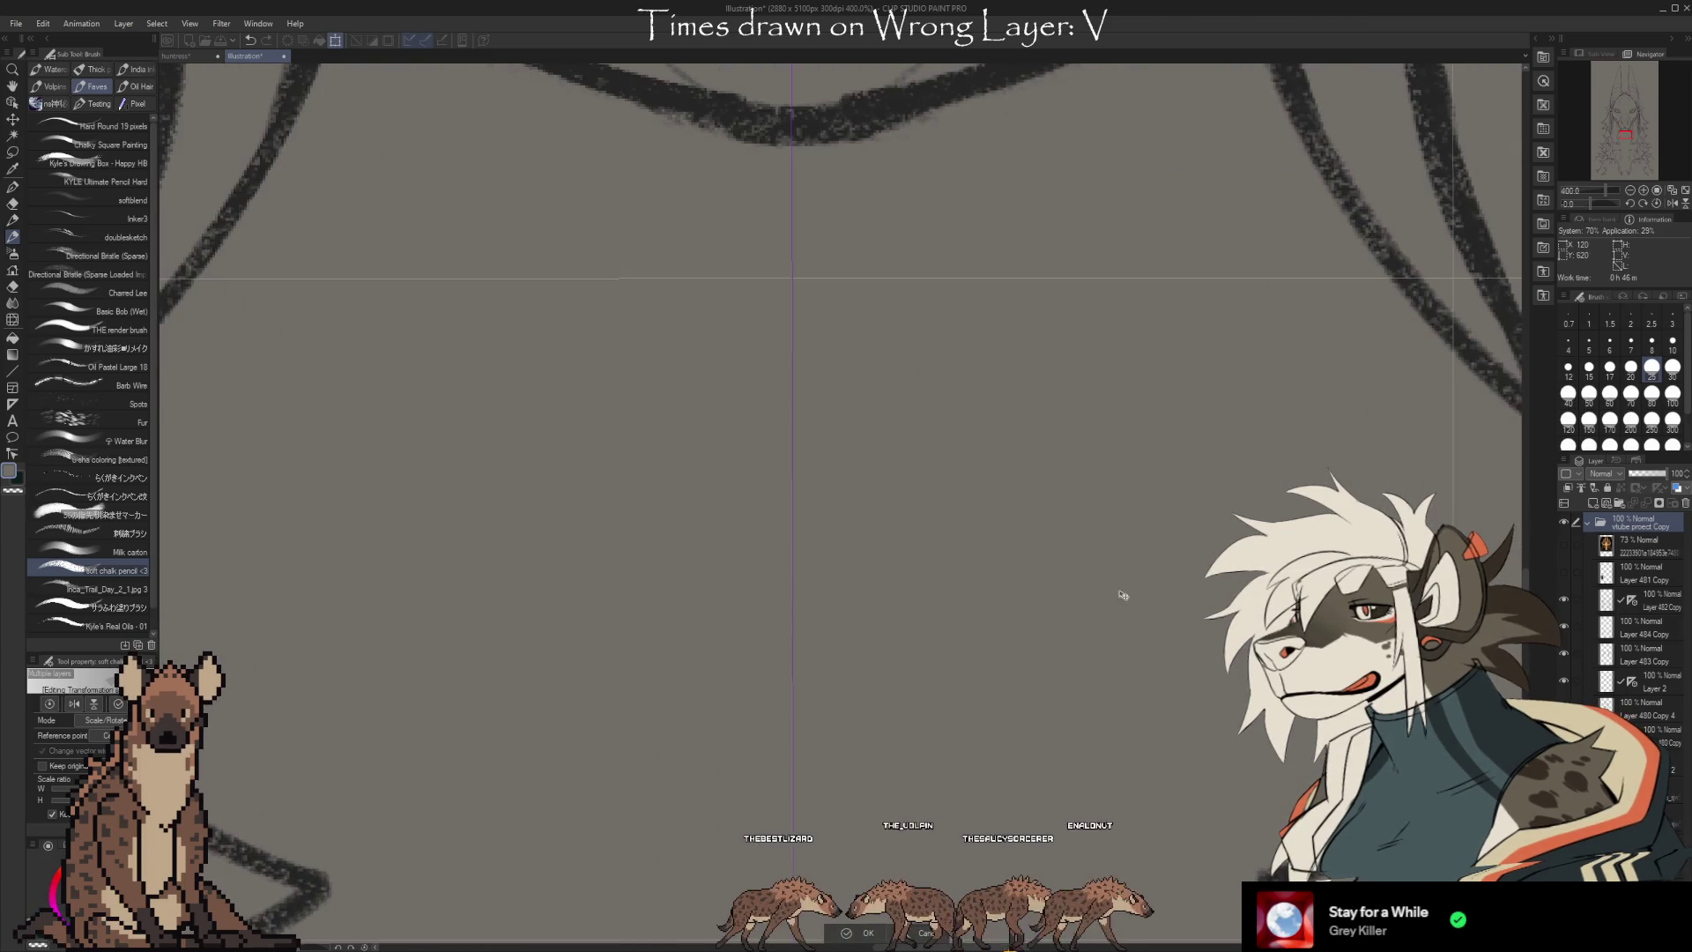
drag(1527, 585, 1523, 492)
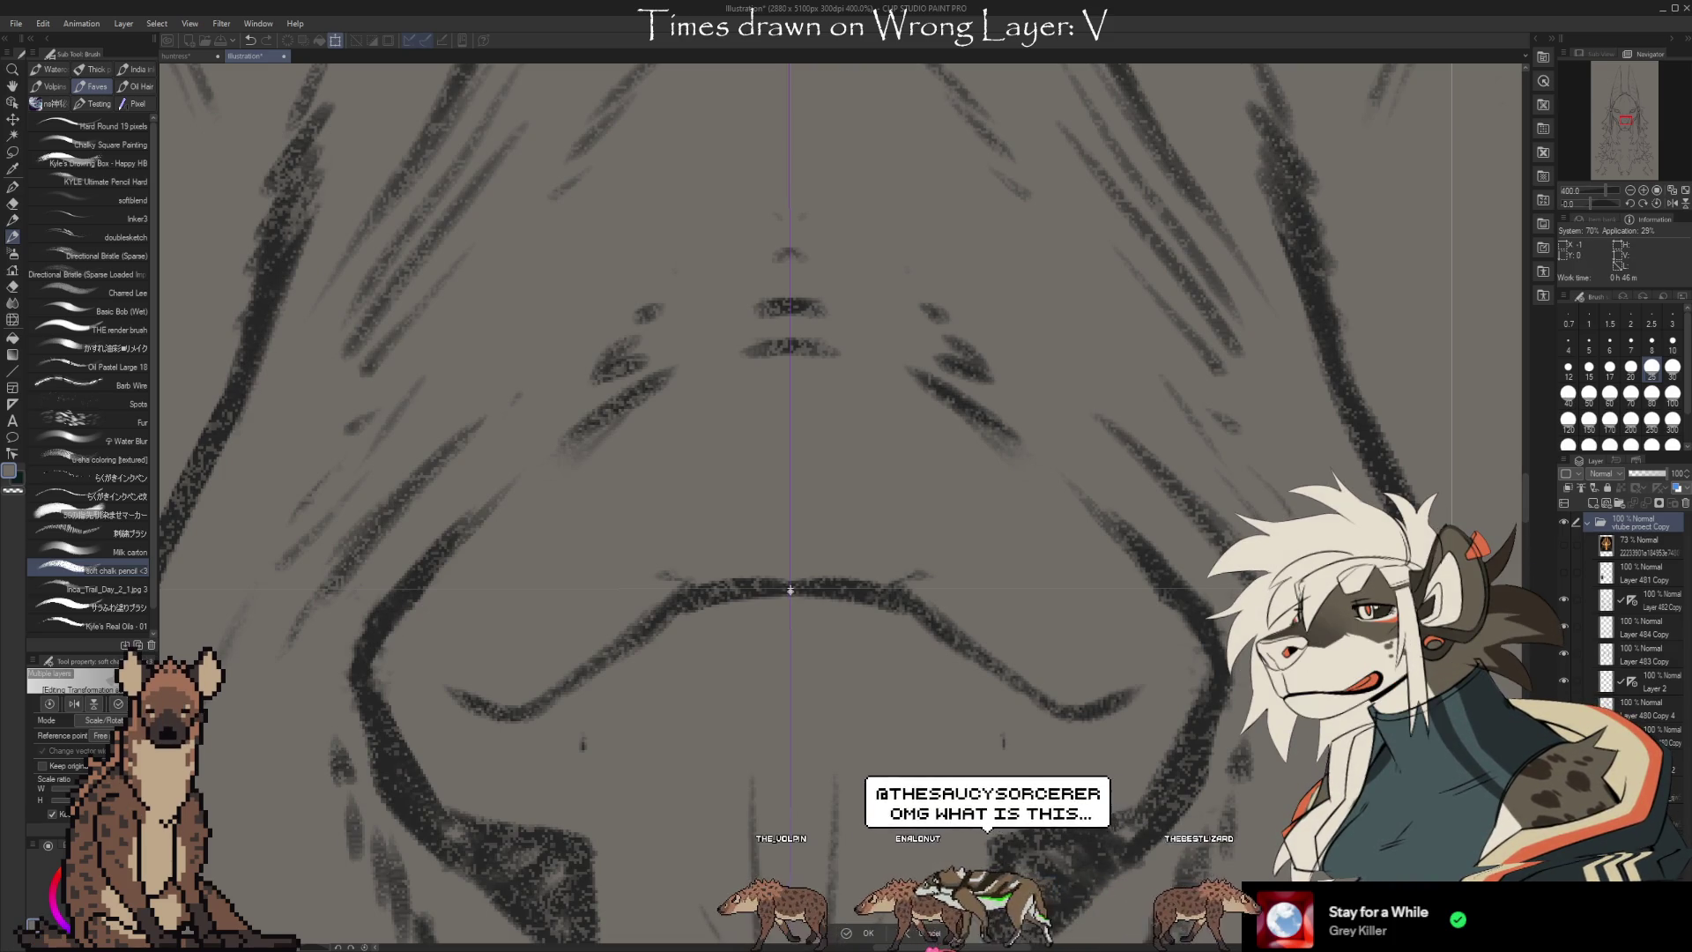
scroll(791, 590, up, 10)
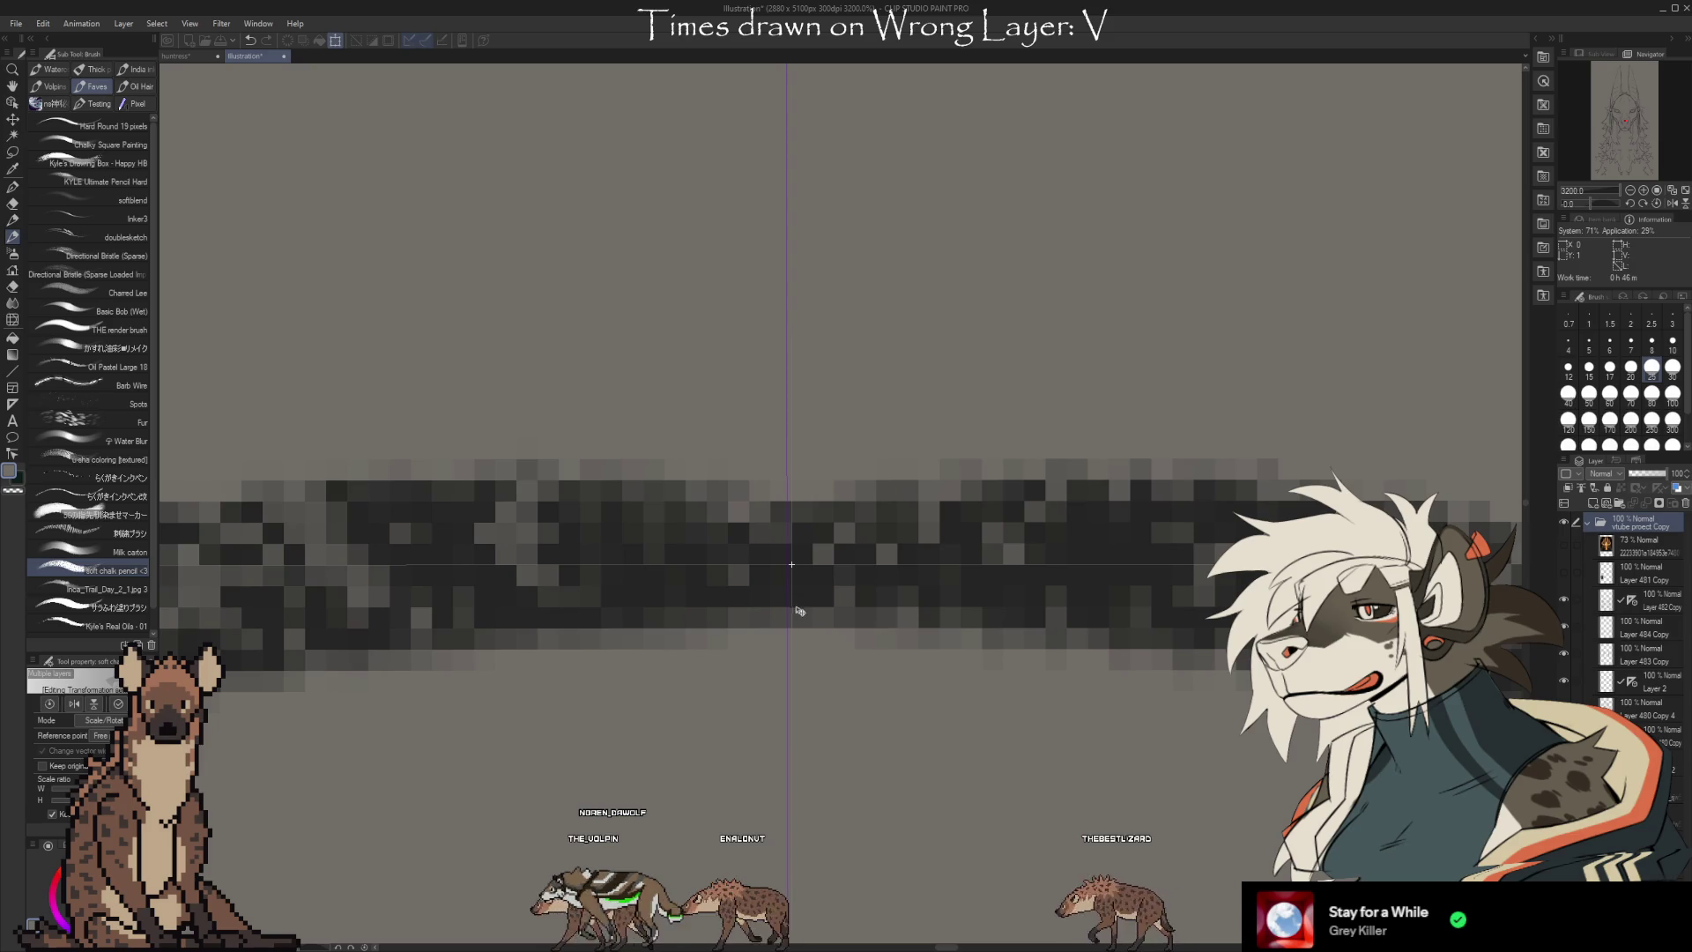
scroll(840, 611, down, 3)
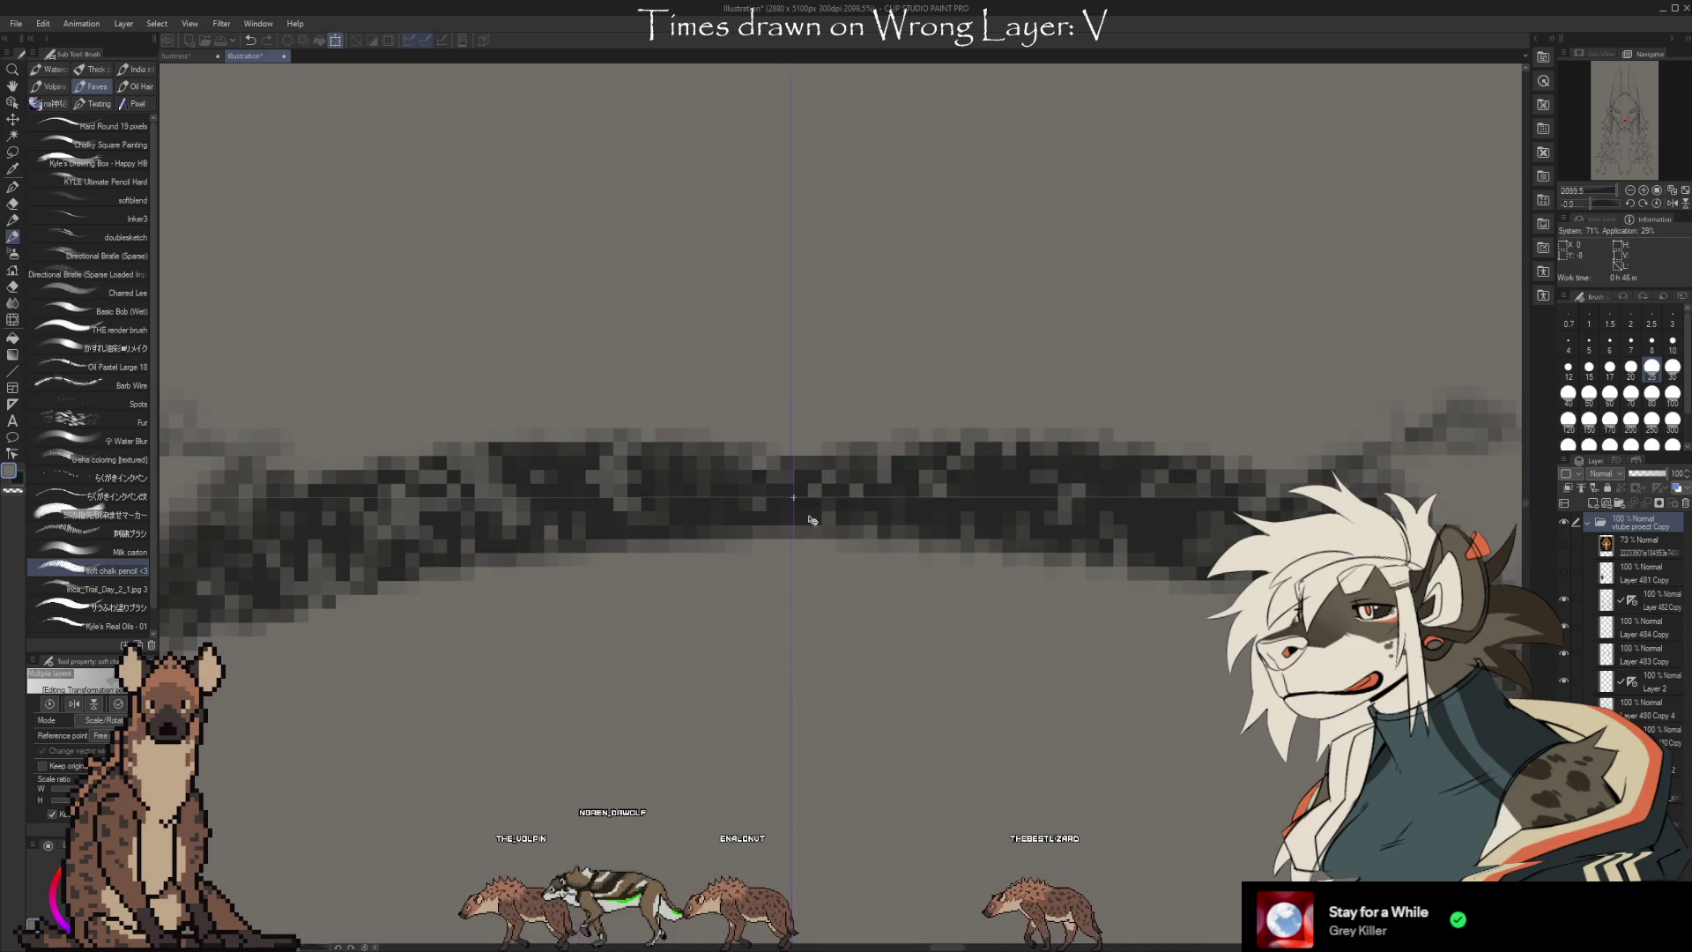
scroll(851, 619, down, 6)
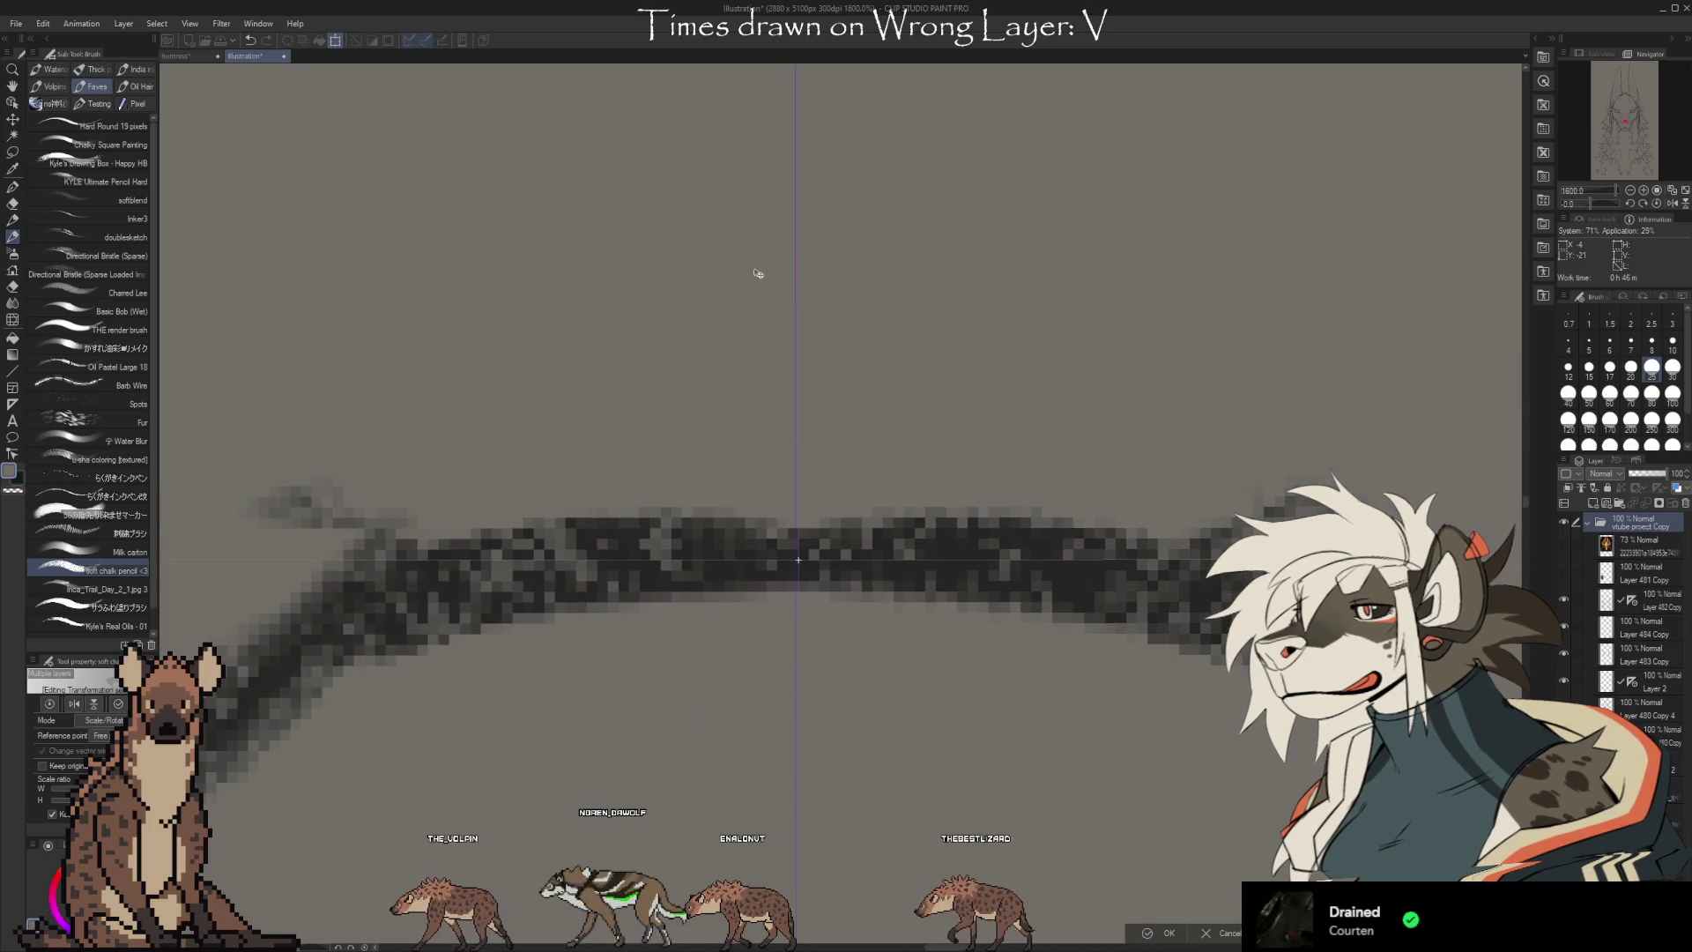
scroll(890, 170, down, 4)
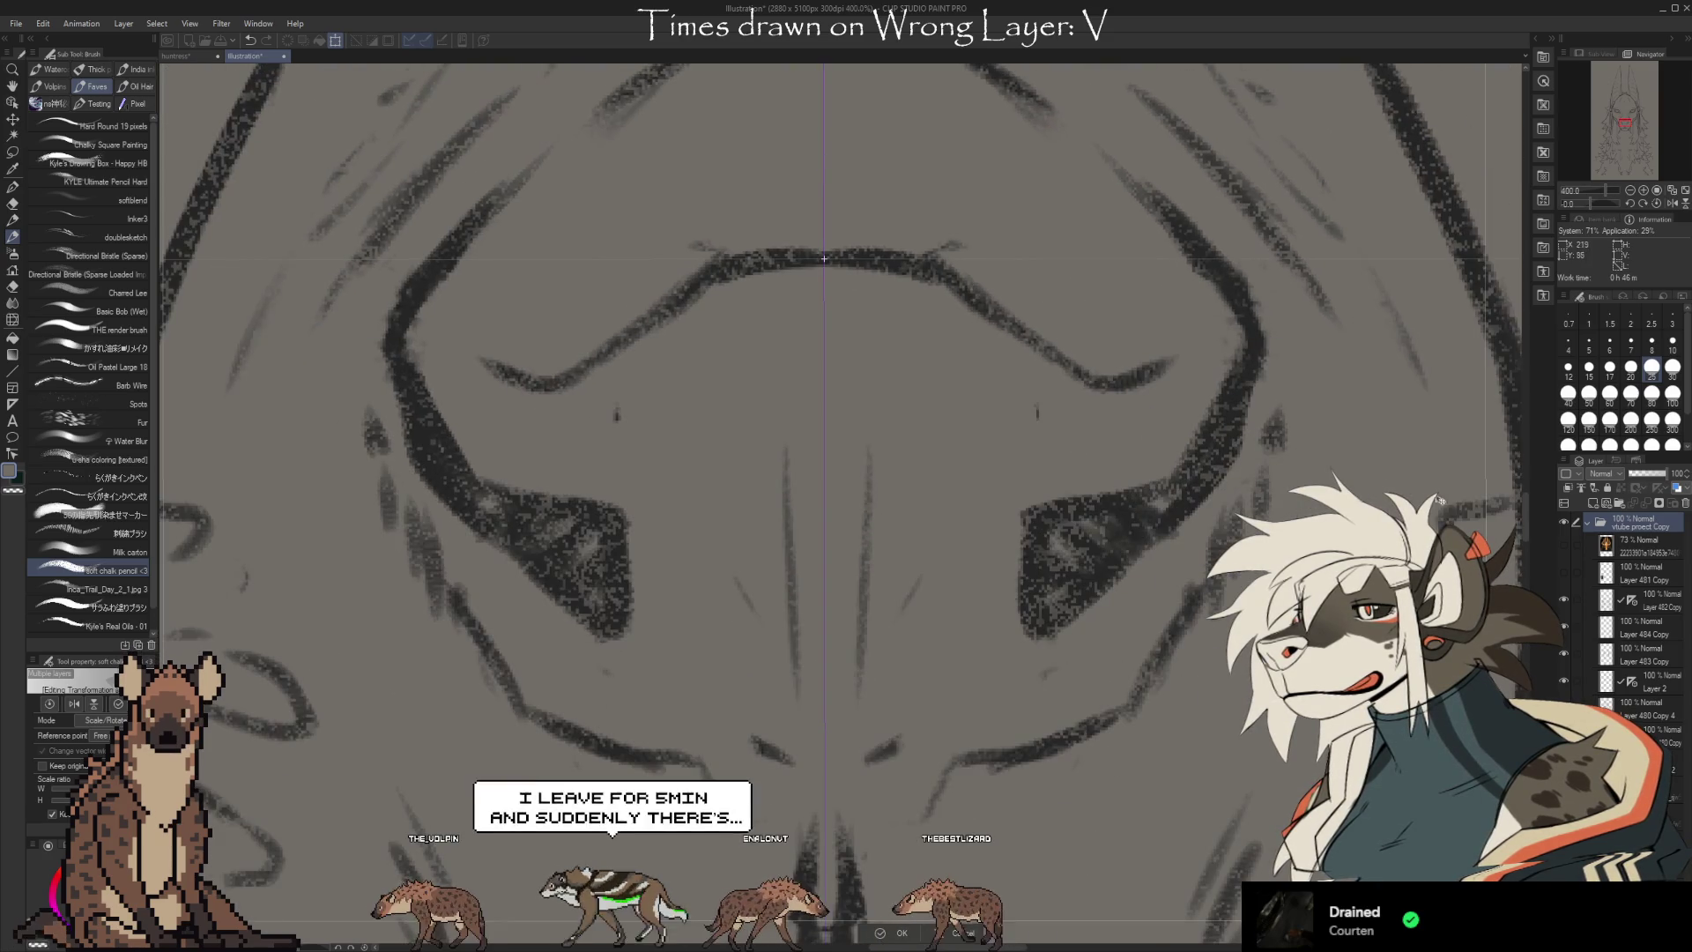
Pan and zoom over the upper head contour and mirrored strokes to inspect the transform
drag(1524, 522, 1524, 630)
scroll(833, 710, down, 5)
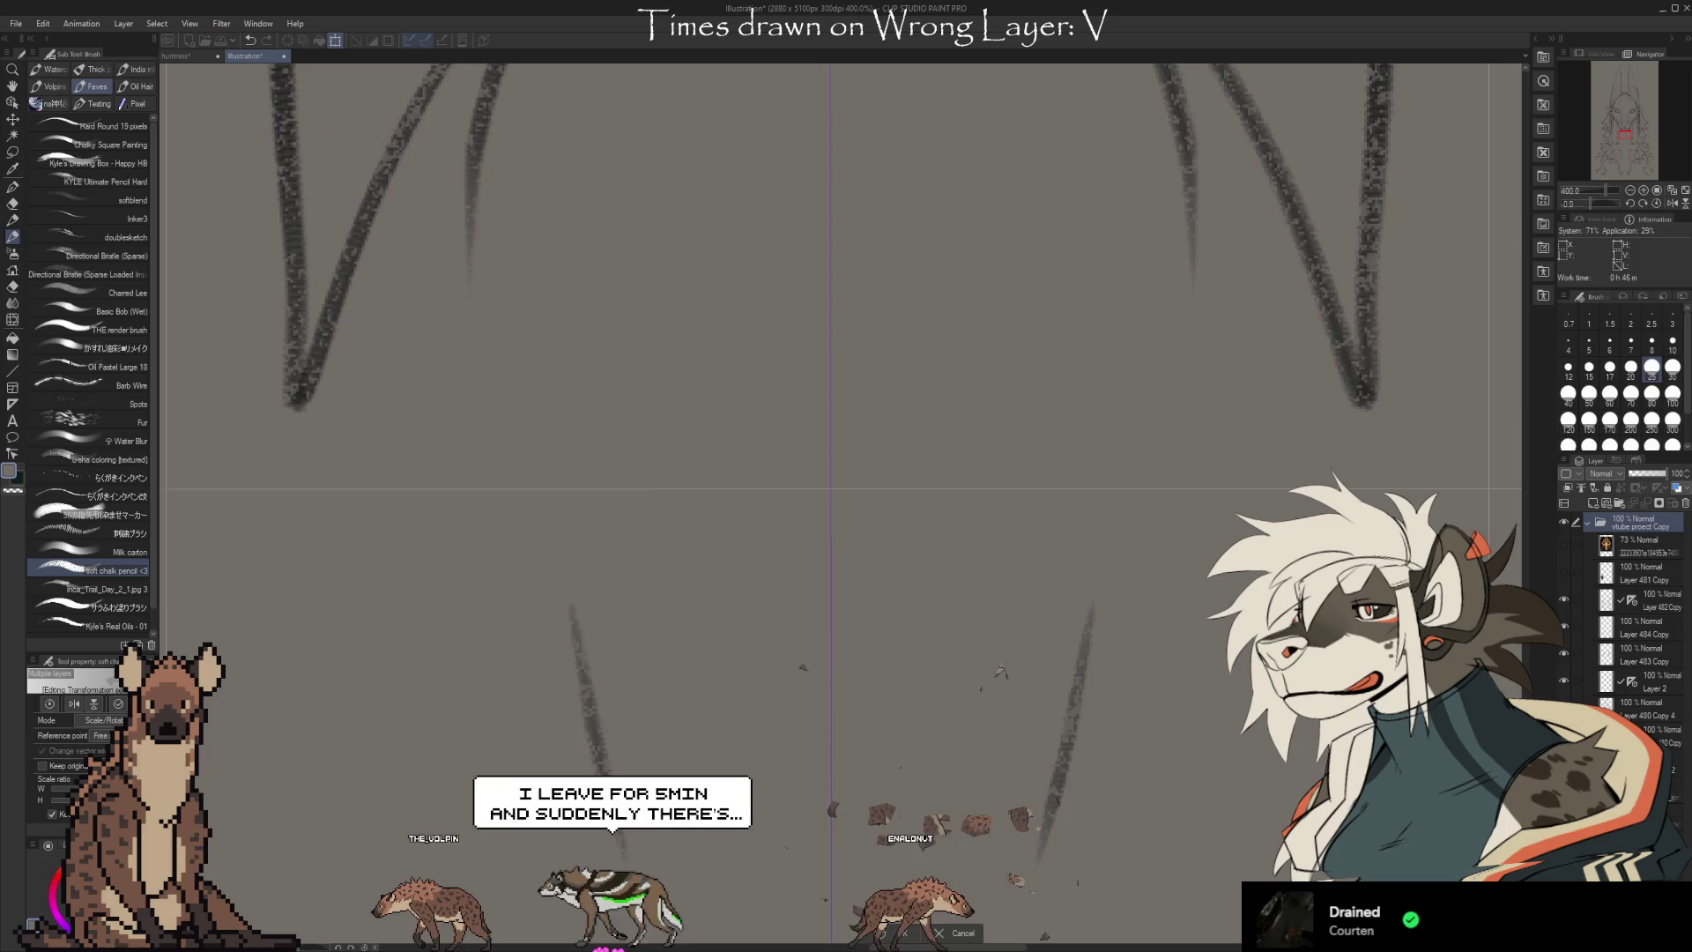
scroll(823, 642, up, 4)
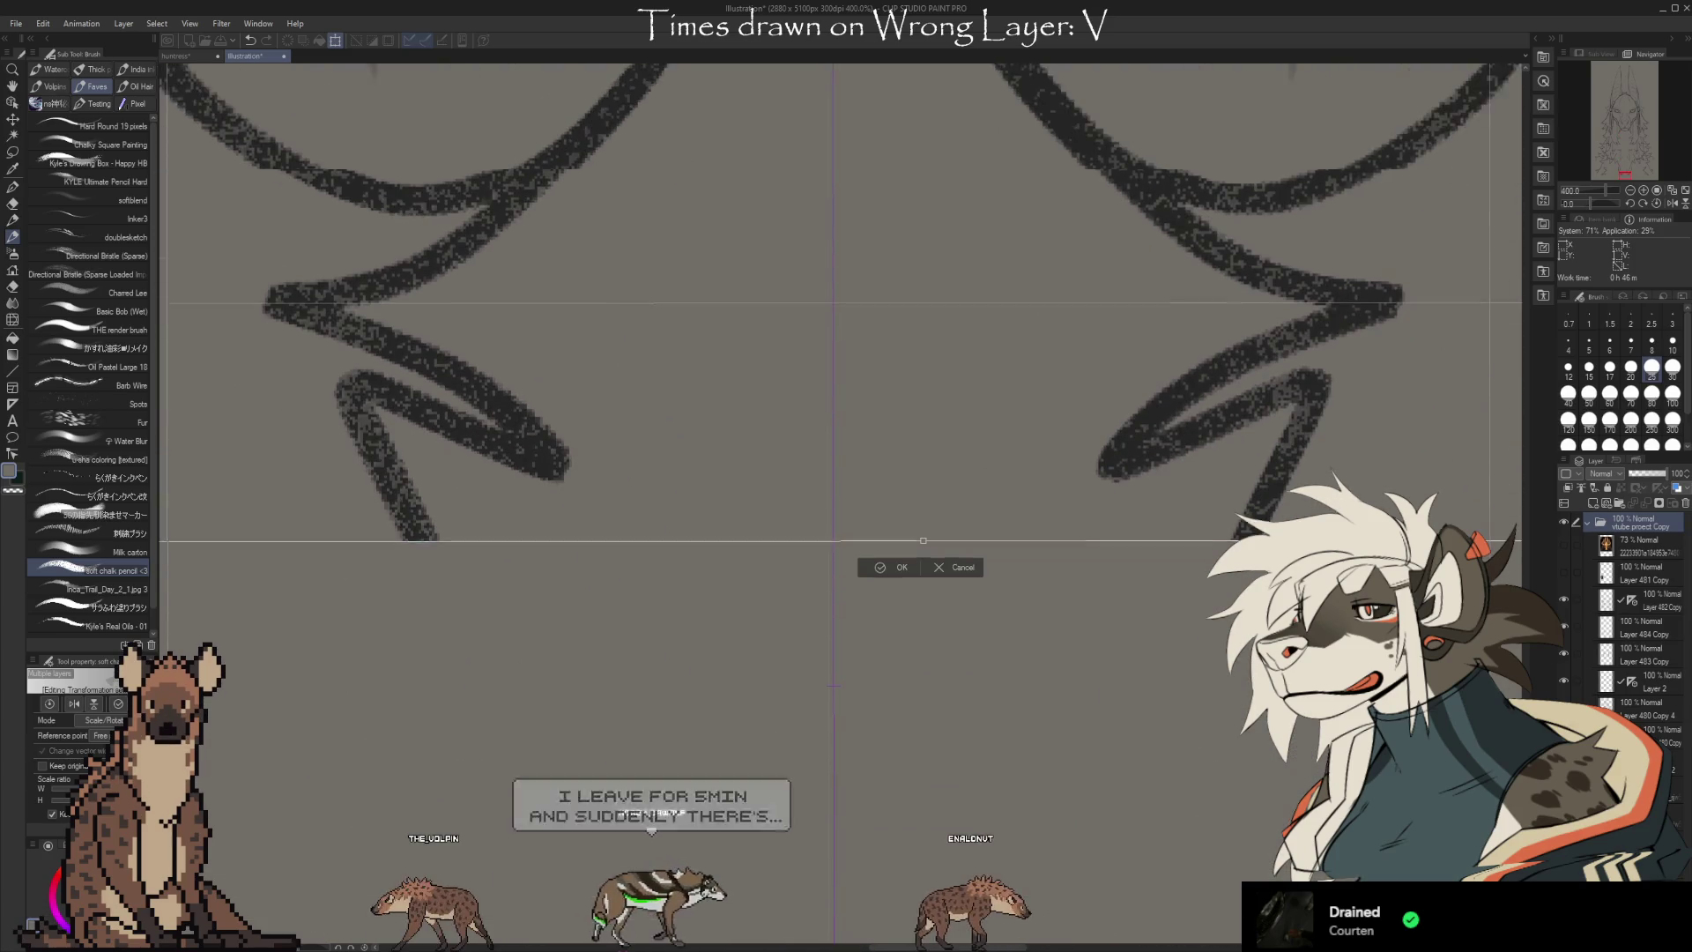
scroll(823, 642, down, 3)
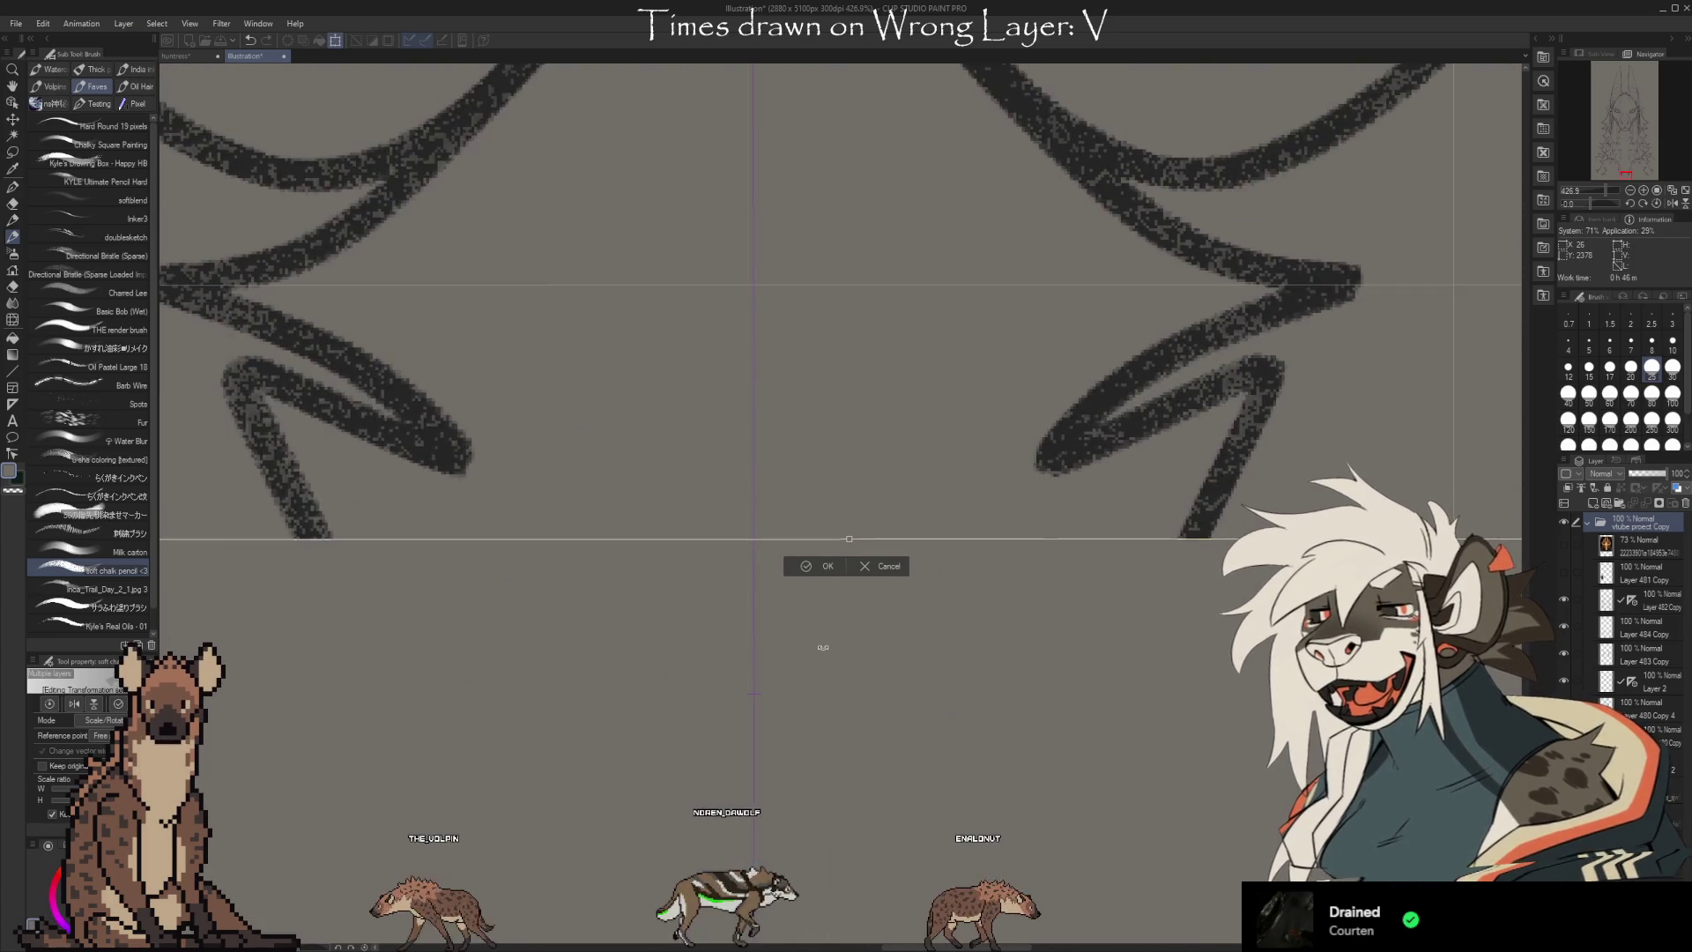
drag(822, 648, 819, 649)
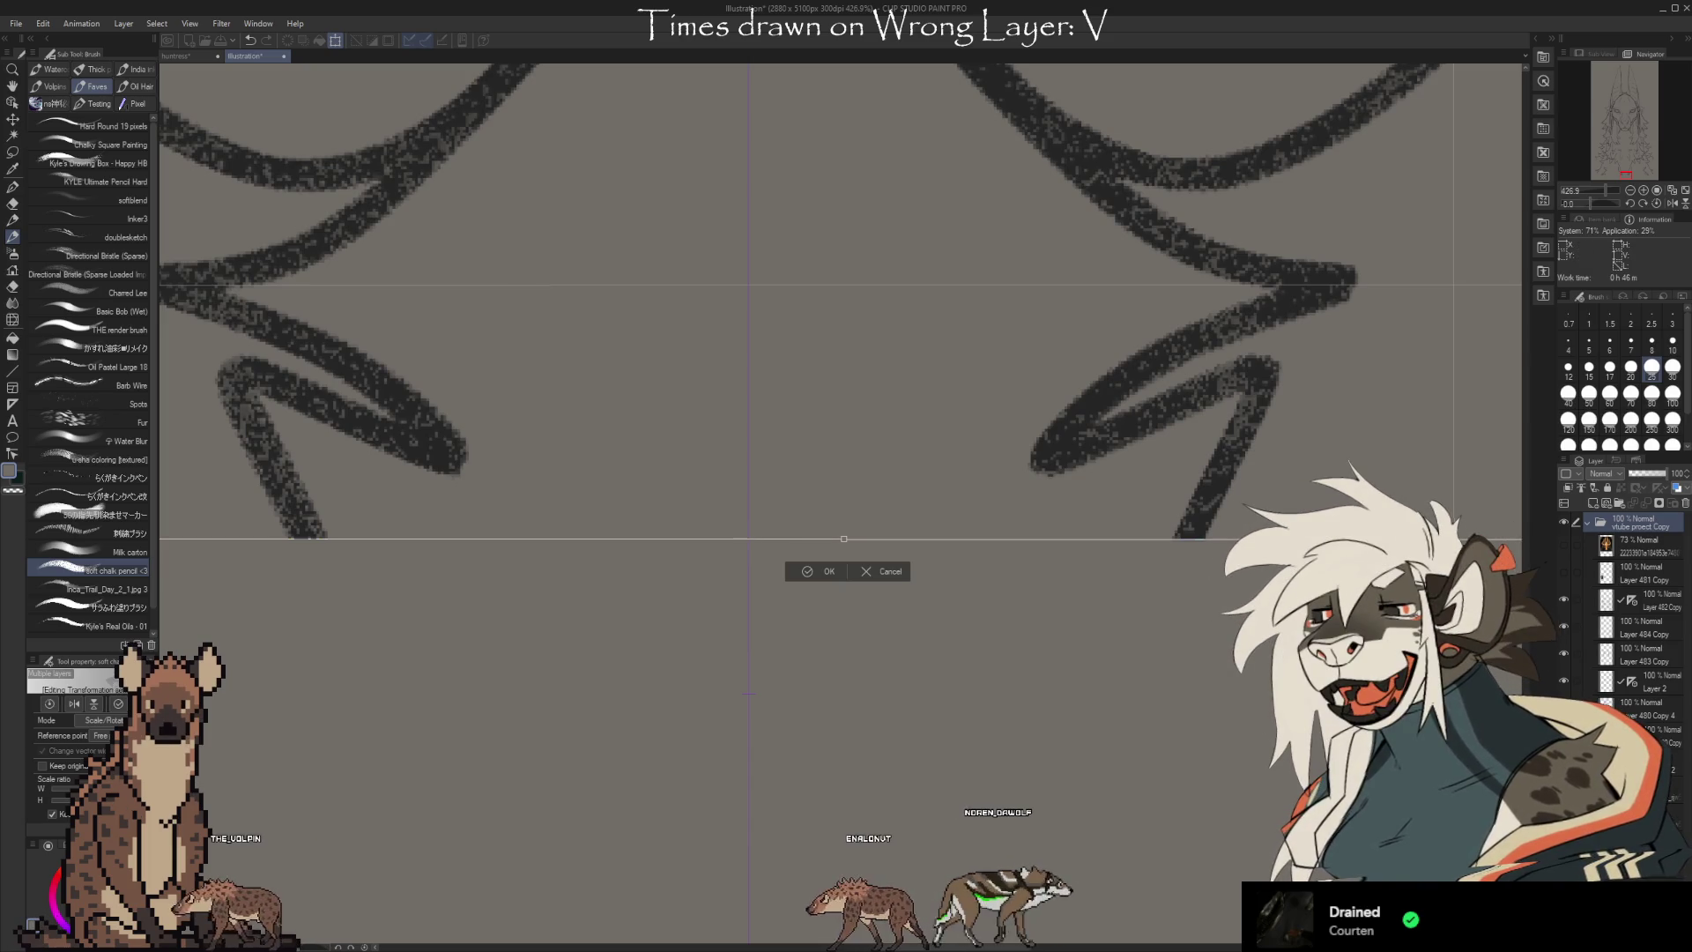
scroll(841, 476, up, 5)
scroll(842, 475, down, 5)
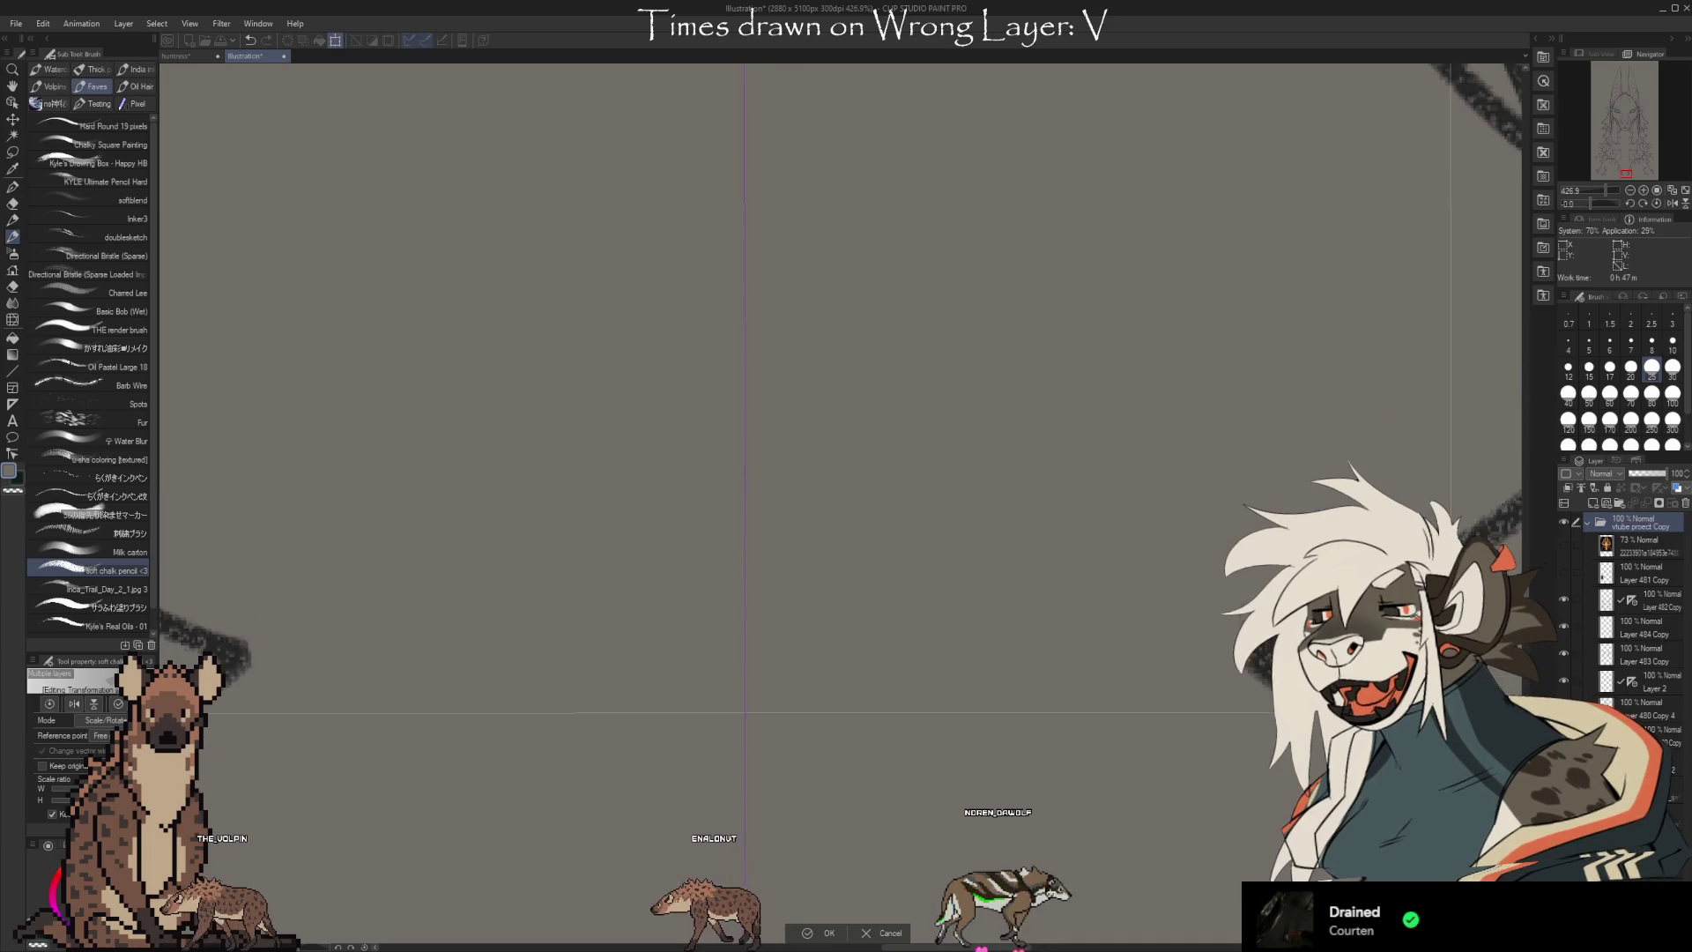
scroll(1483, 394, up, 10)
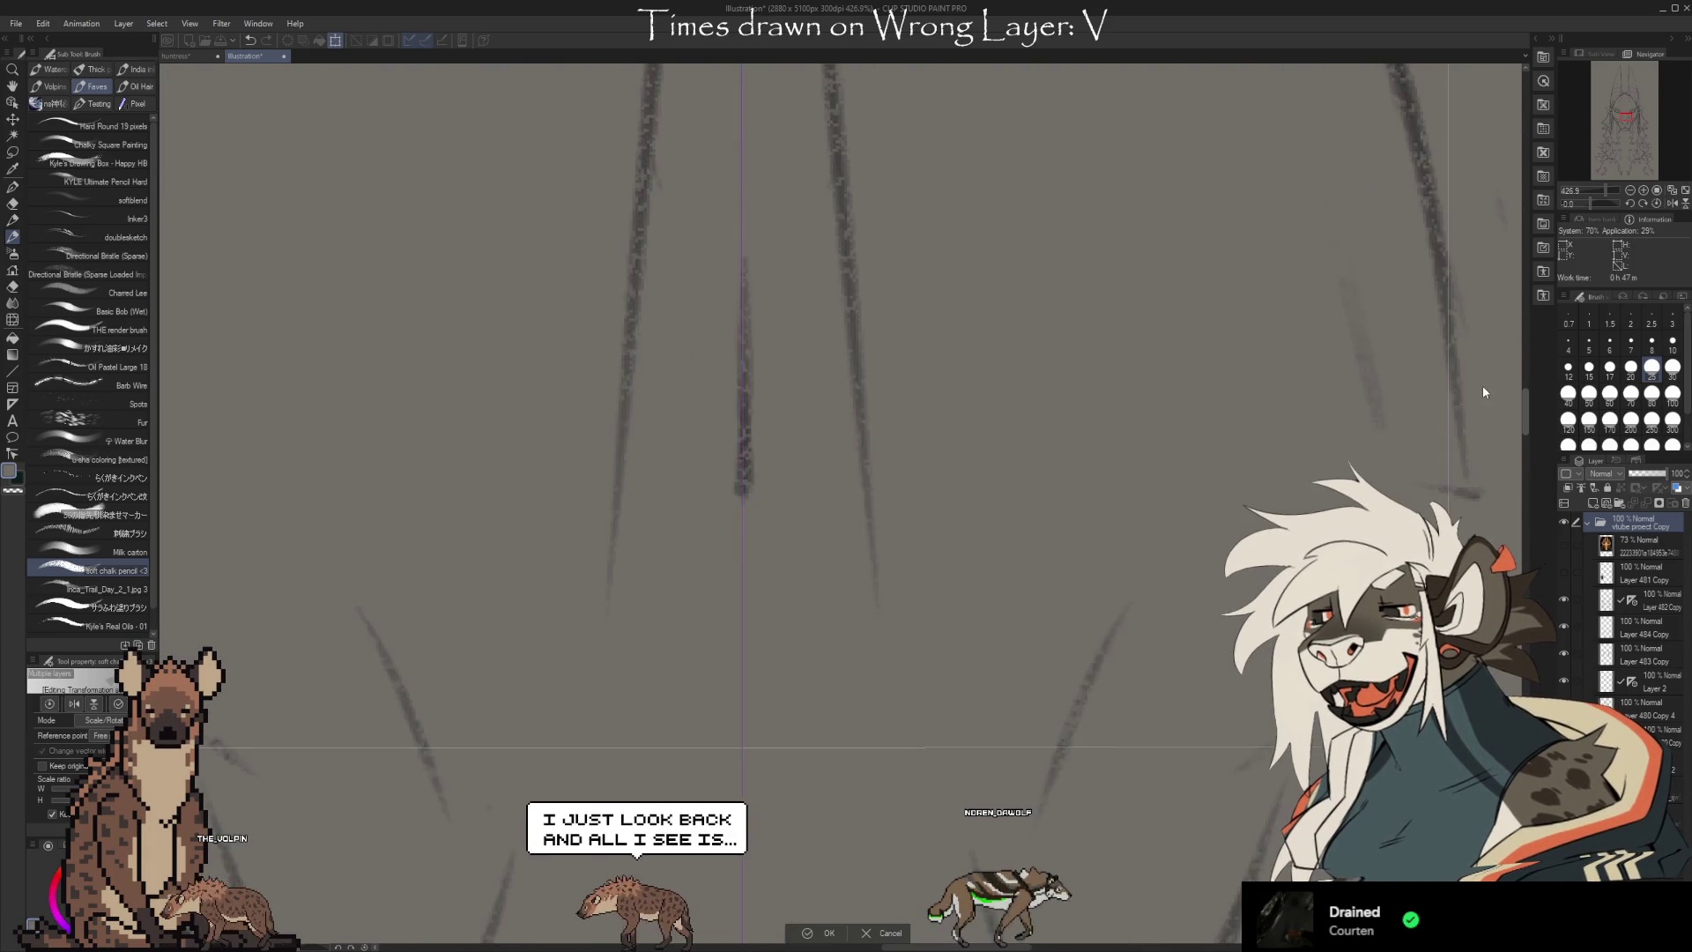
scroll(1483, 386, up, 10)
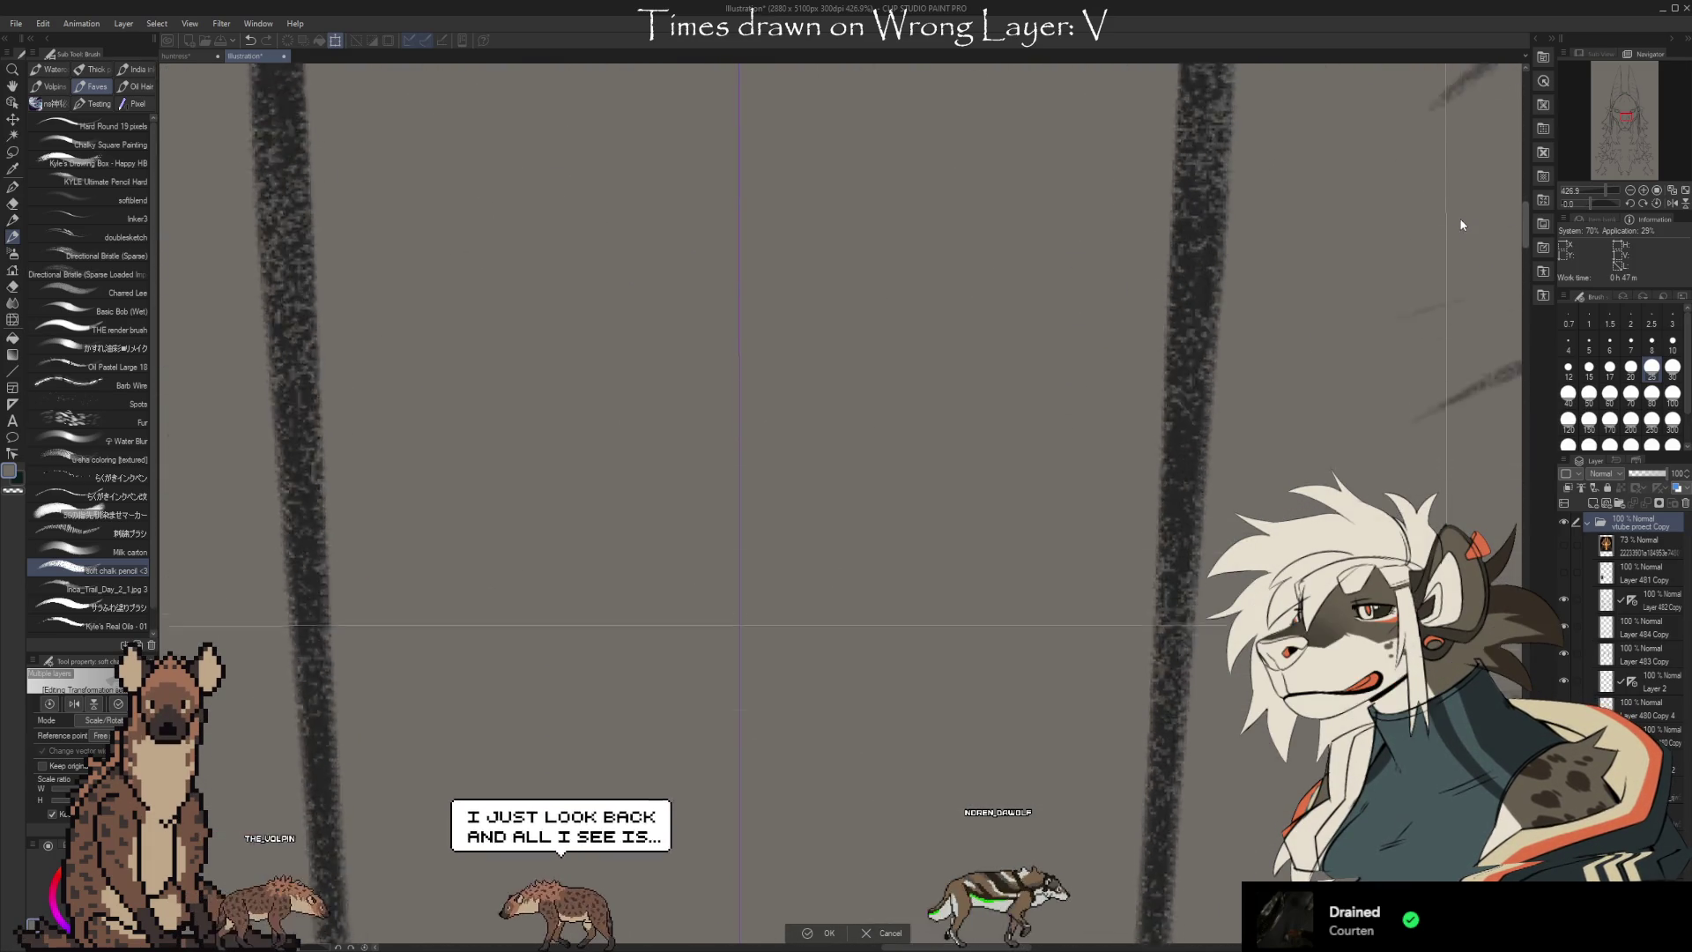
scroll(1461, 226, up, 10)
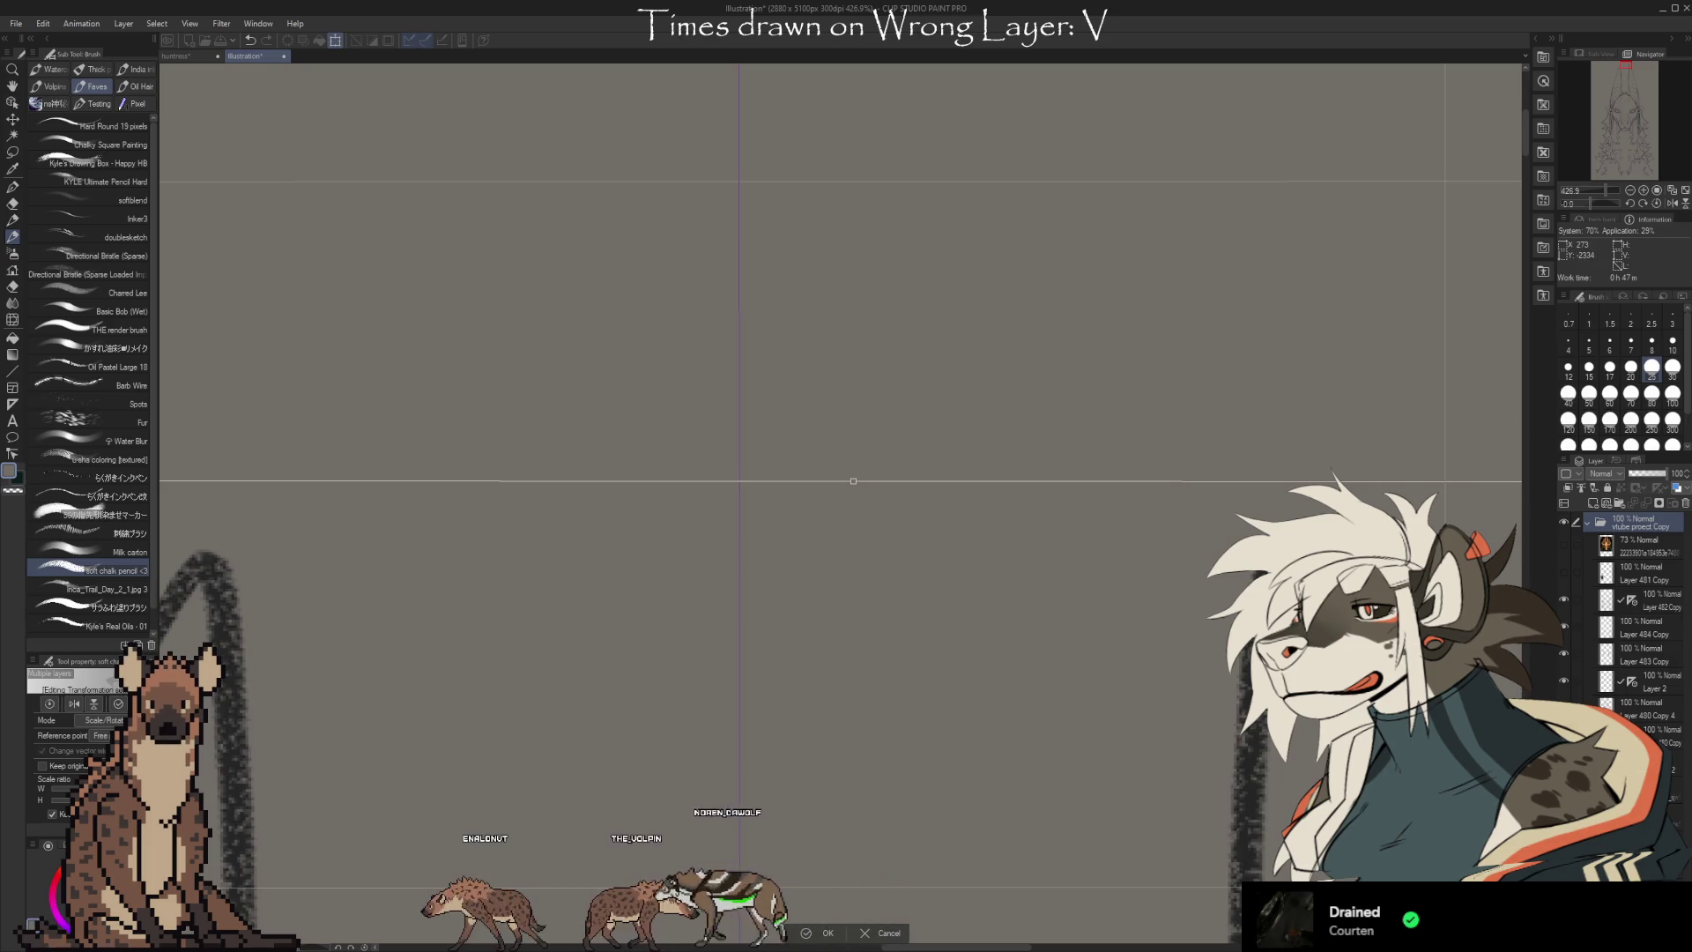
Review the long fur ruff strands below the muzzle, then commit the transform with OK
drag(1526, 125, 1525, 745)
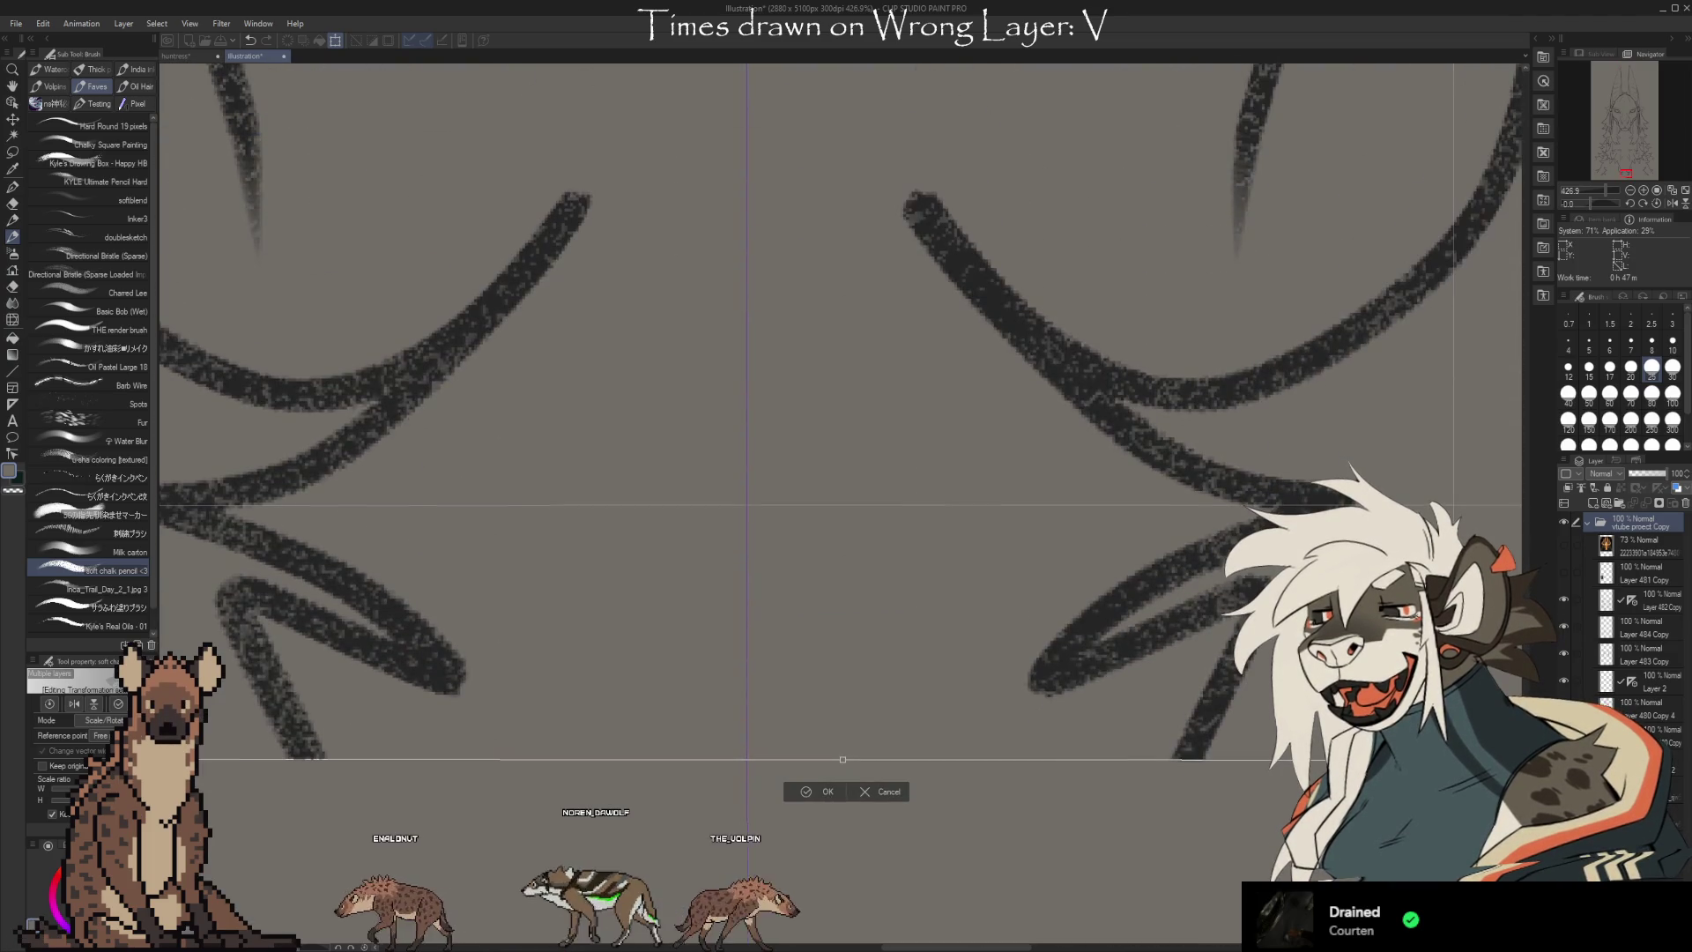
scroll(753, 417, up, 2)
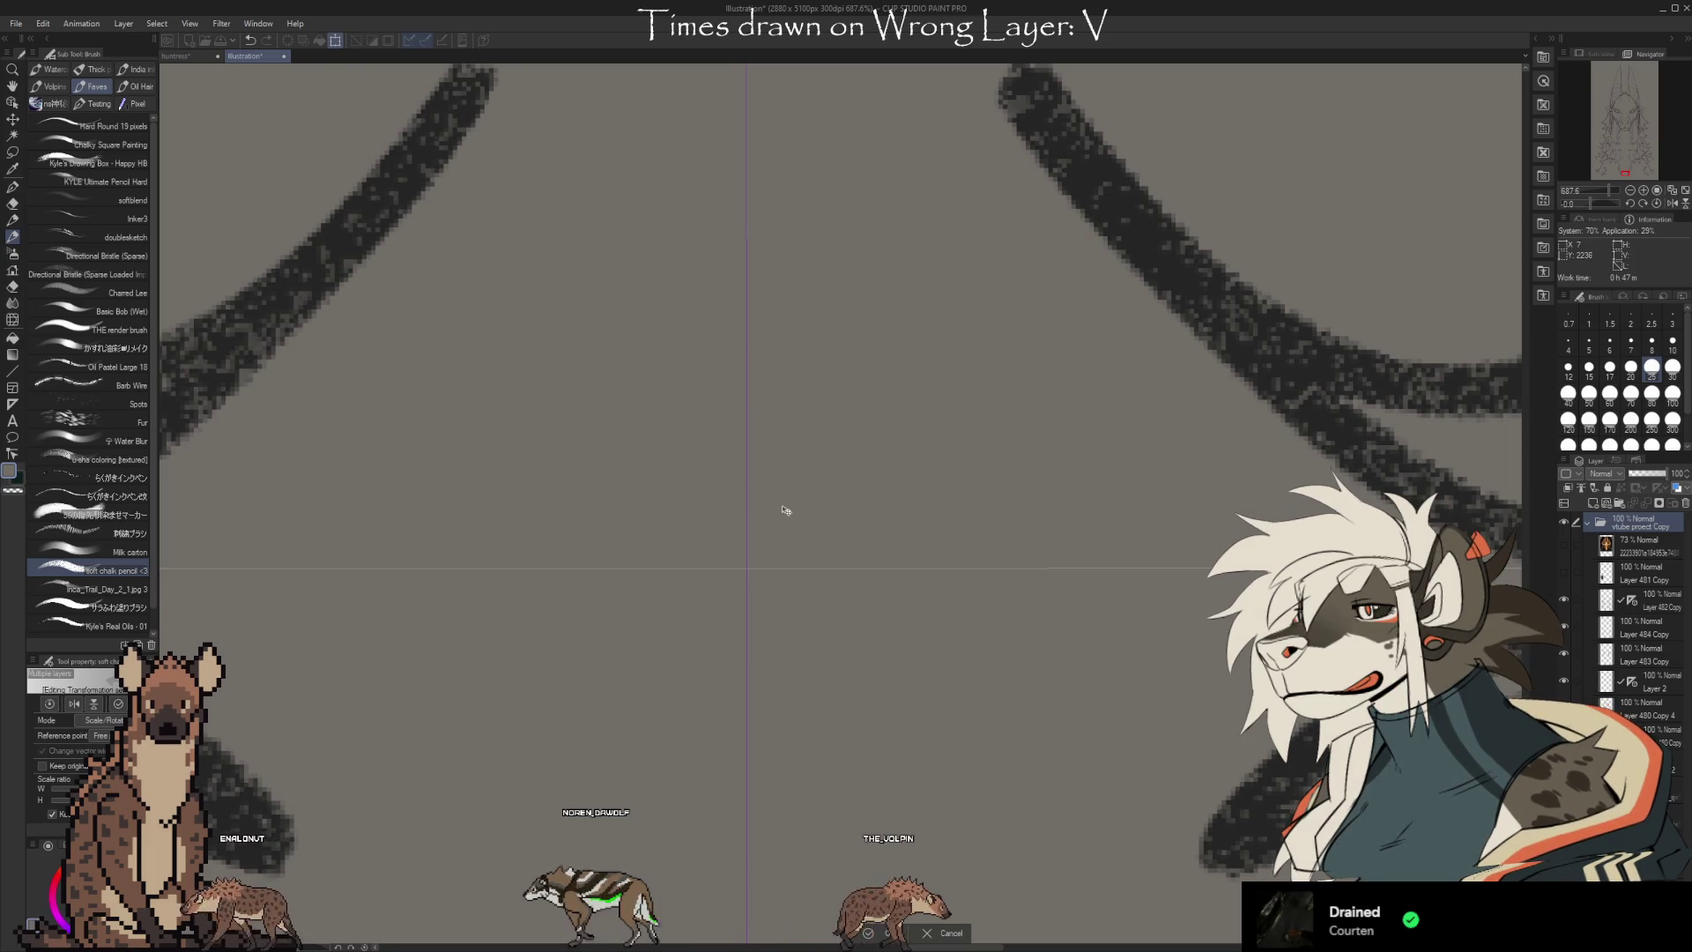
scroll(790, 638, up, 3)
scroll(745, 436, down, 10)
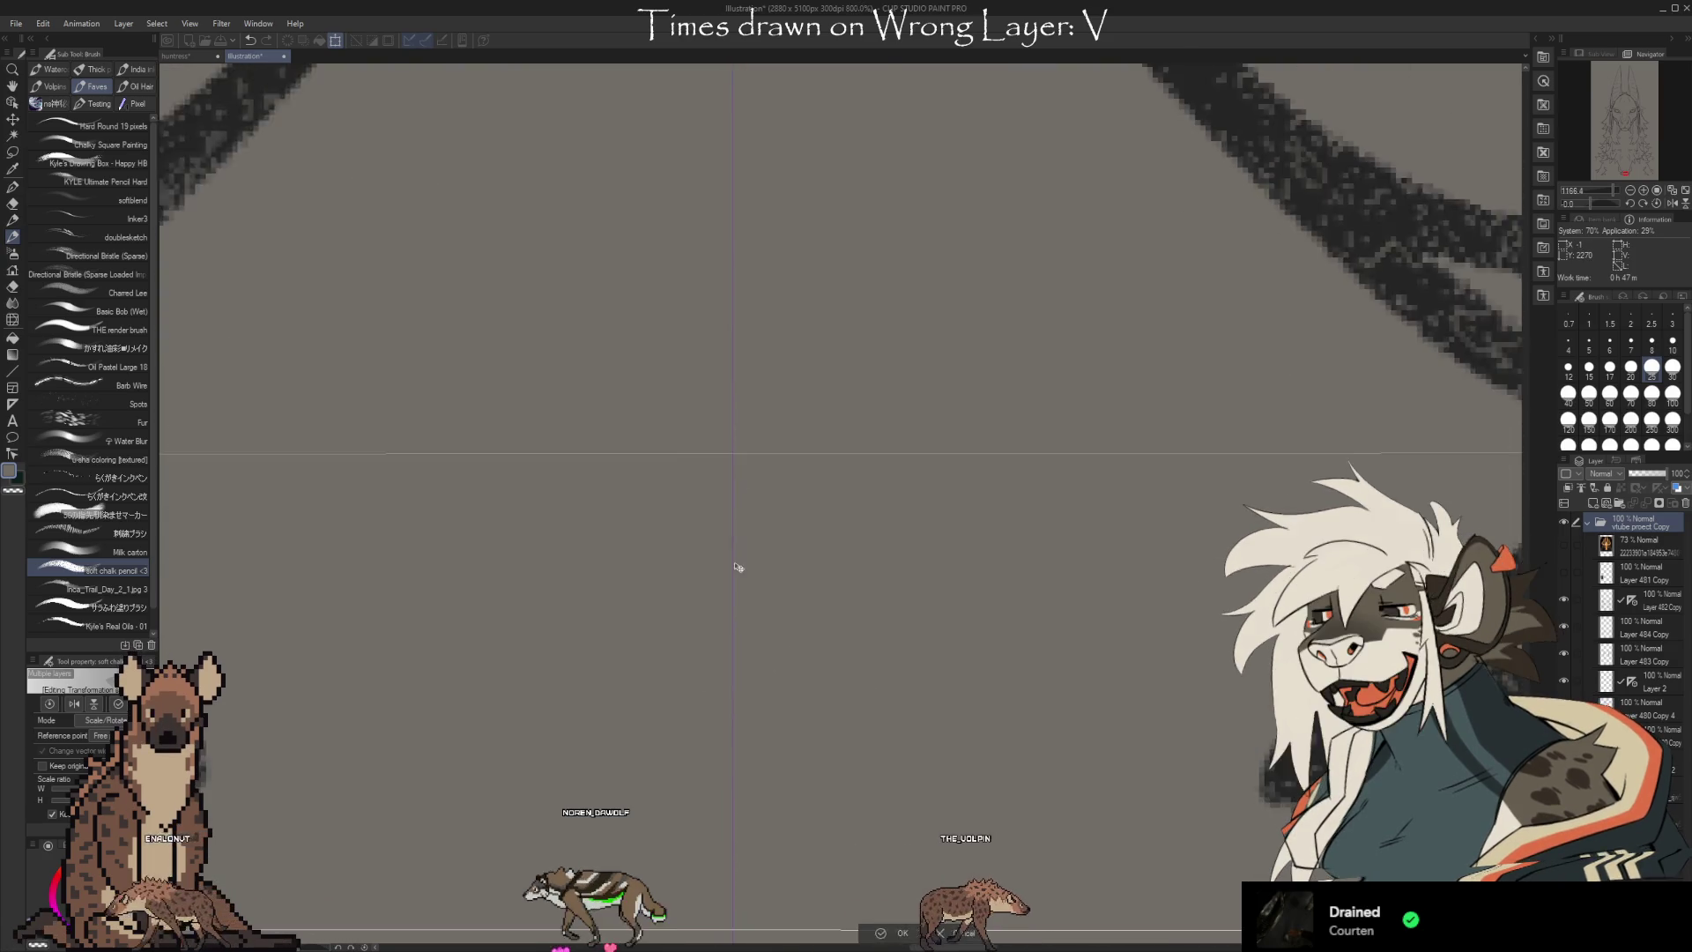
scroll(751, 797, down, 4)
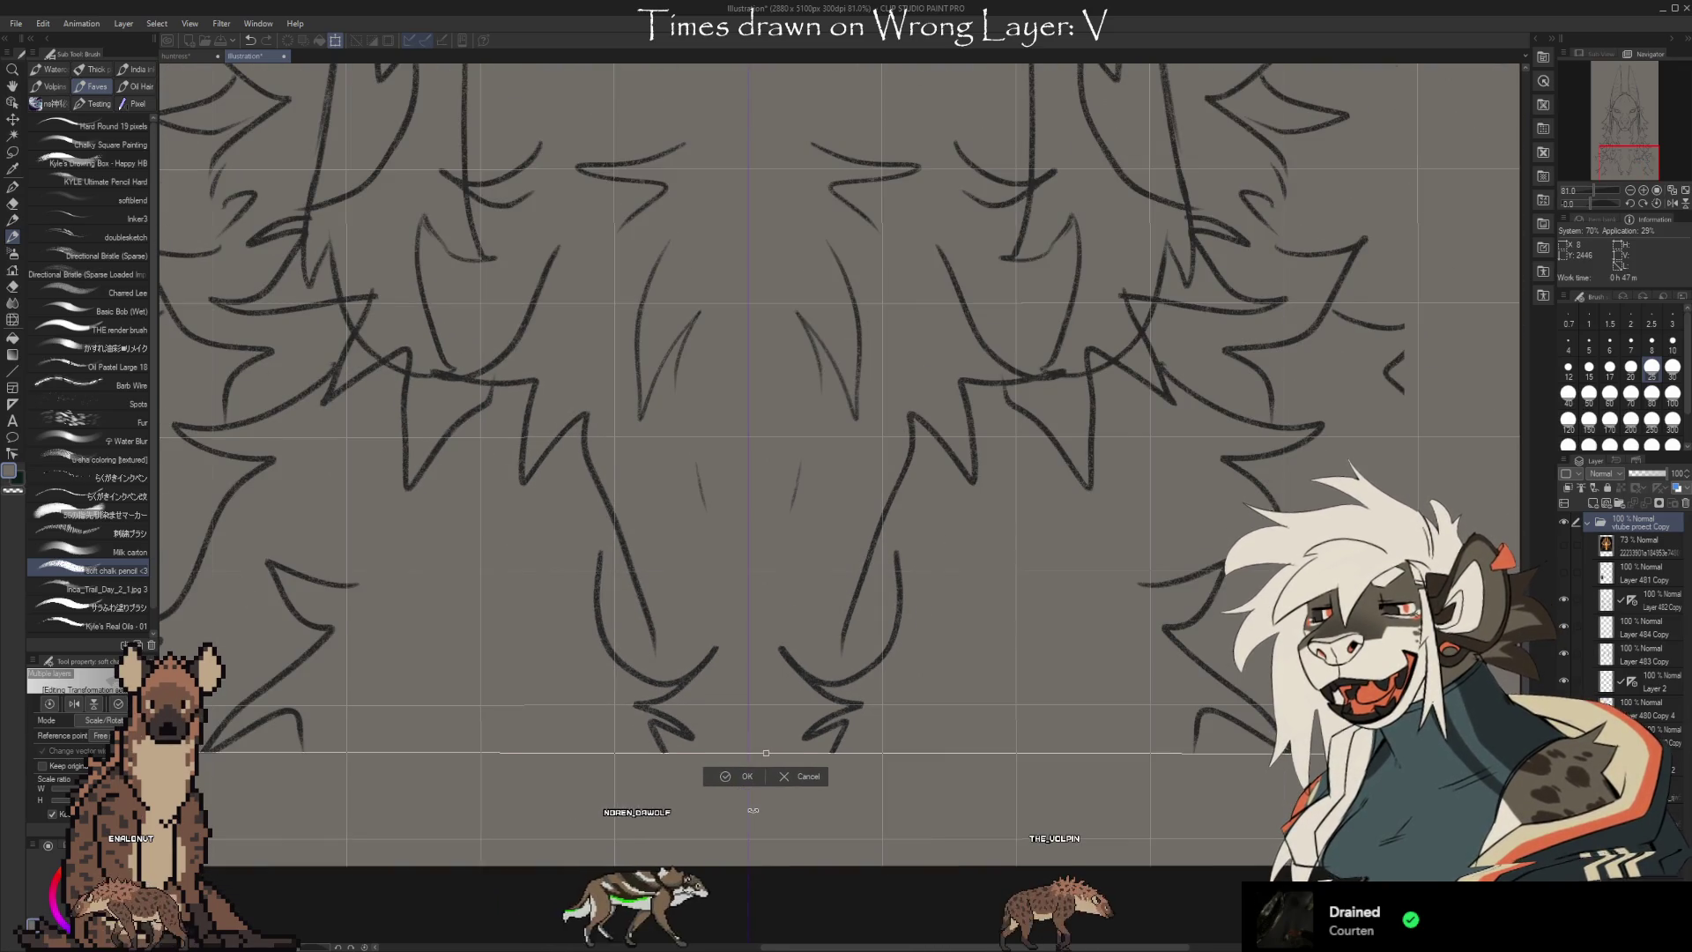
scroll(754, 810, down, 3)
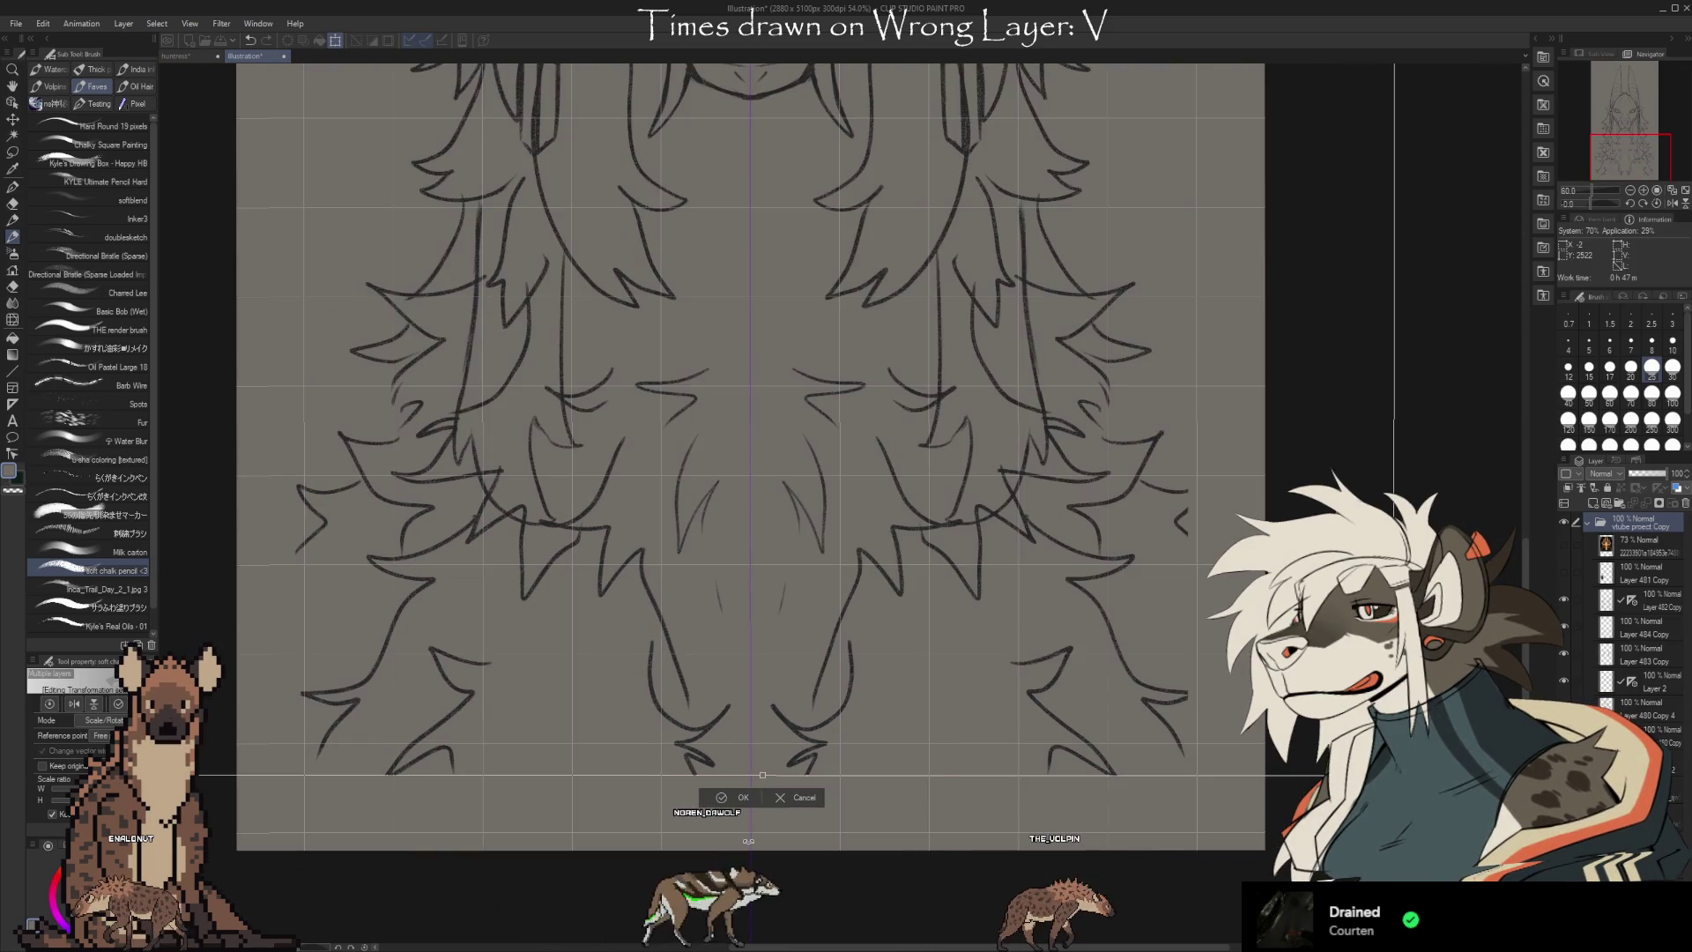
scroll(741, 820, down, 1)
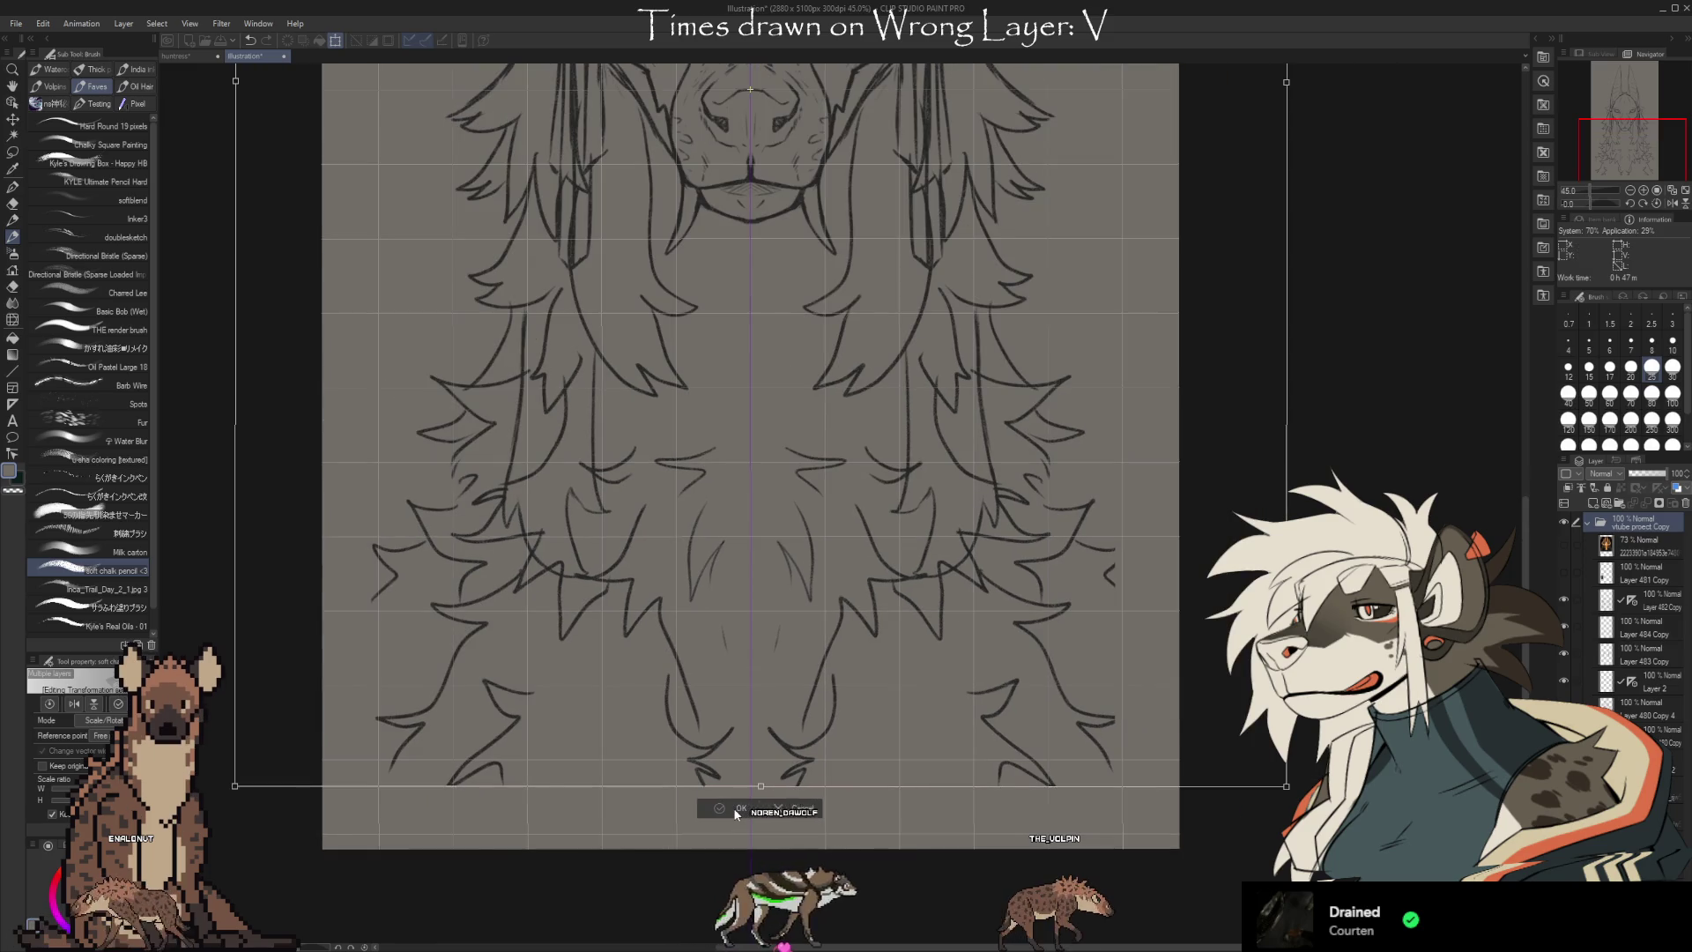
click(733, 808)
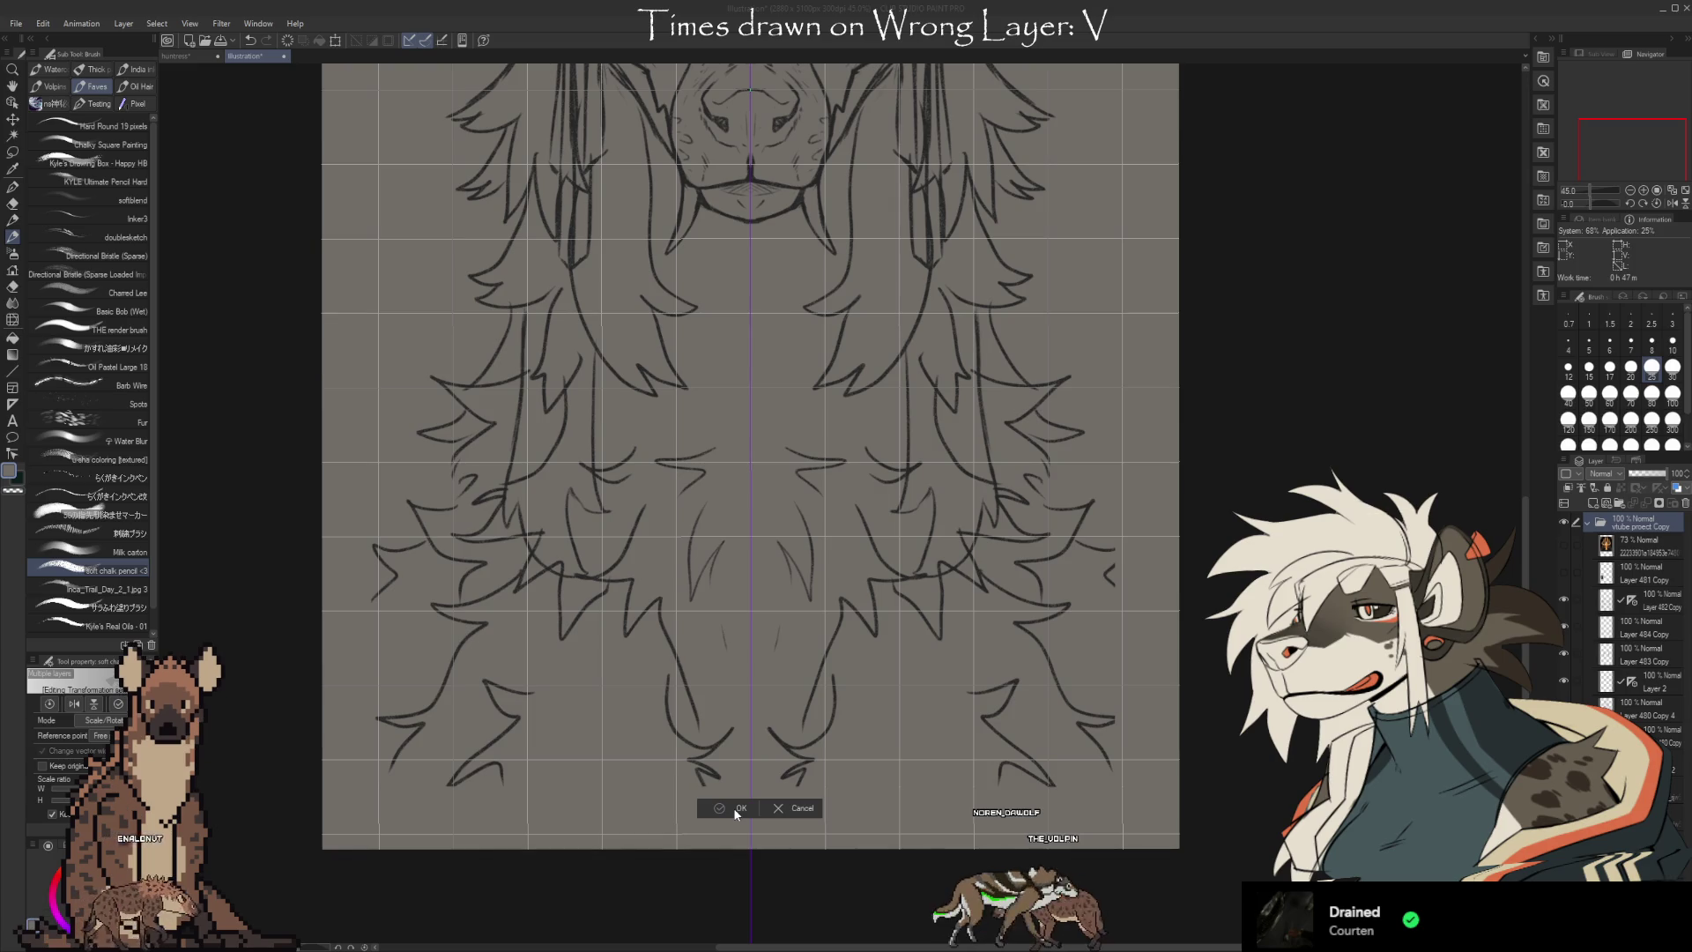
click(734, 808)
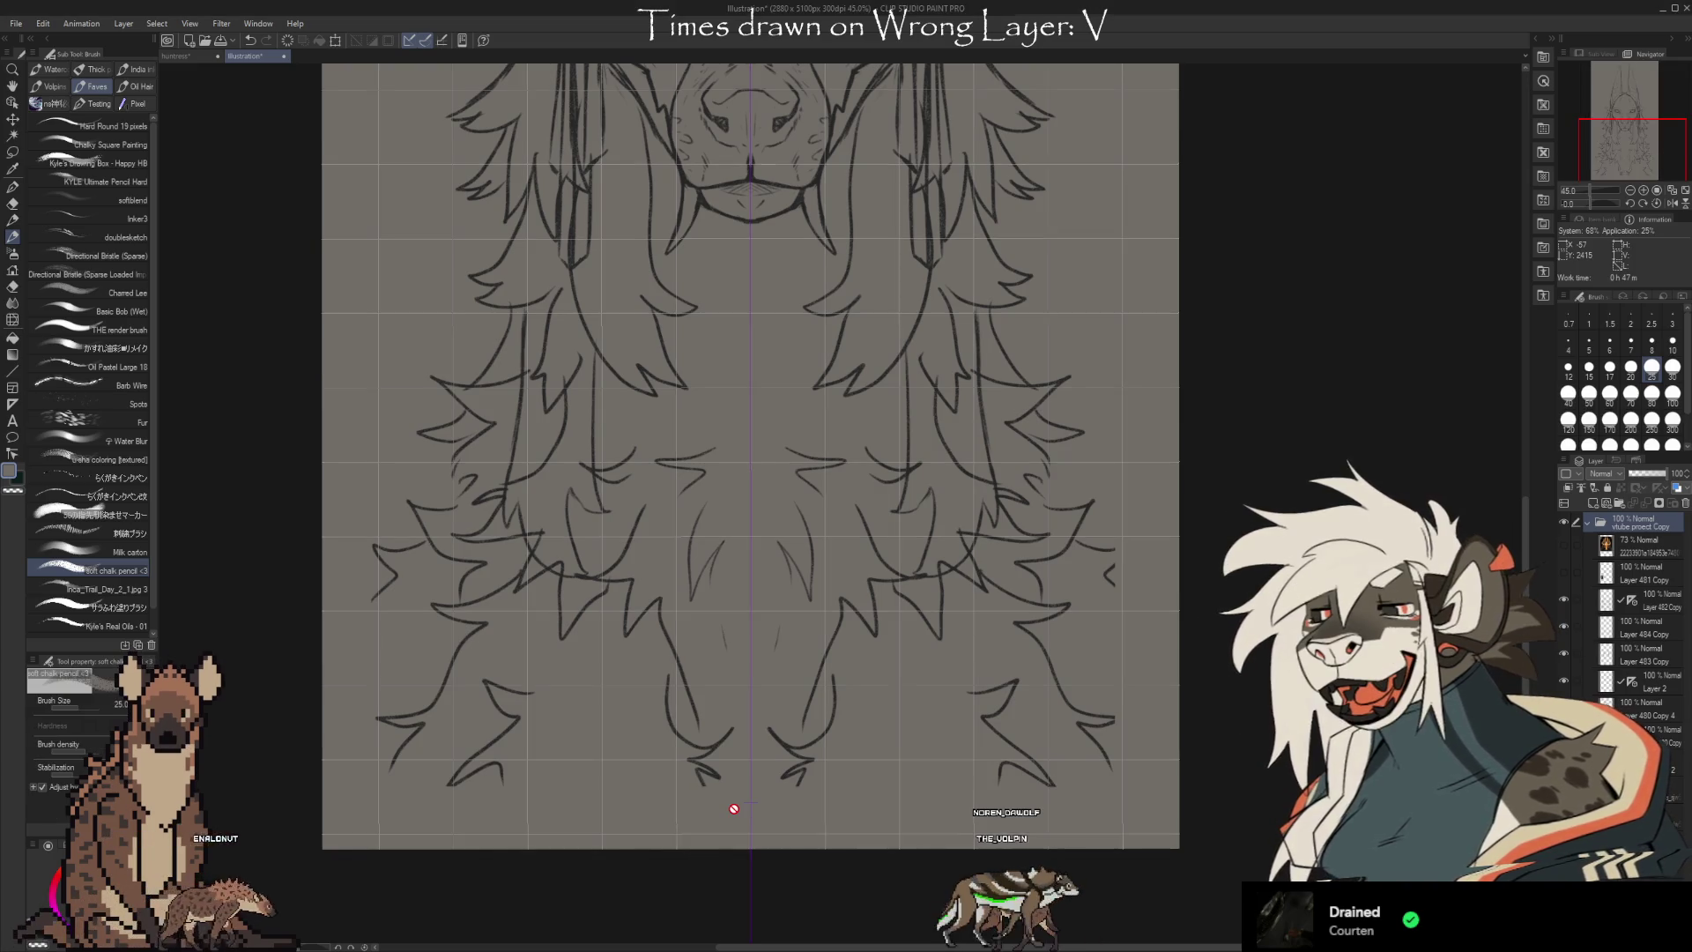
Fit the whole page in view and zoom in on the jackal's face and muzzle
key(ctrl+0)
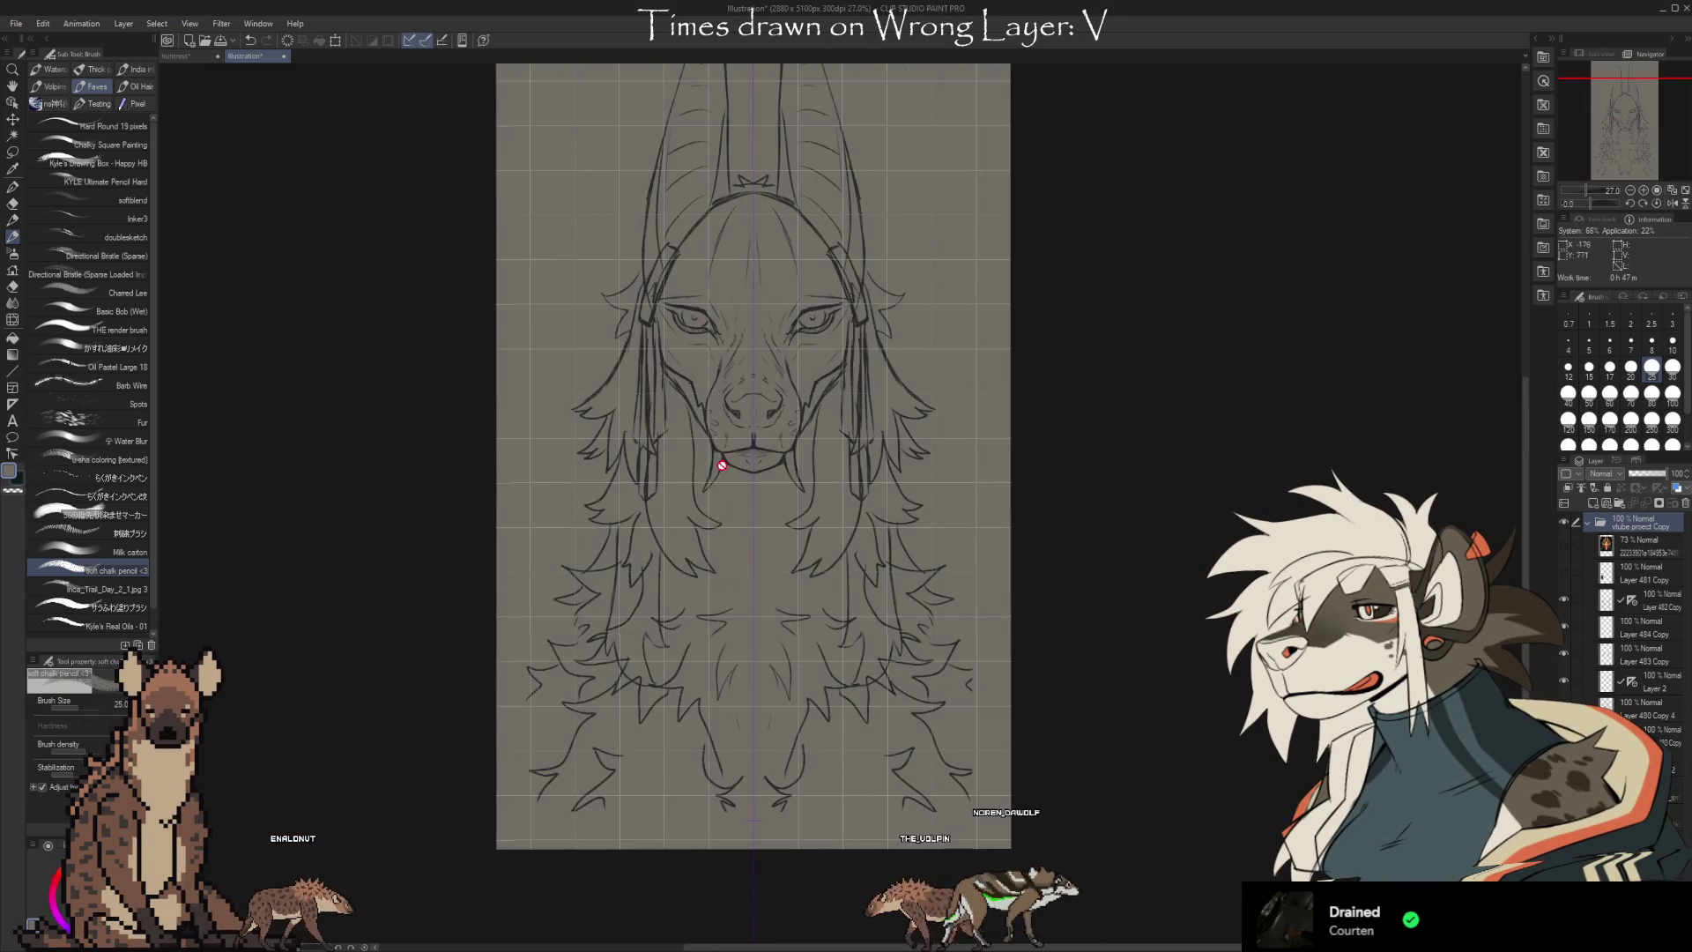
scroll(737, 250, up, 5)
scroll(760, 370, up, 4)
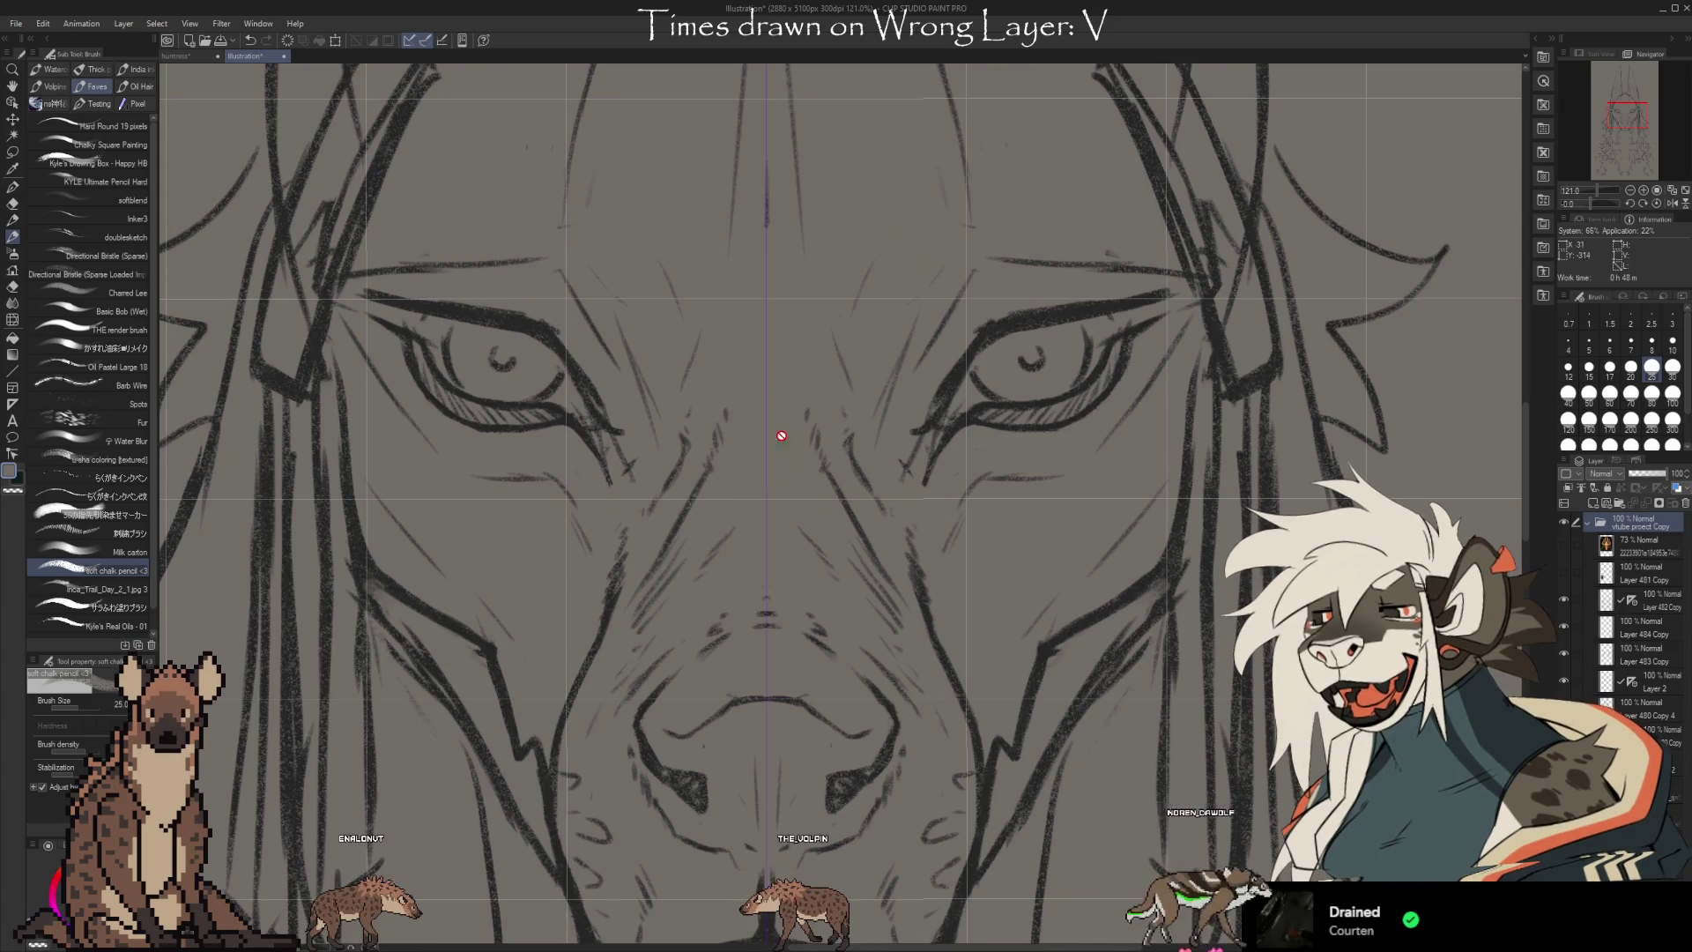
scroll(755, 128, down, 3)
scroll(783, 637, up, 3)
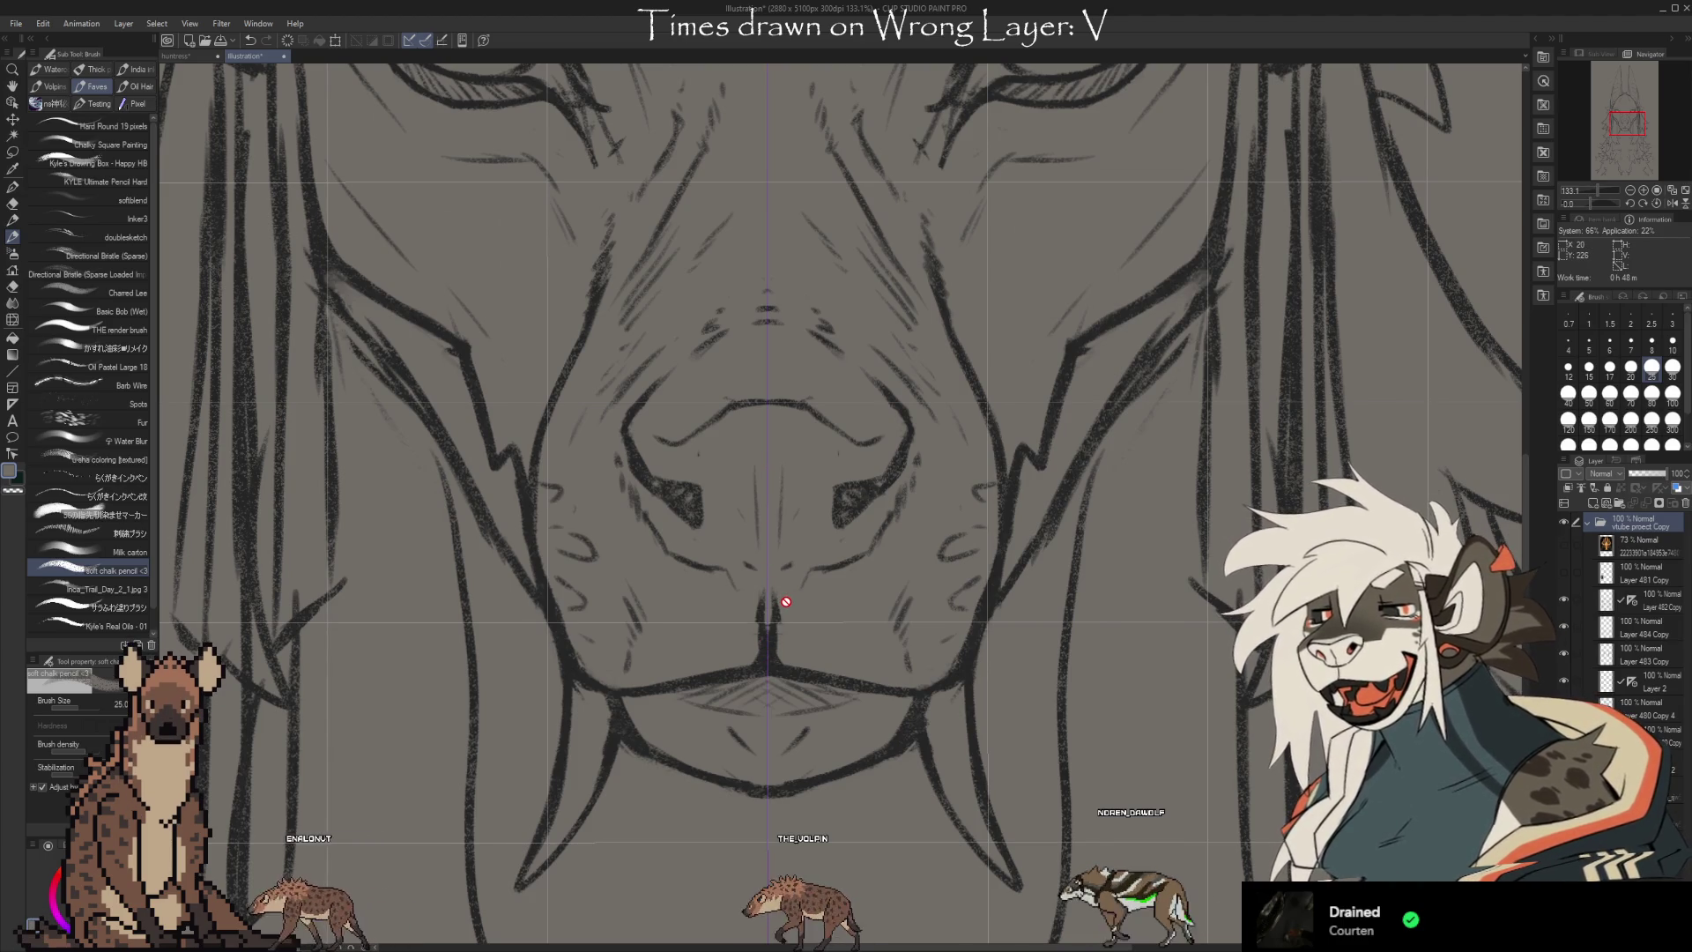
scroll(415, 492, down, 1)
Zoom back out, select Layer 2, then select the Layer 482 Copy layer
scroll(734, 461, down, 8)
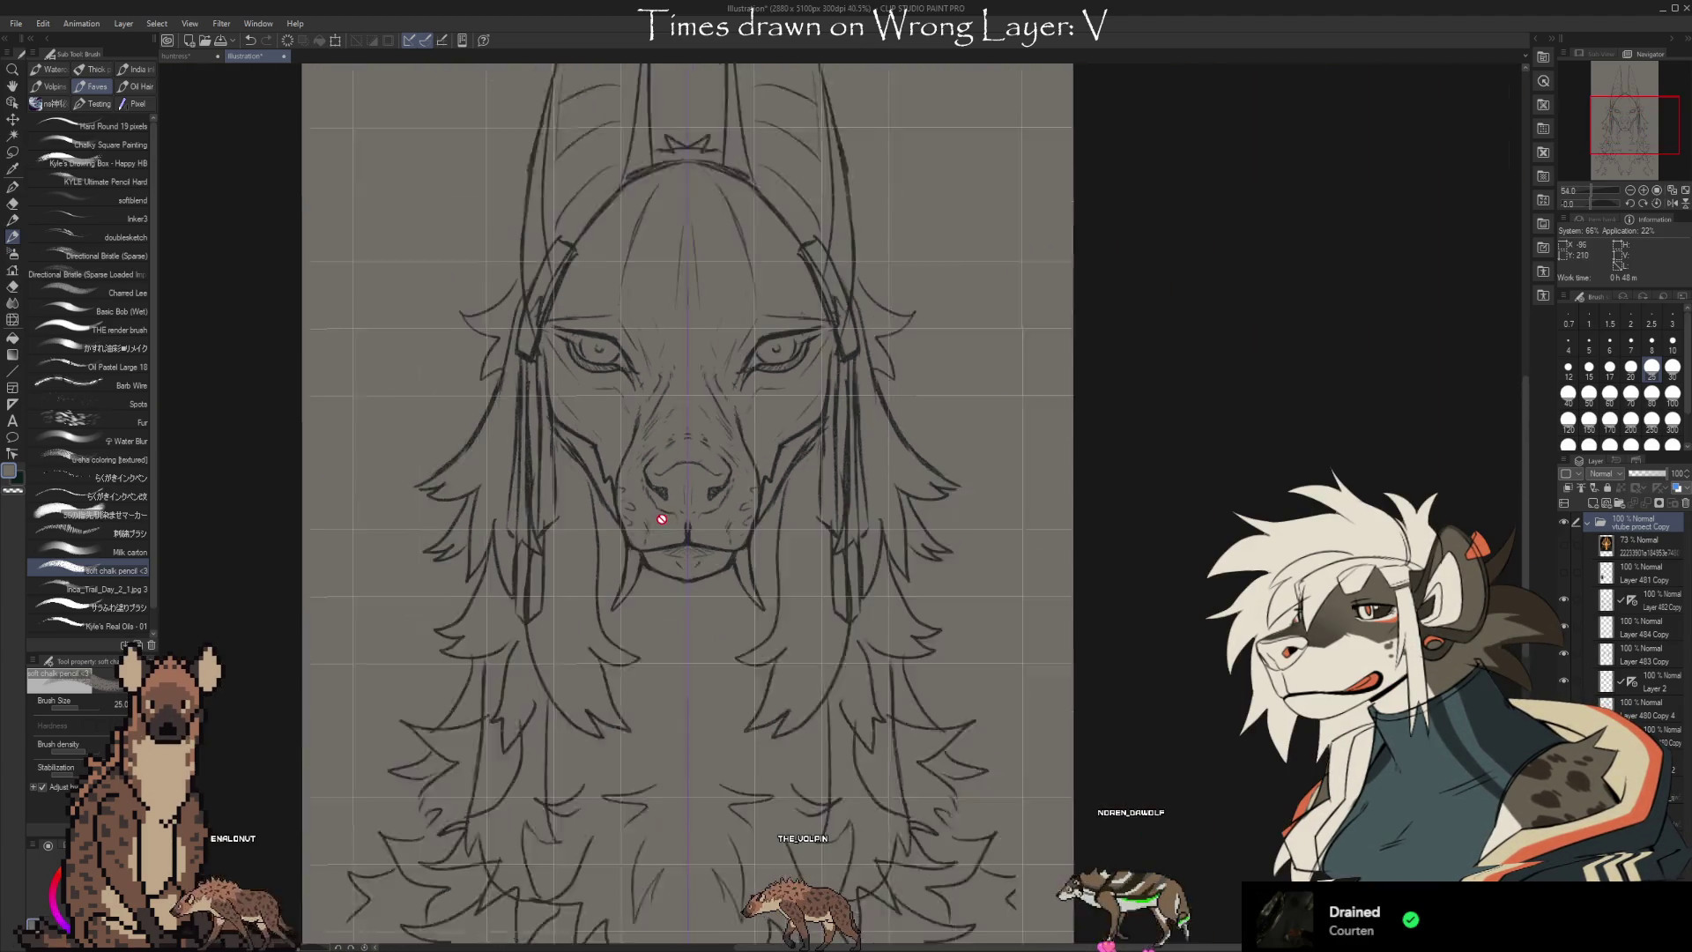
scroll(691, 431, up, 1)
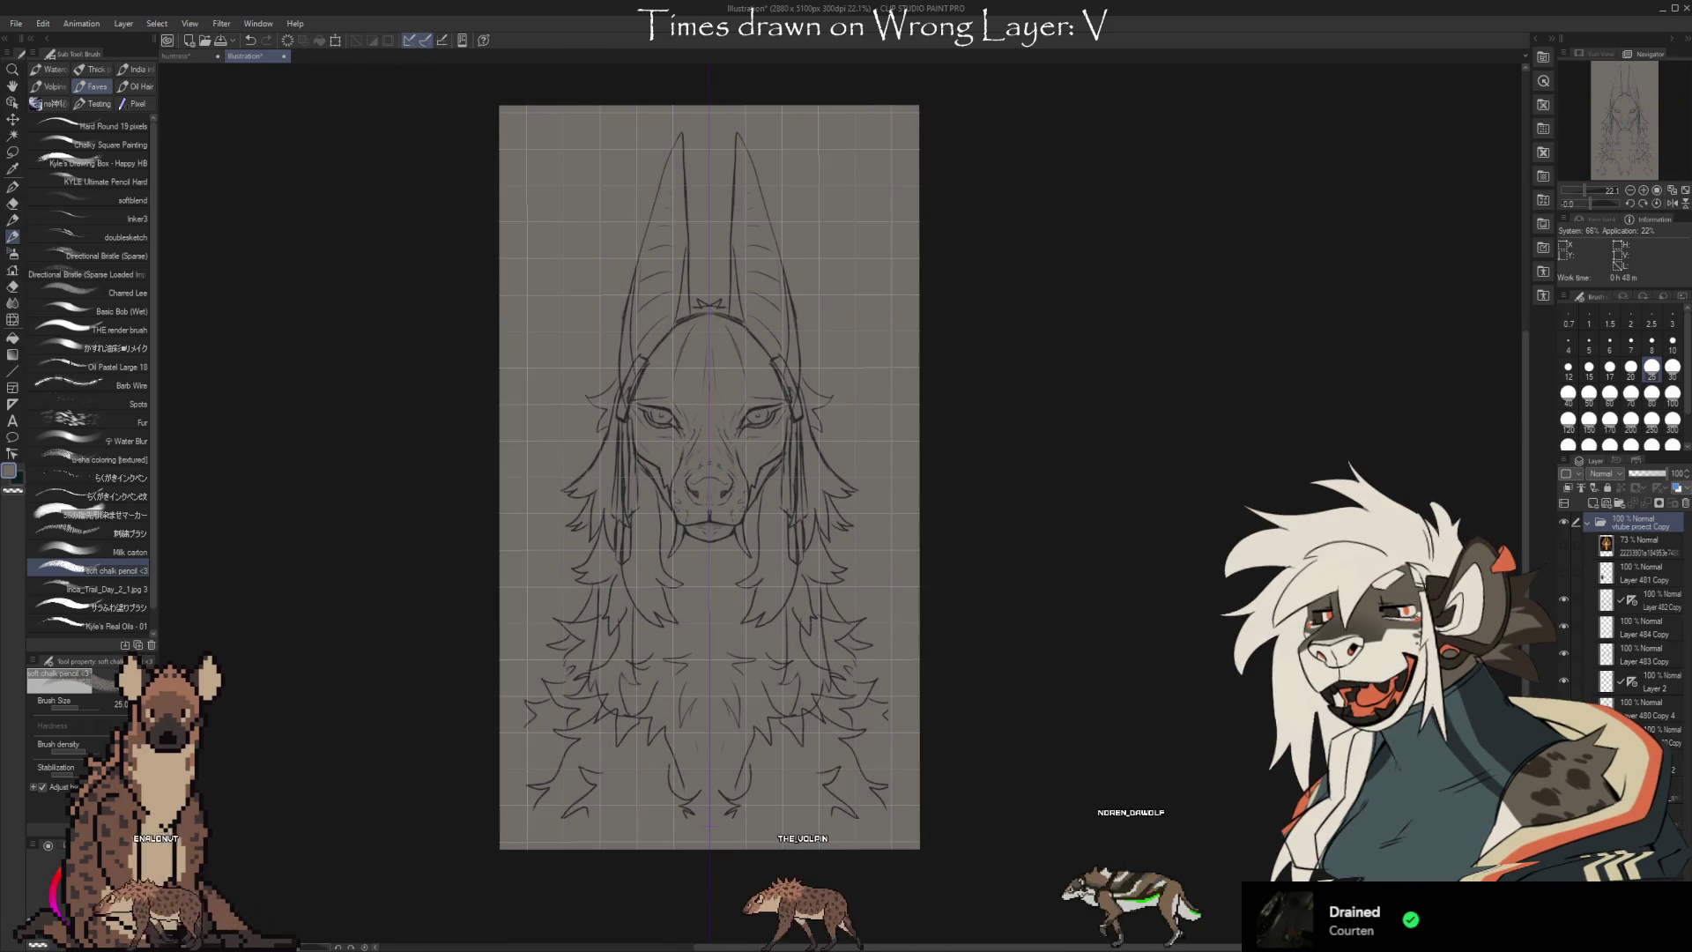
click(1635, 680)
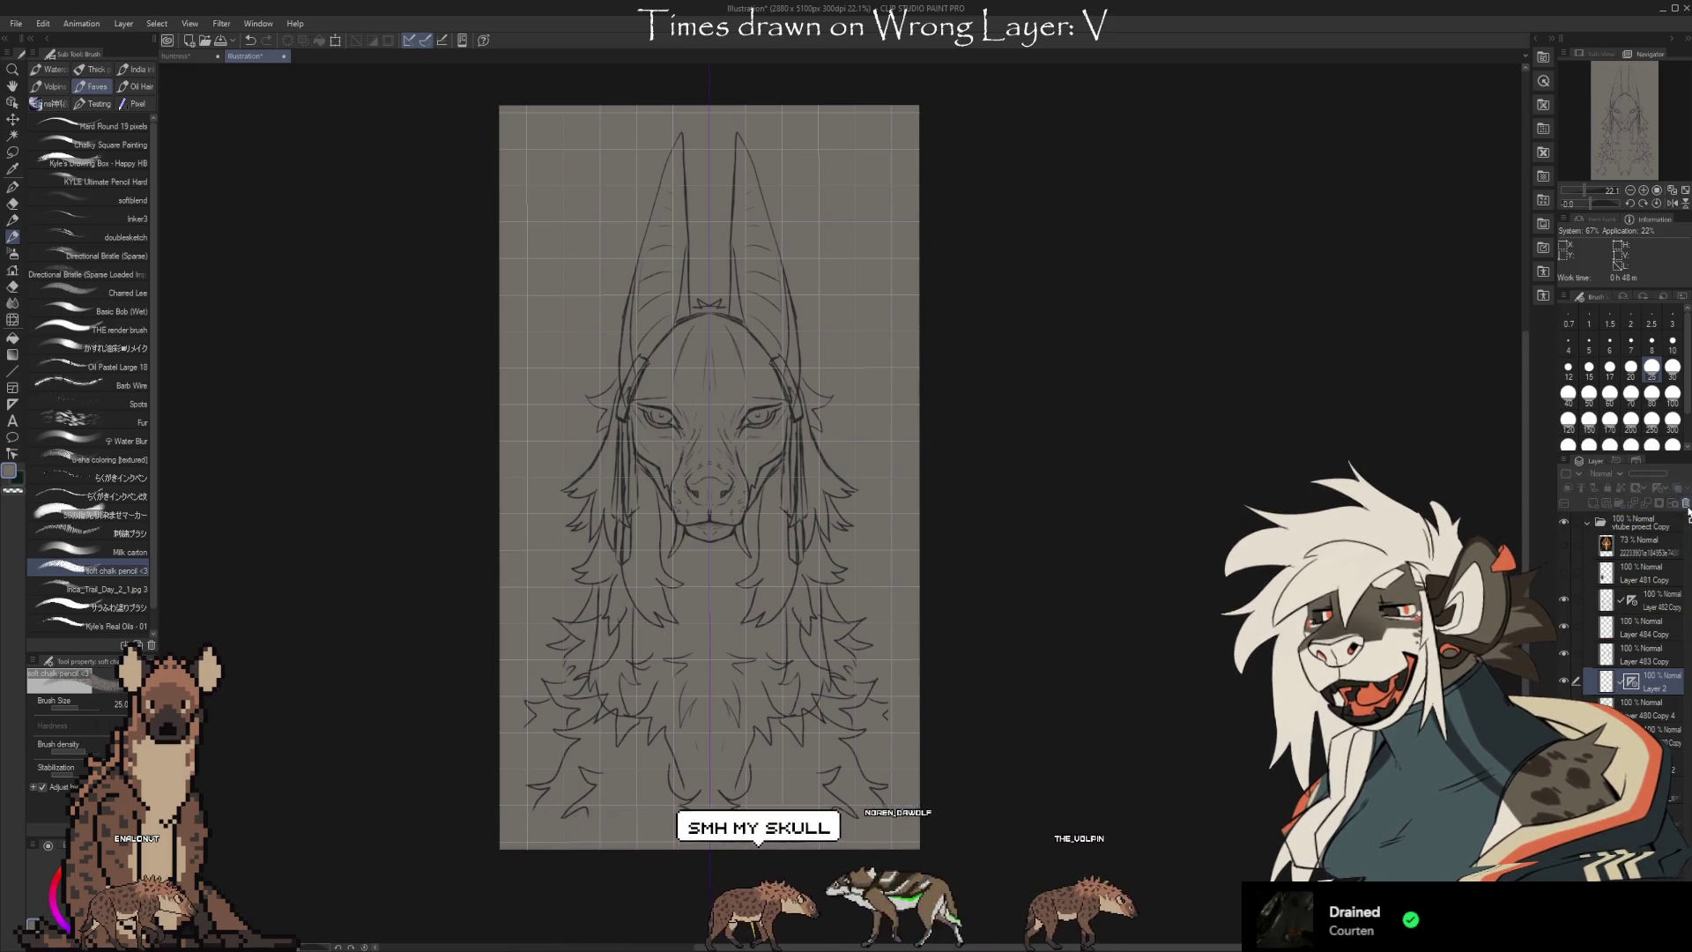
click(1644, 599)
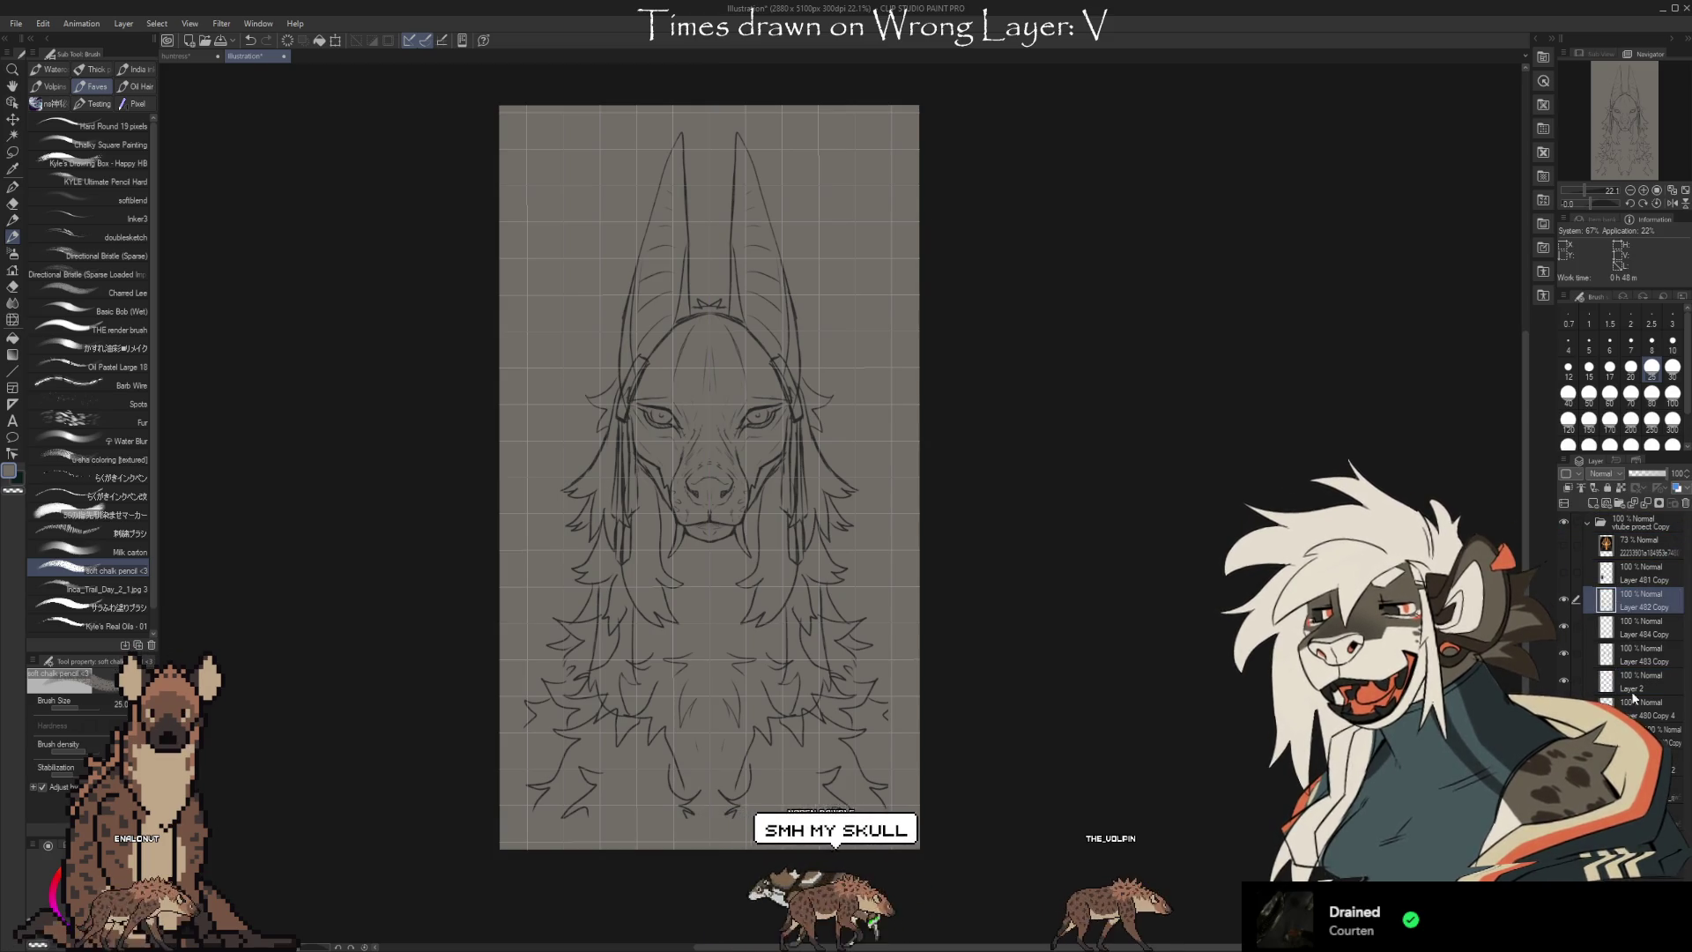
click(1657, 736)
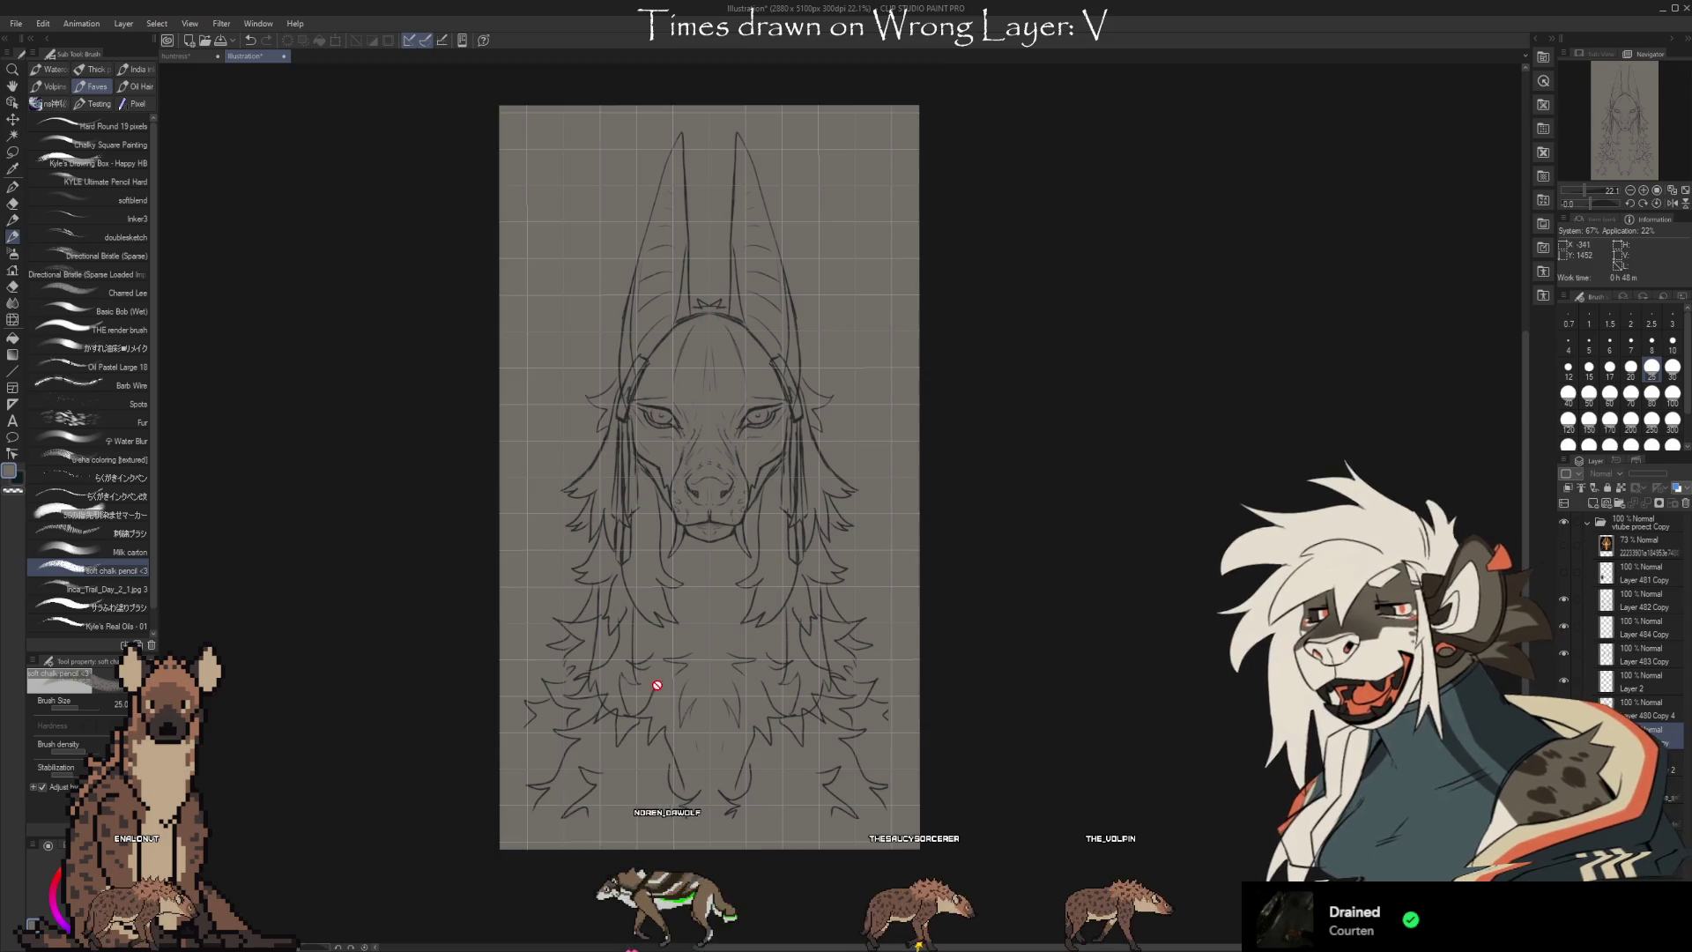
scroll(735, 498, up, 5)
scroll(735, 498, up, 2)
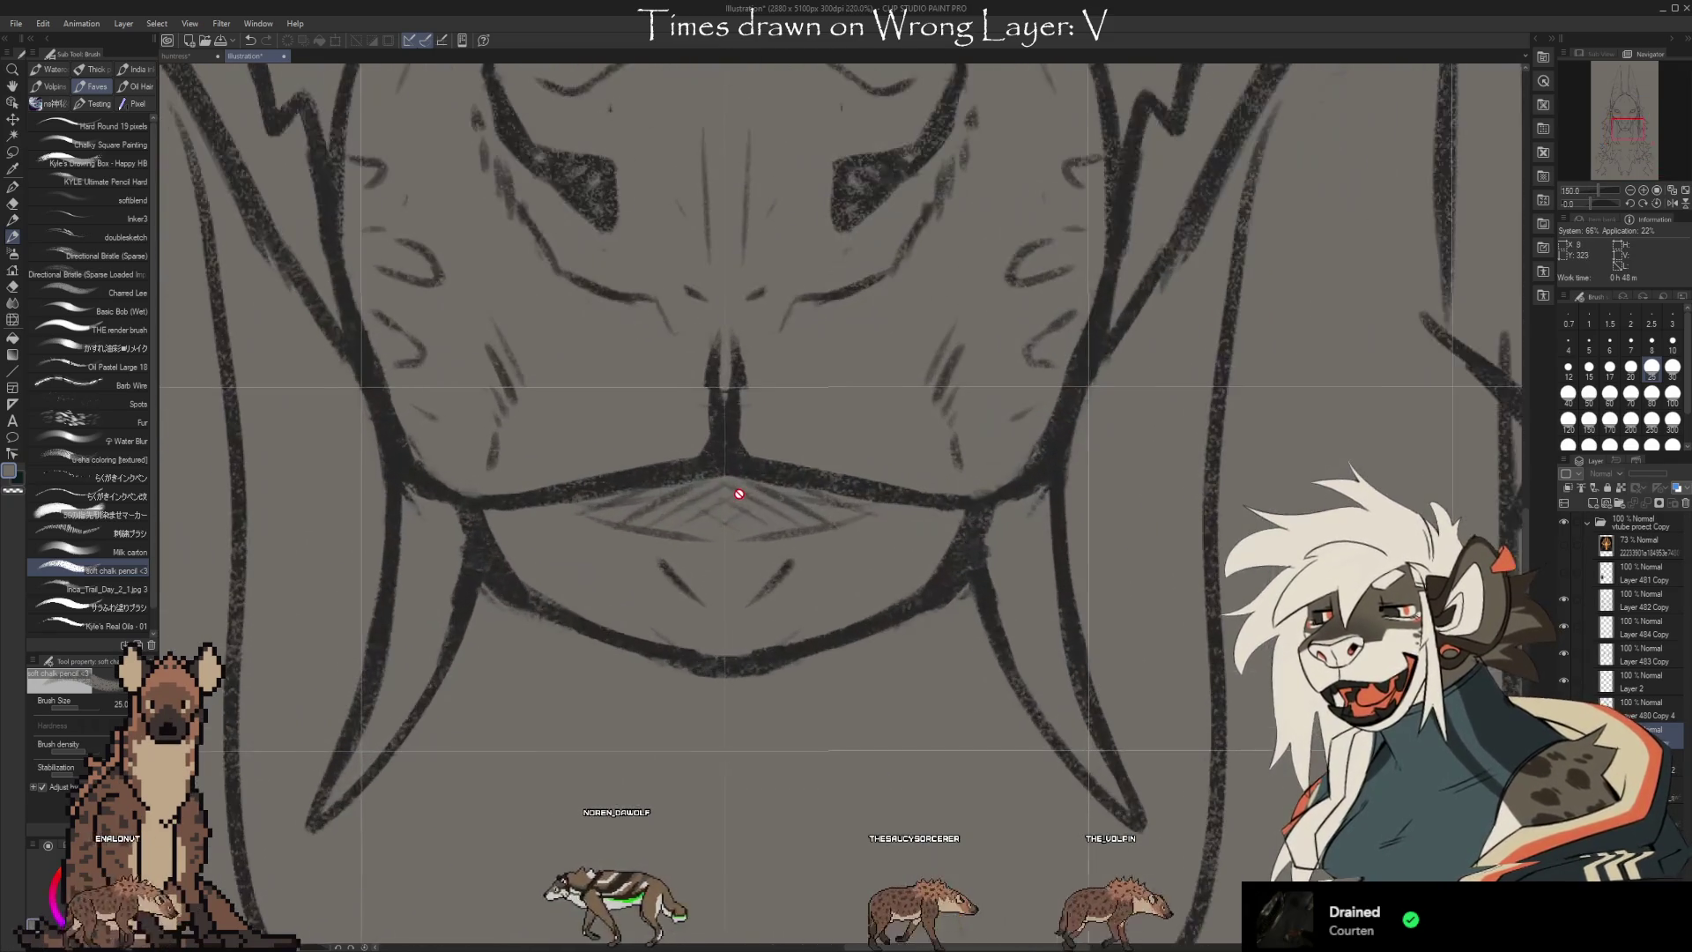
scroll(705, 641, down, 2)
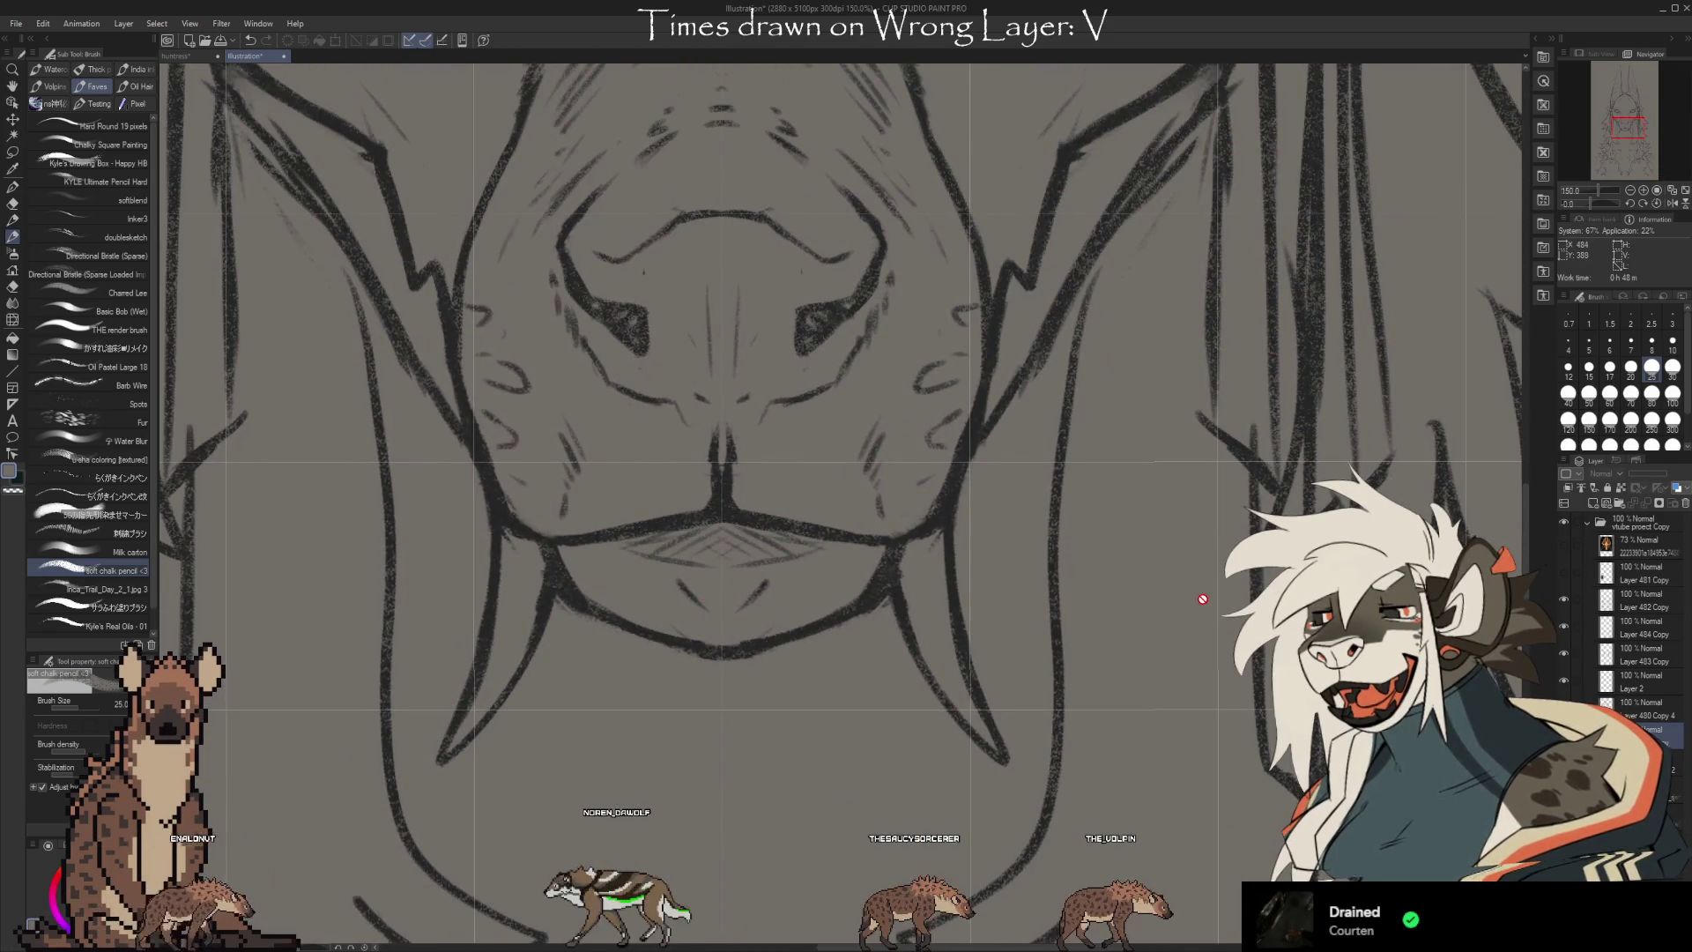
click(1626, 527)
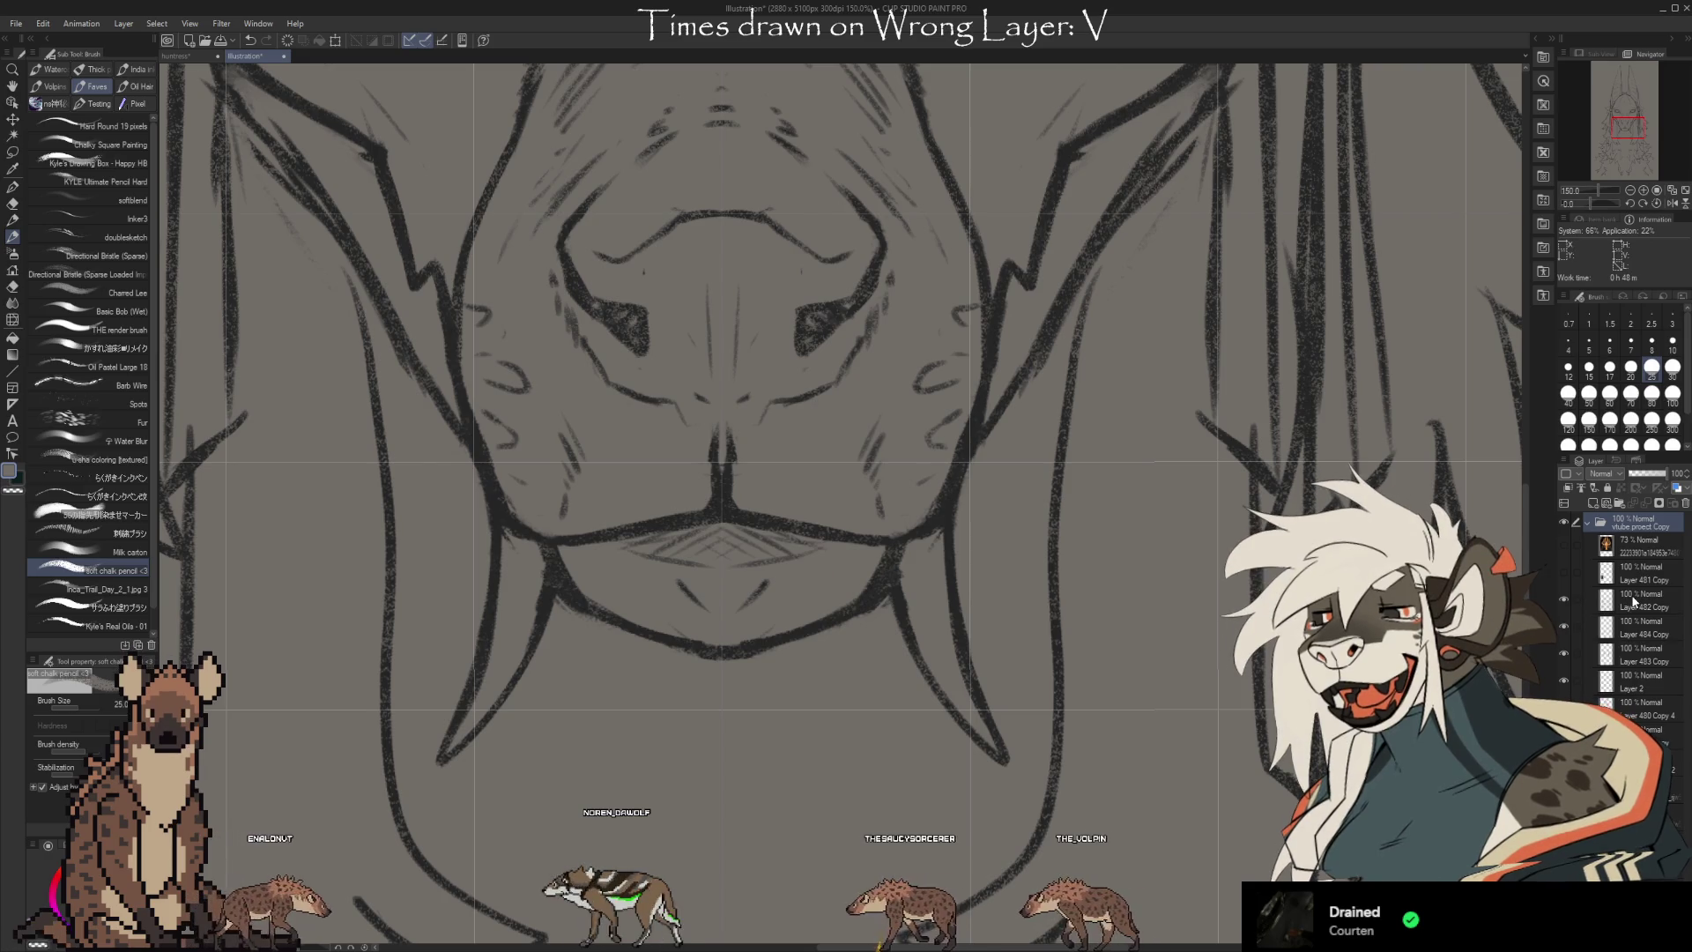
key(ctrl+t)
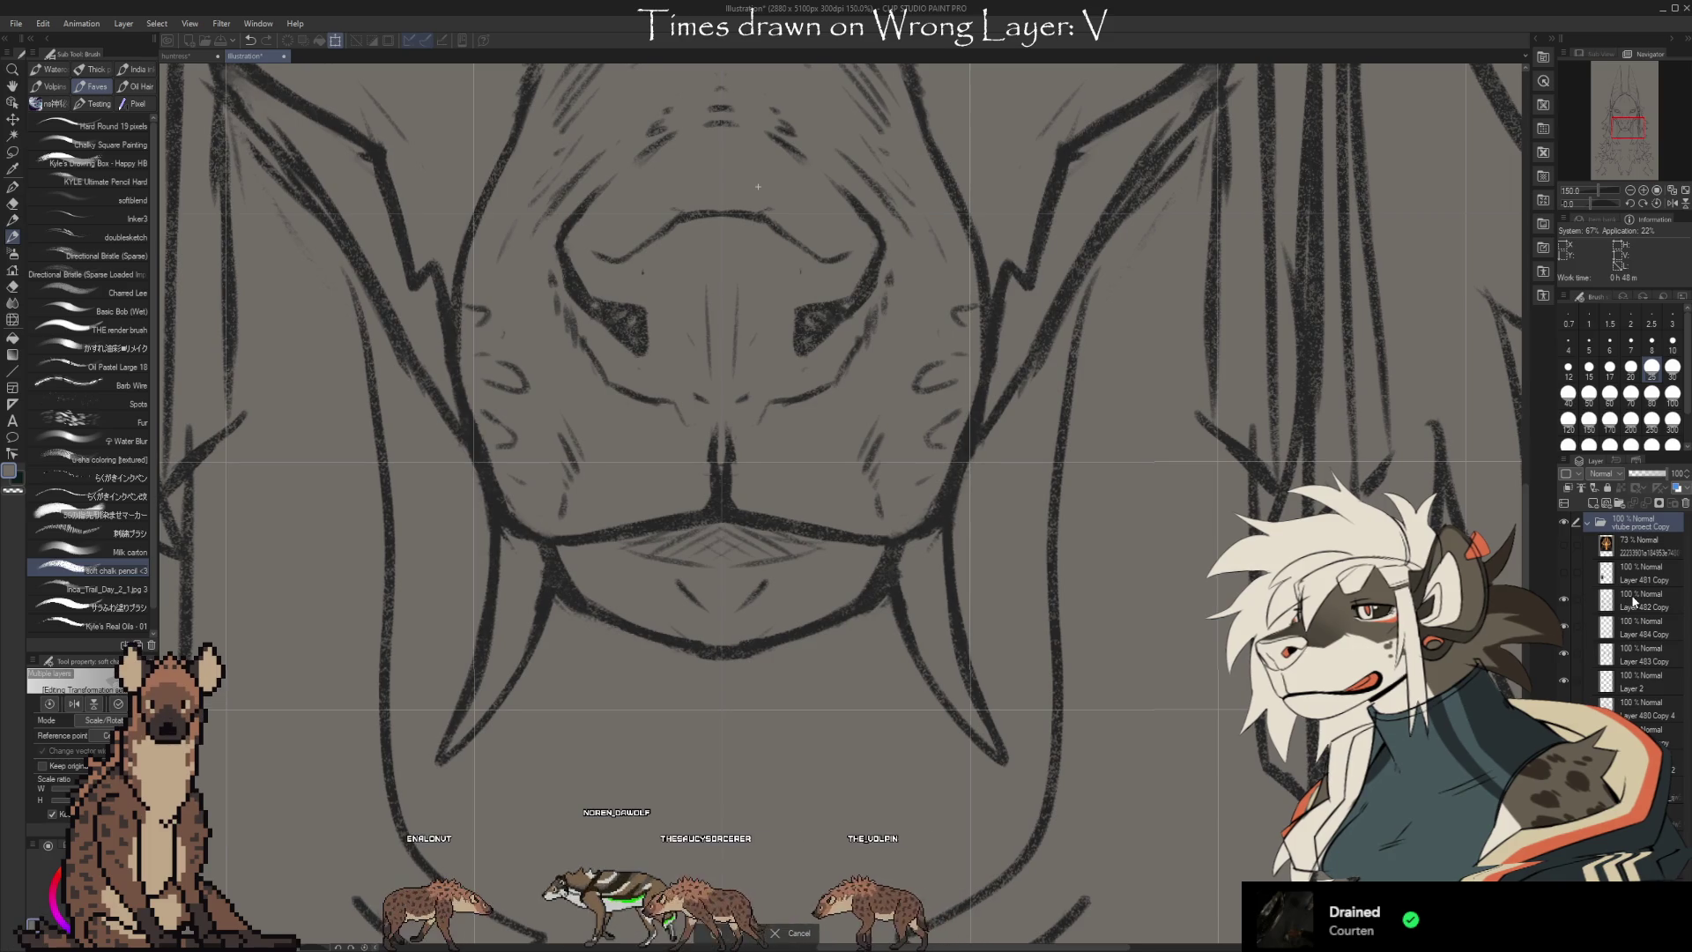
key(Return)
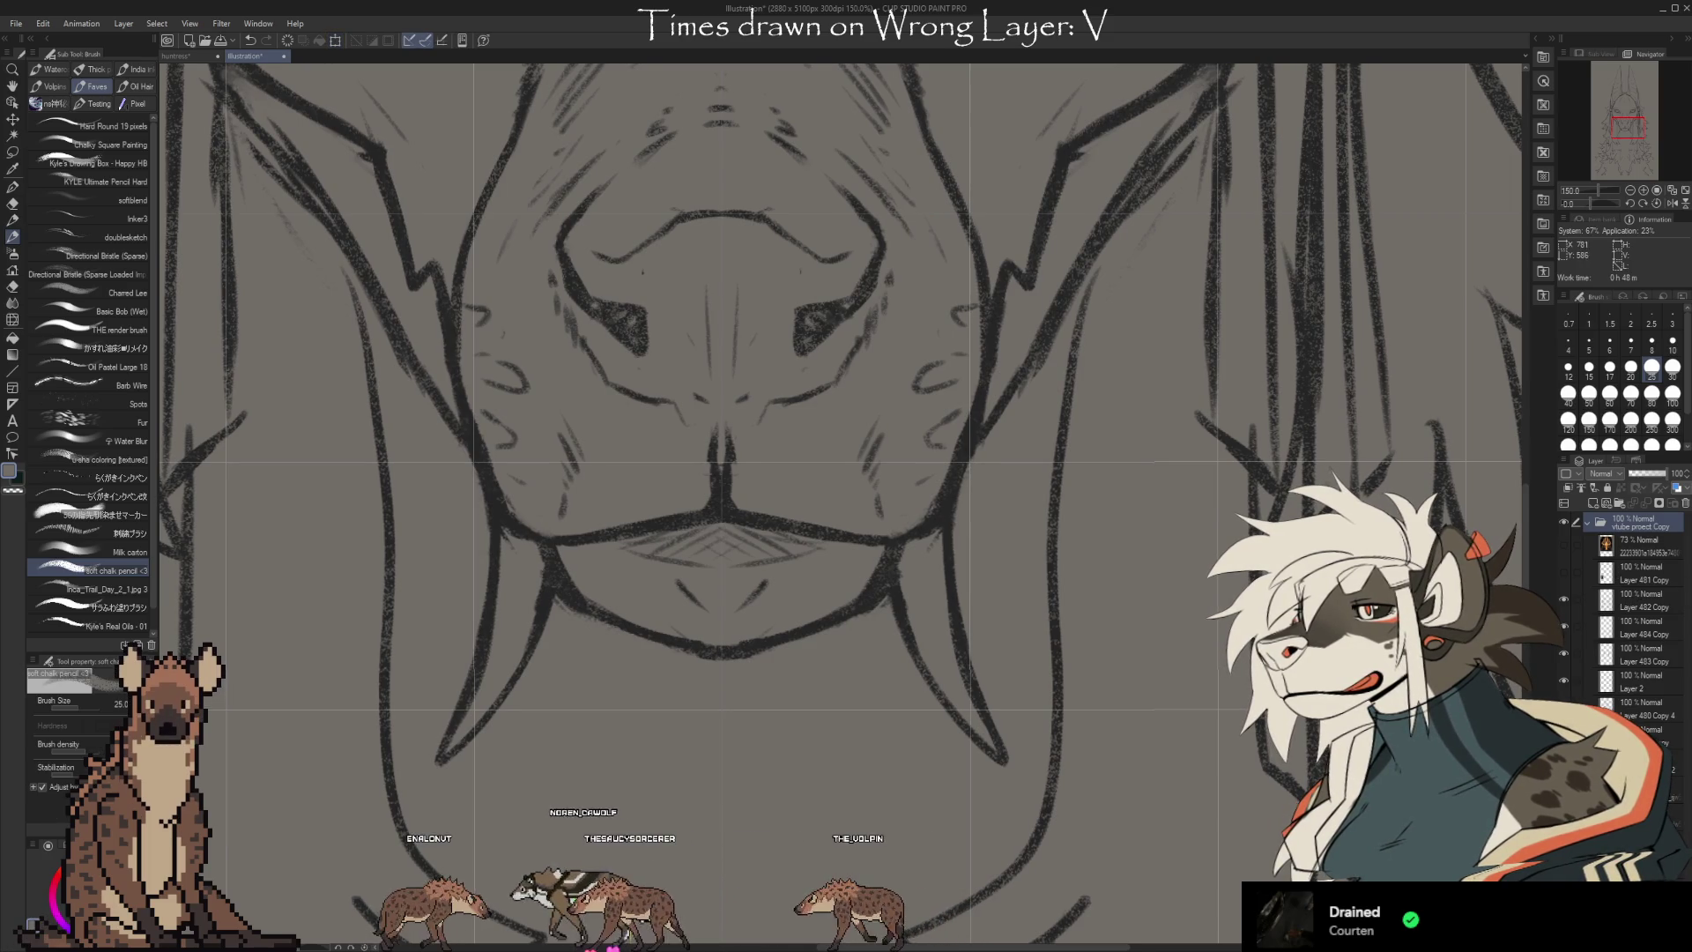
Choose the Symmetrical ruler and drag a vertical guide down from the canvas top between the ear tips
scroll(706, 424, down, 3)
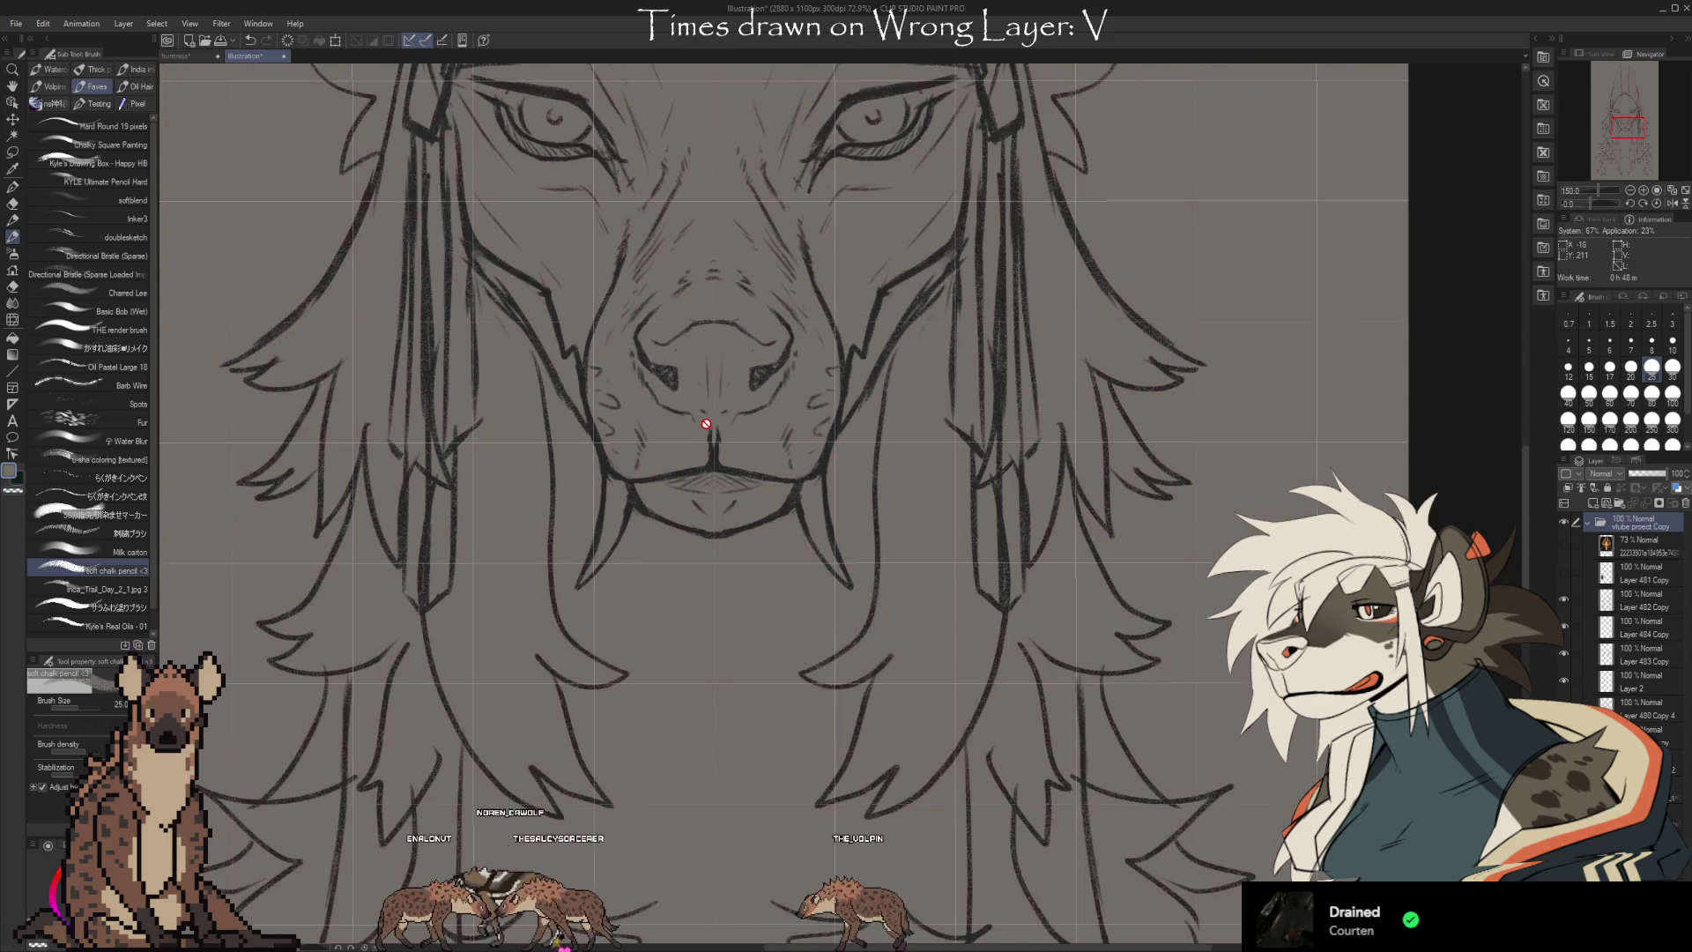
scroll(709, 424, down, 3)
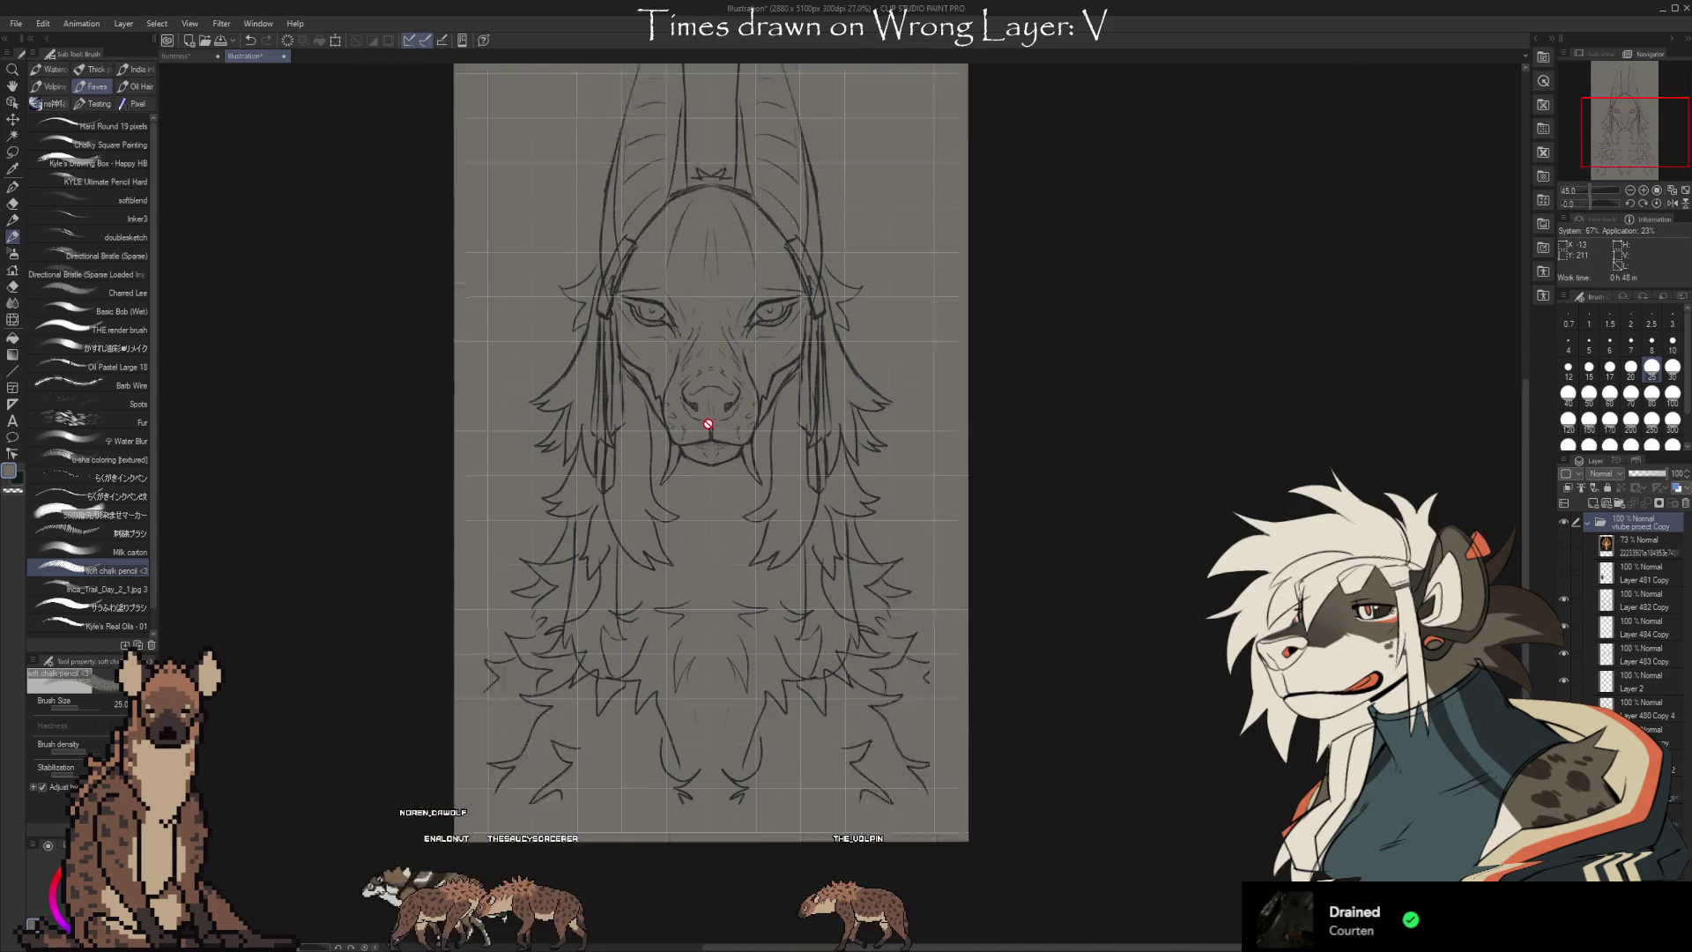
scroll(708, 167, up, 4)
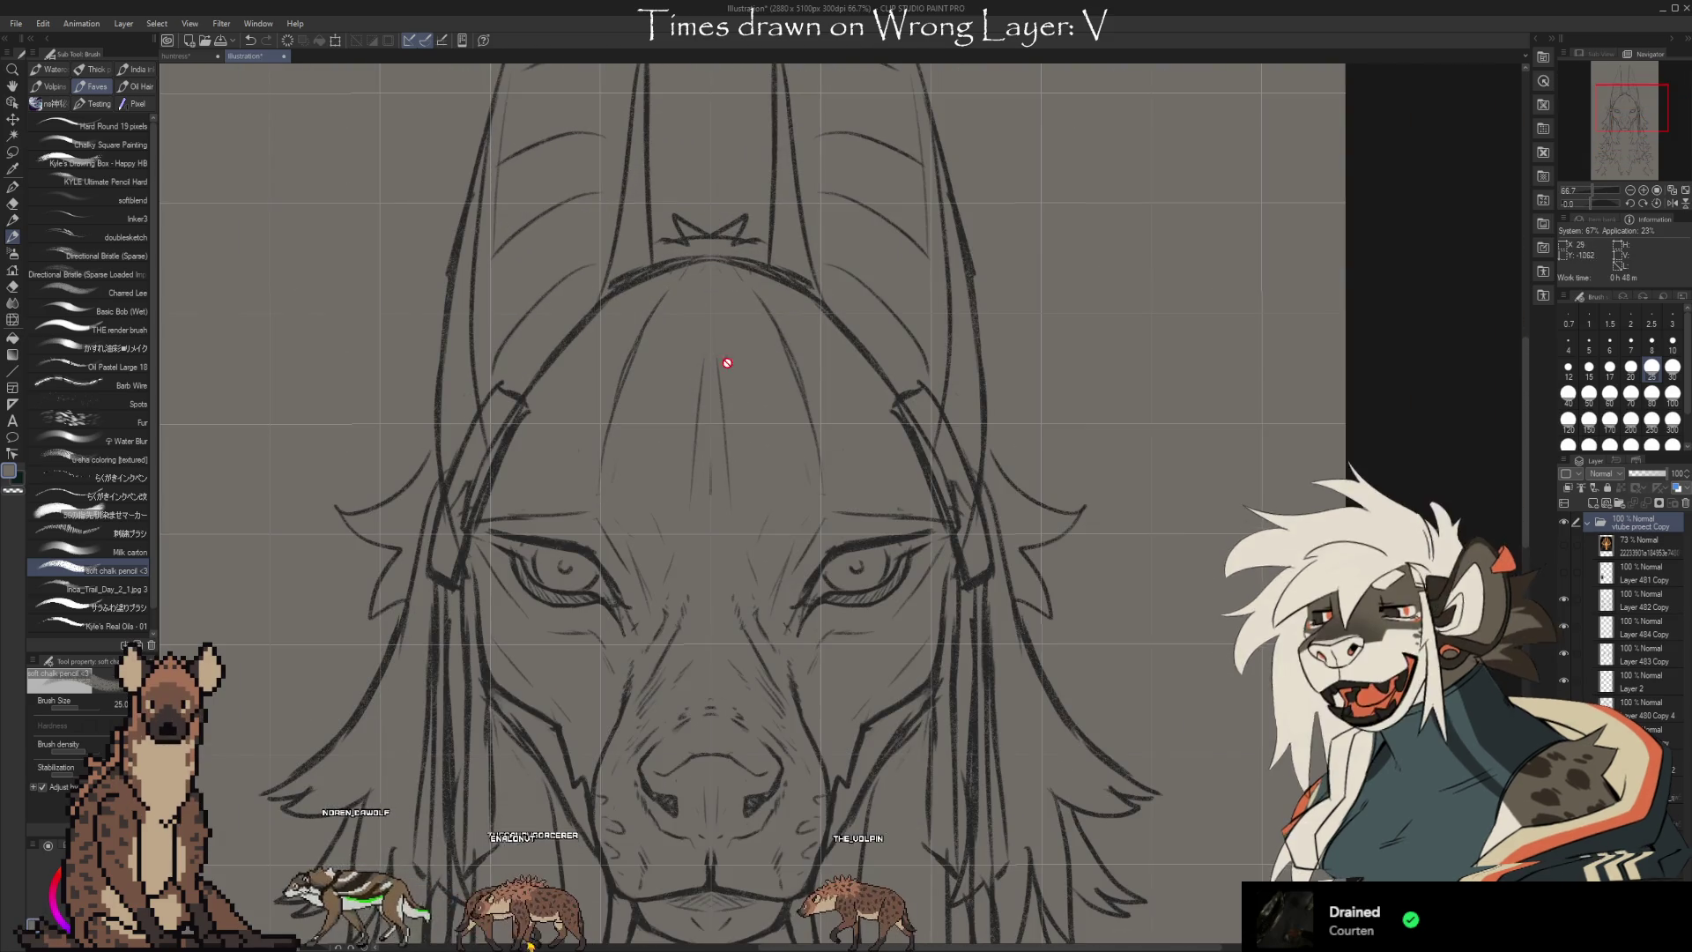
scroll(715, 319, down, 3)
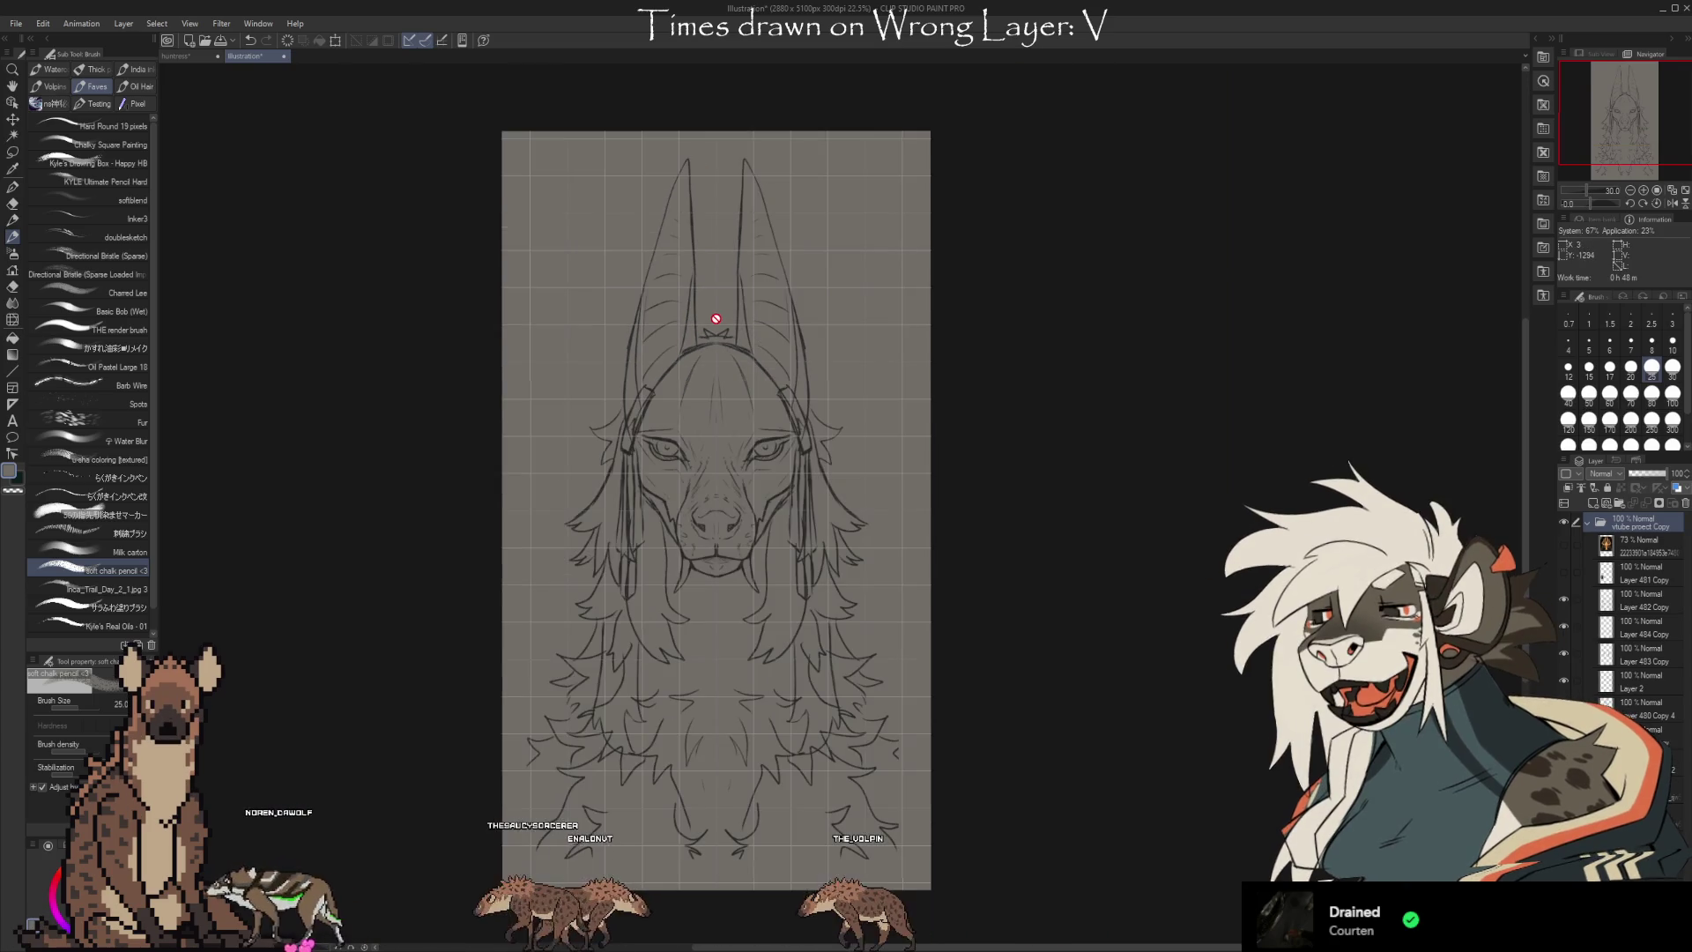
scroll(711, 152, up, 2)
scroll(710, 152, up, 4)
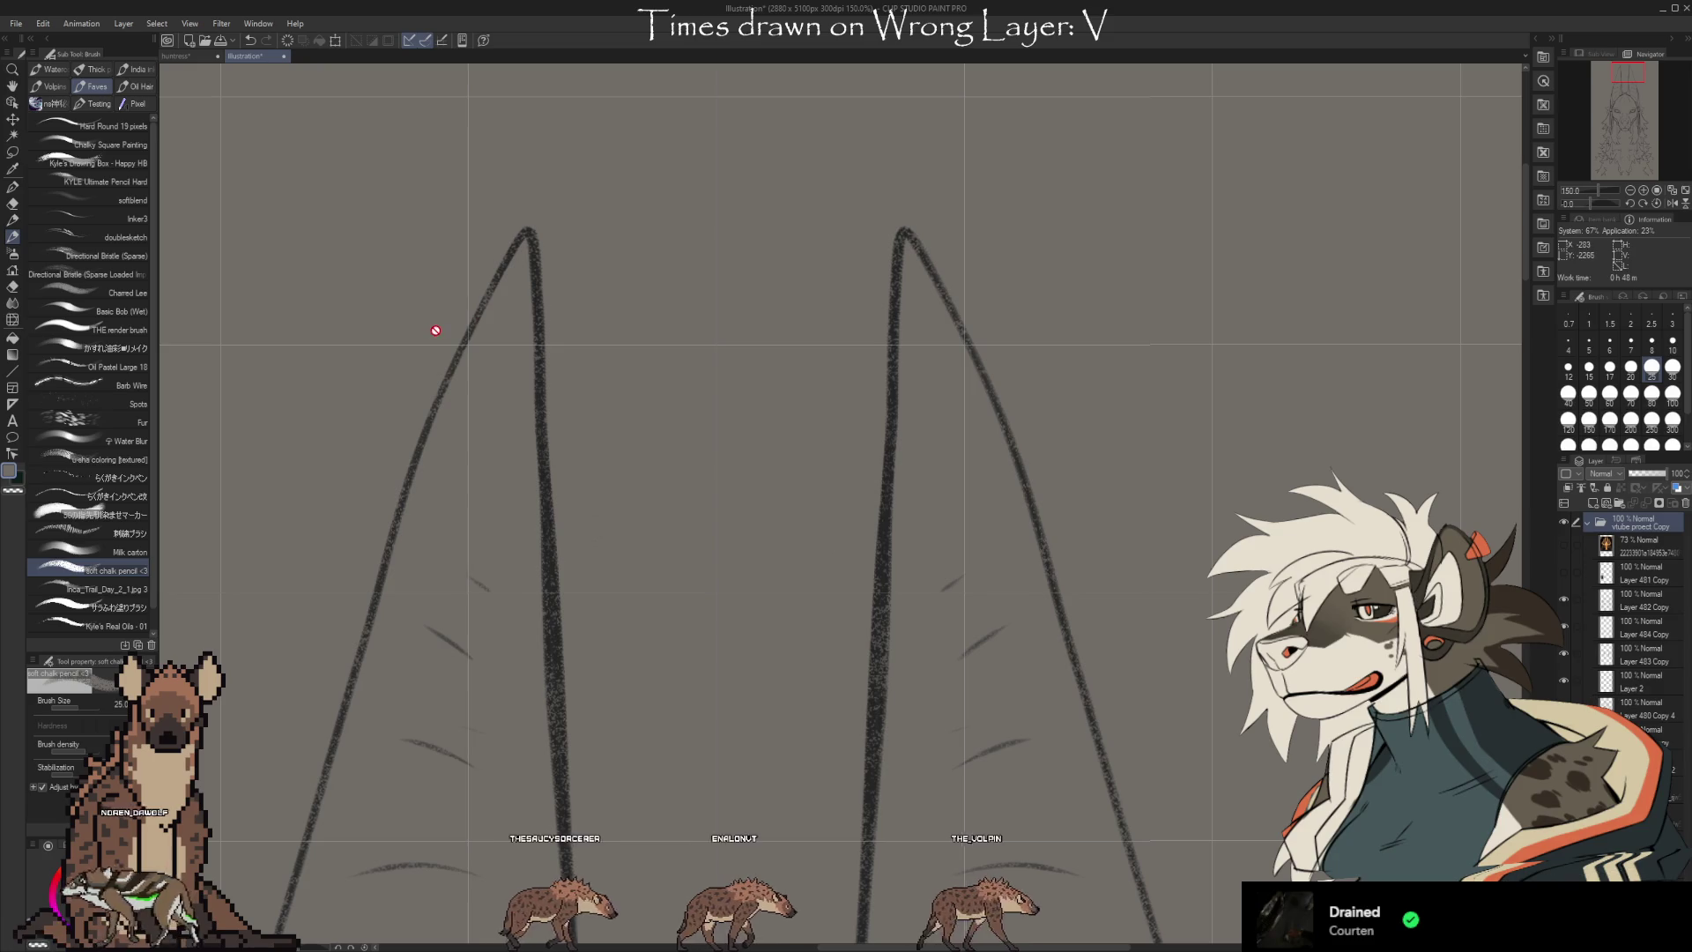
scroll(550, 181, down, 2)
scroll(721, 309, down, 1)
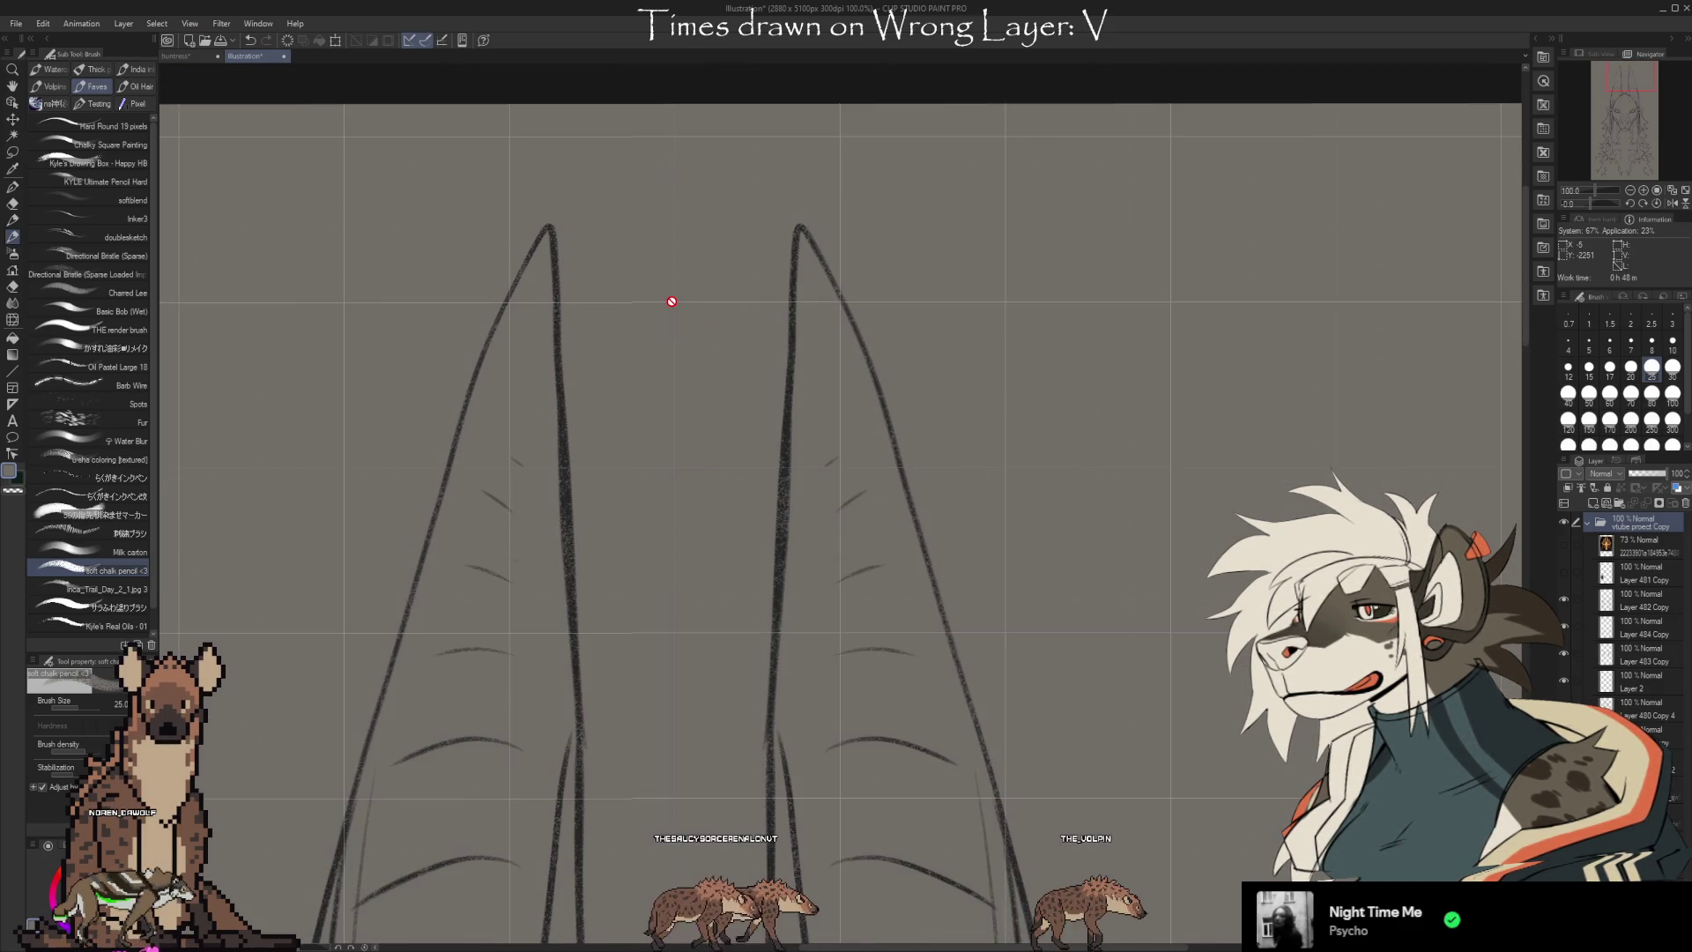
scroll(682, 388, down, 2)
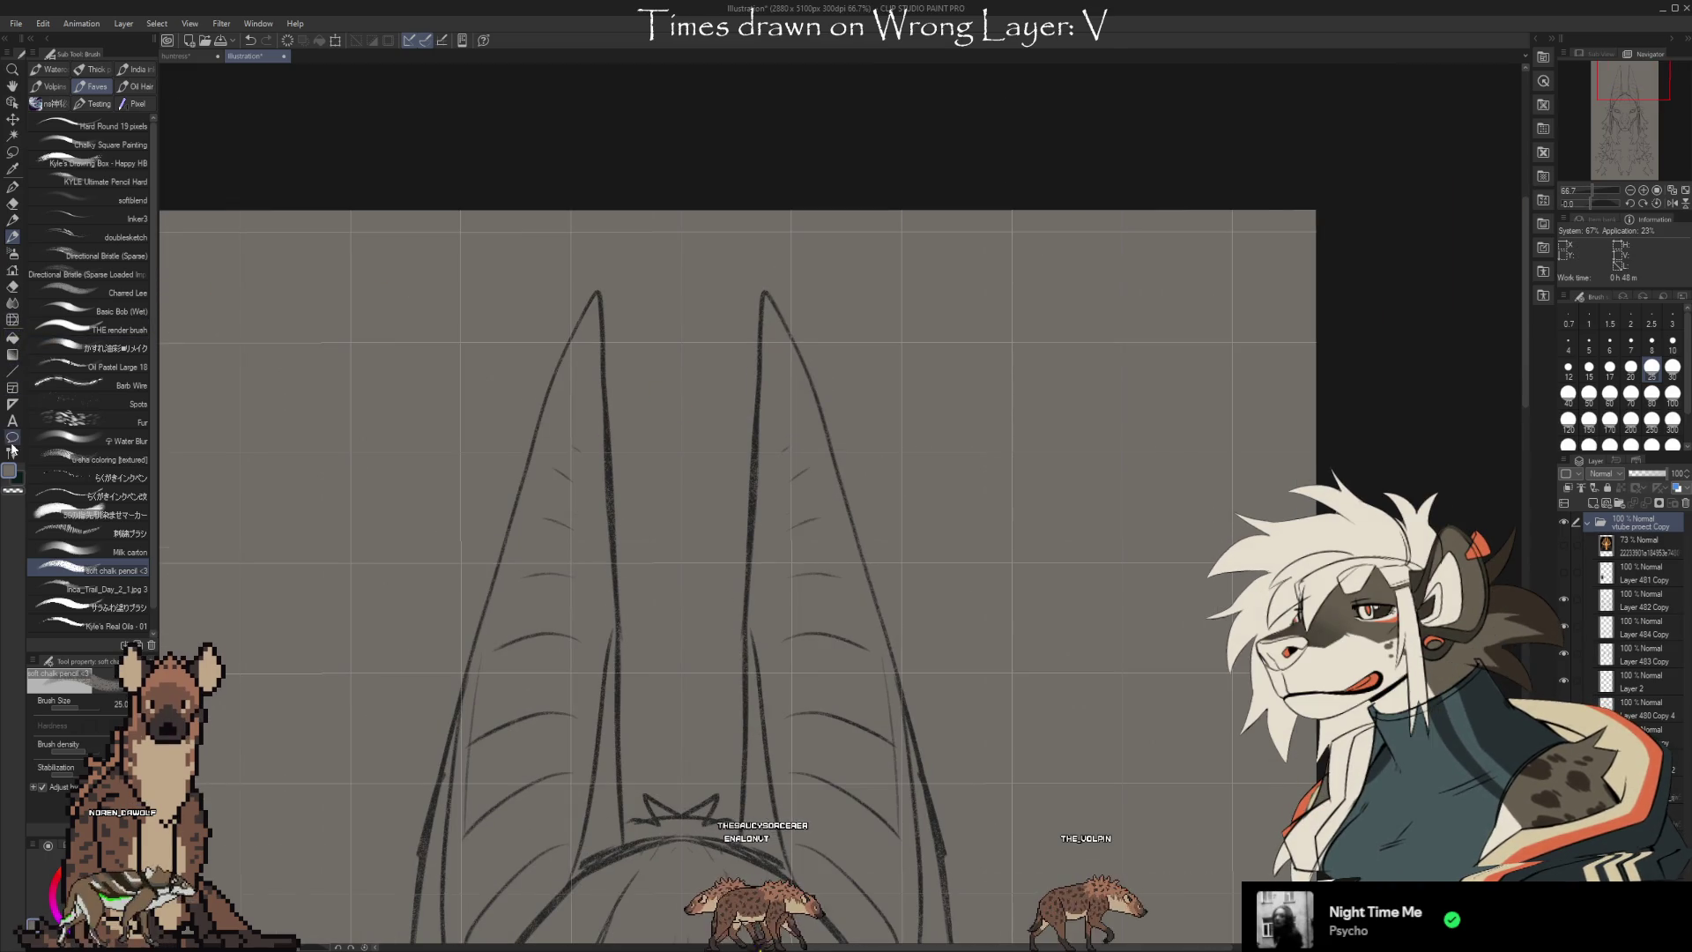
click(13, 407)
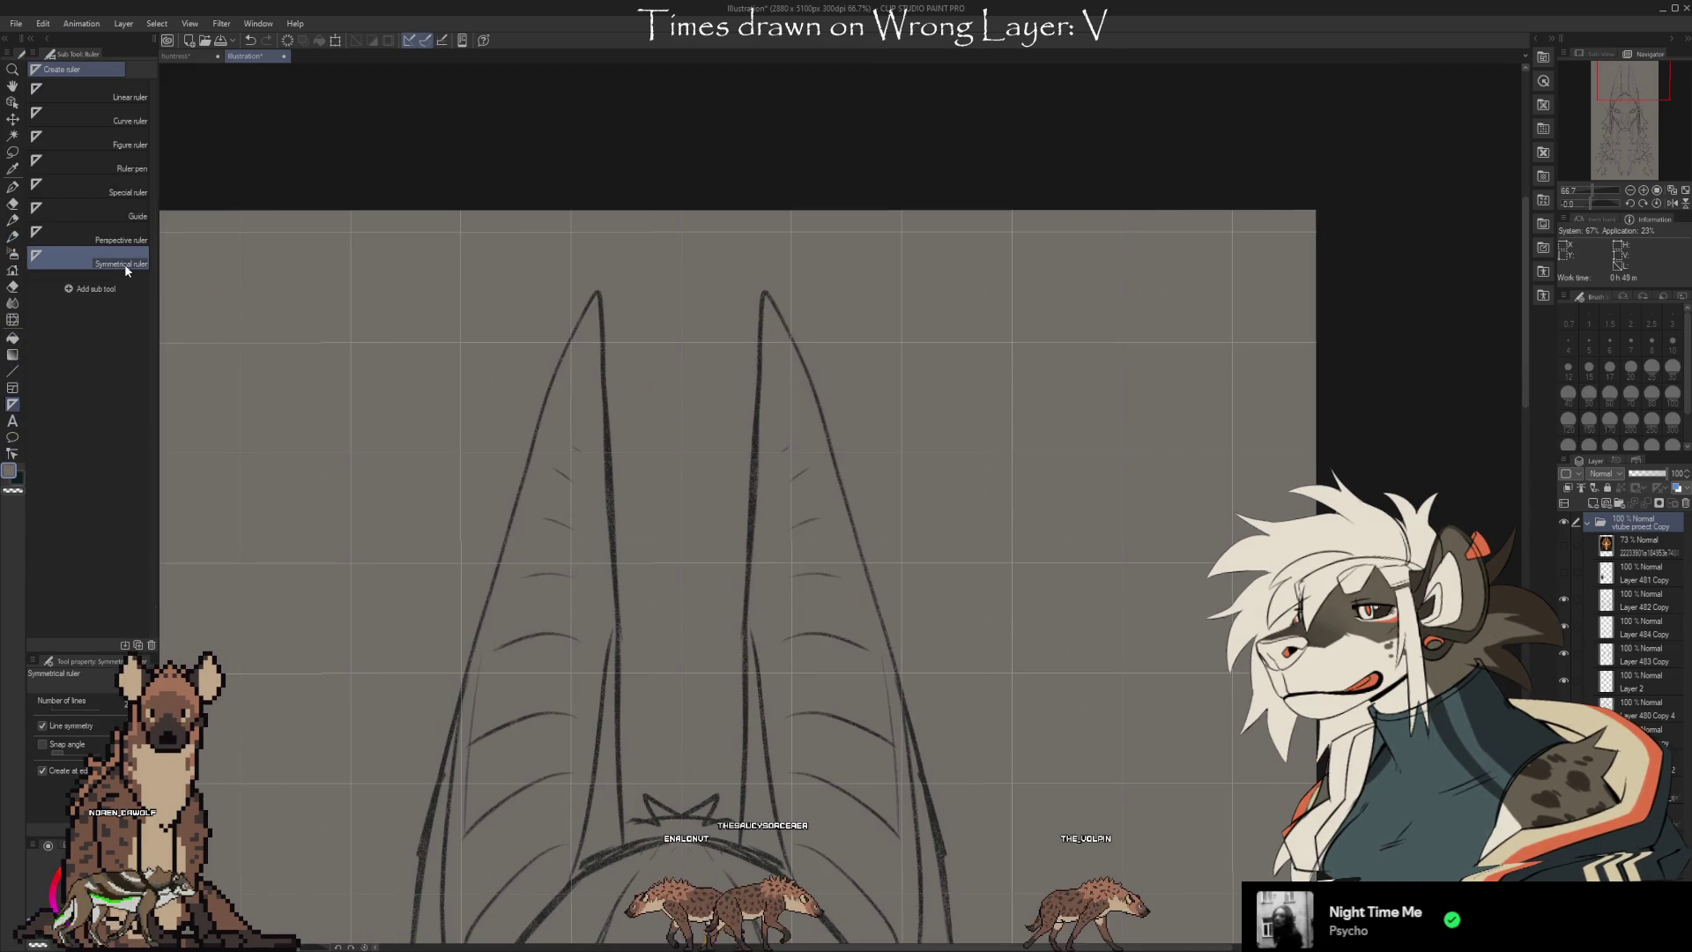
scroll(684, 245, up, 6)
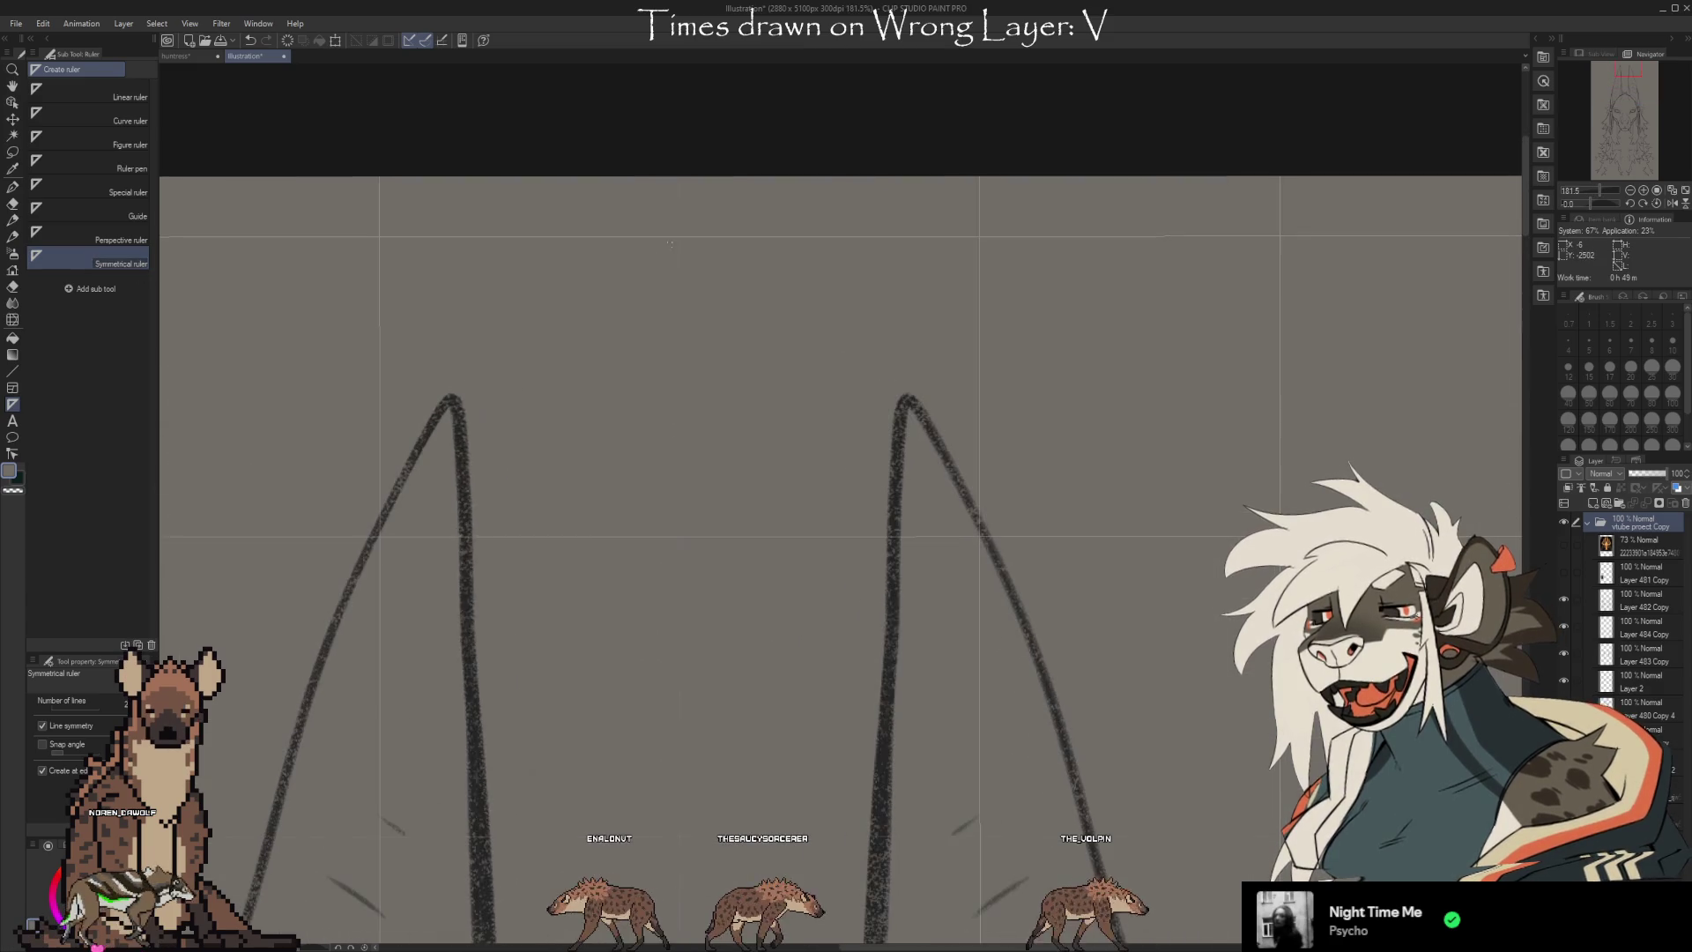
drag(687, 419, 683, 740)
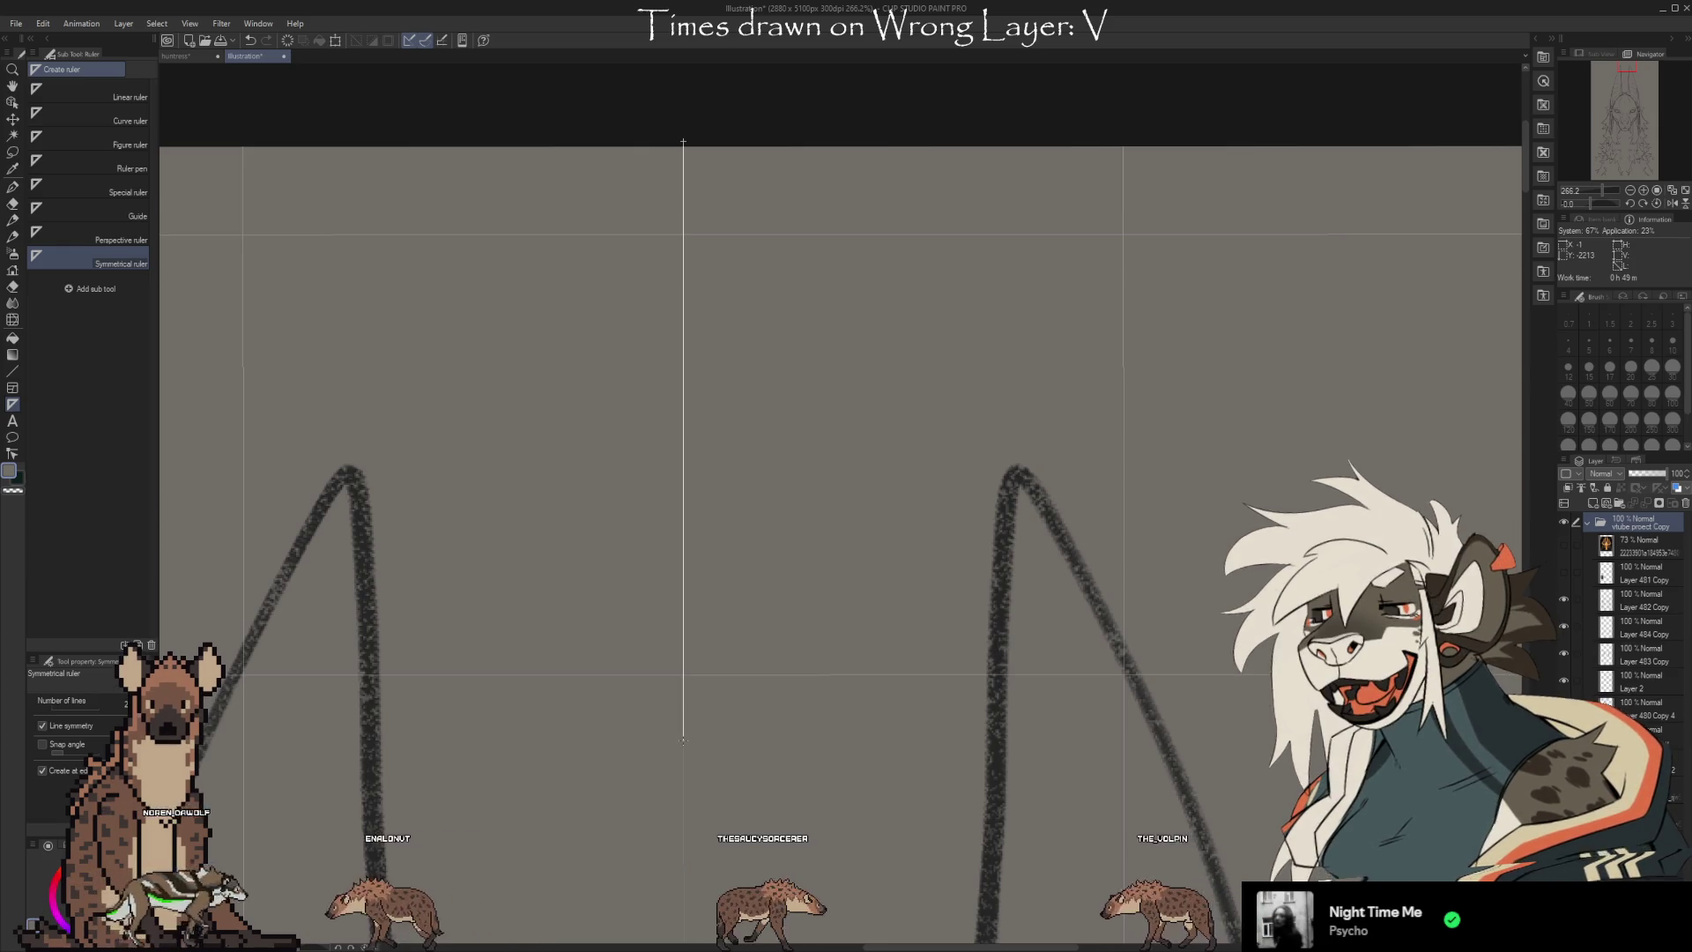
Fix the vertical symmetry line through the head's centre, then zoom in and out to check it
drag(683, 741, 683, 740)
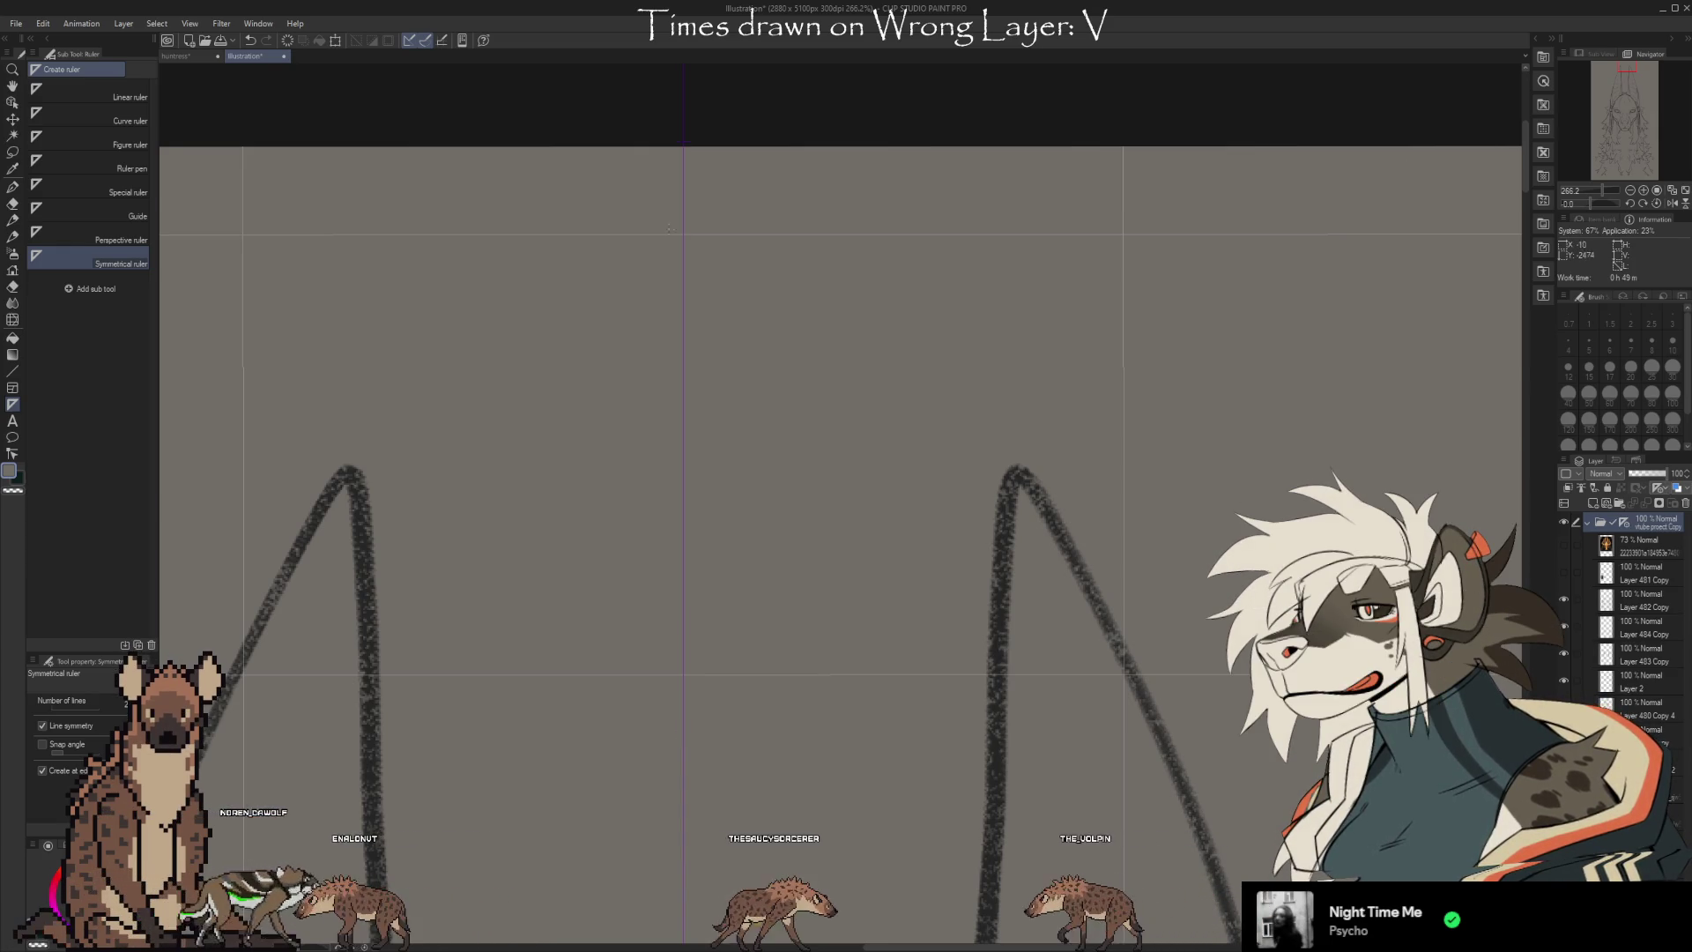
scroll(705, 167, down, 3)
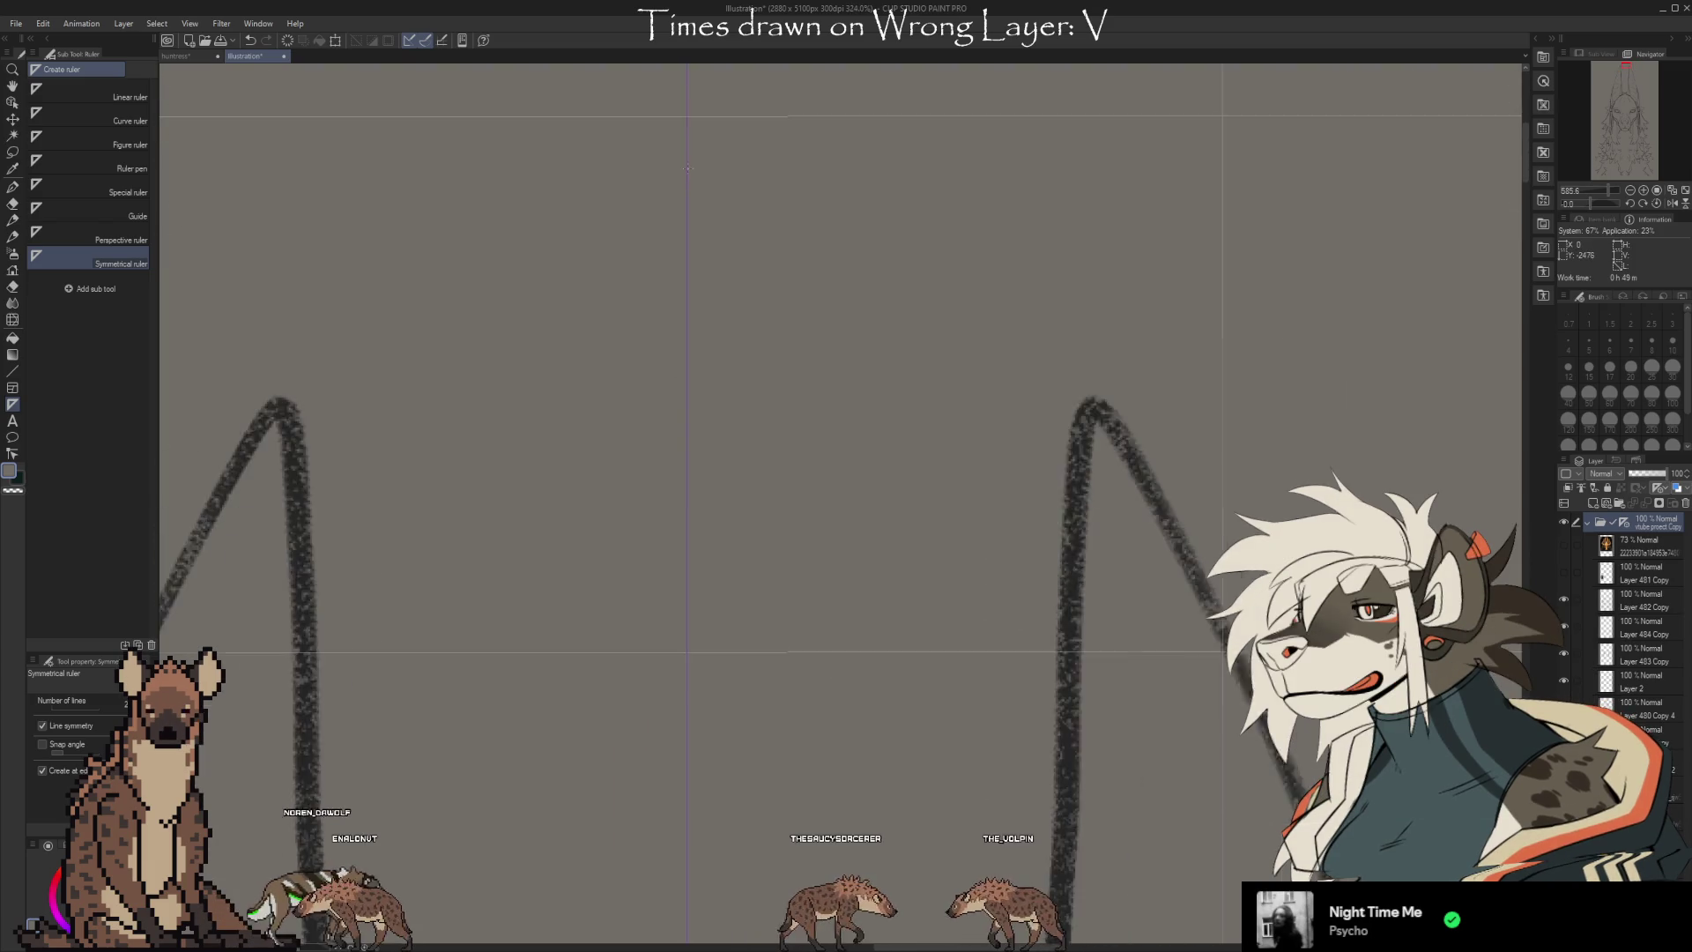
scroll(665, 98, down, 10)
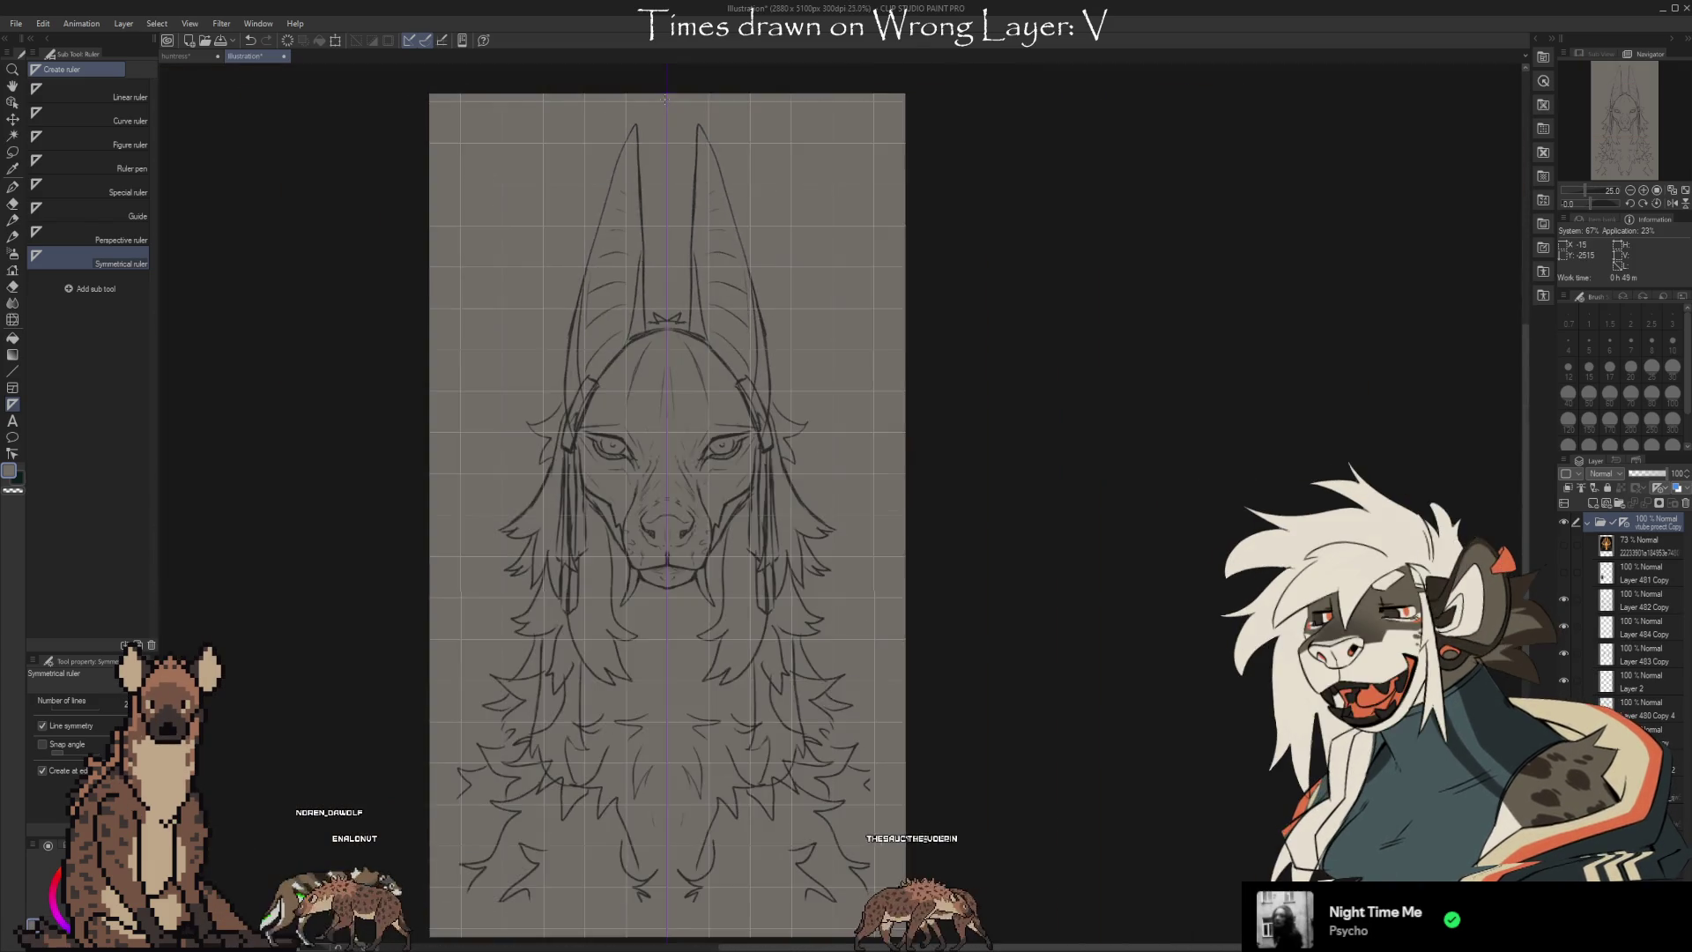
scroll(676, 357, up, 6)
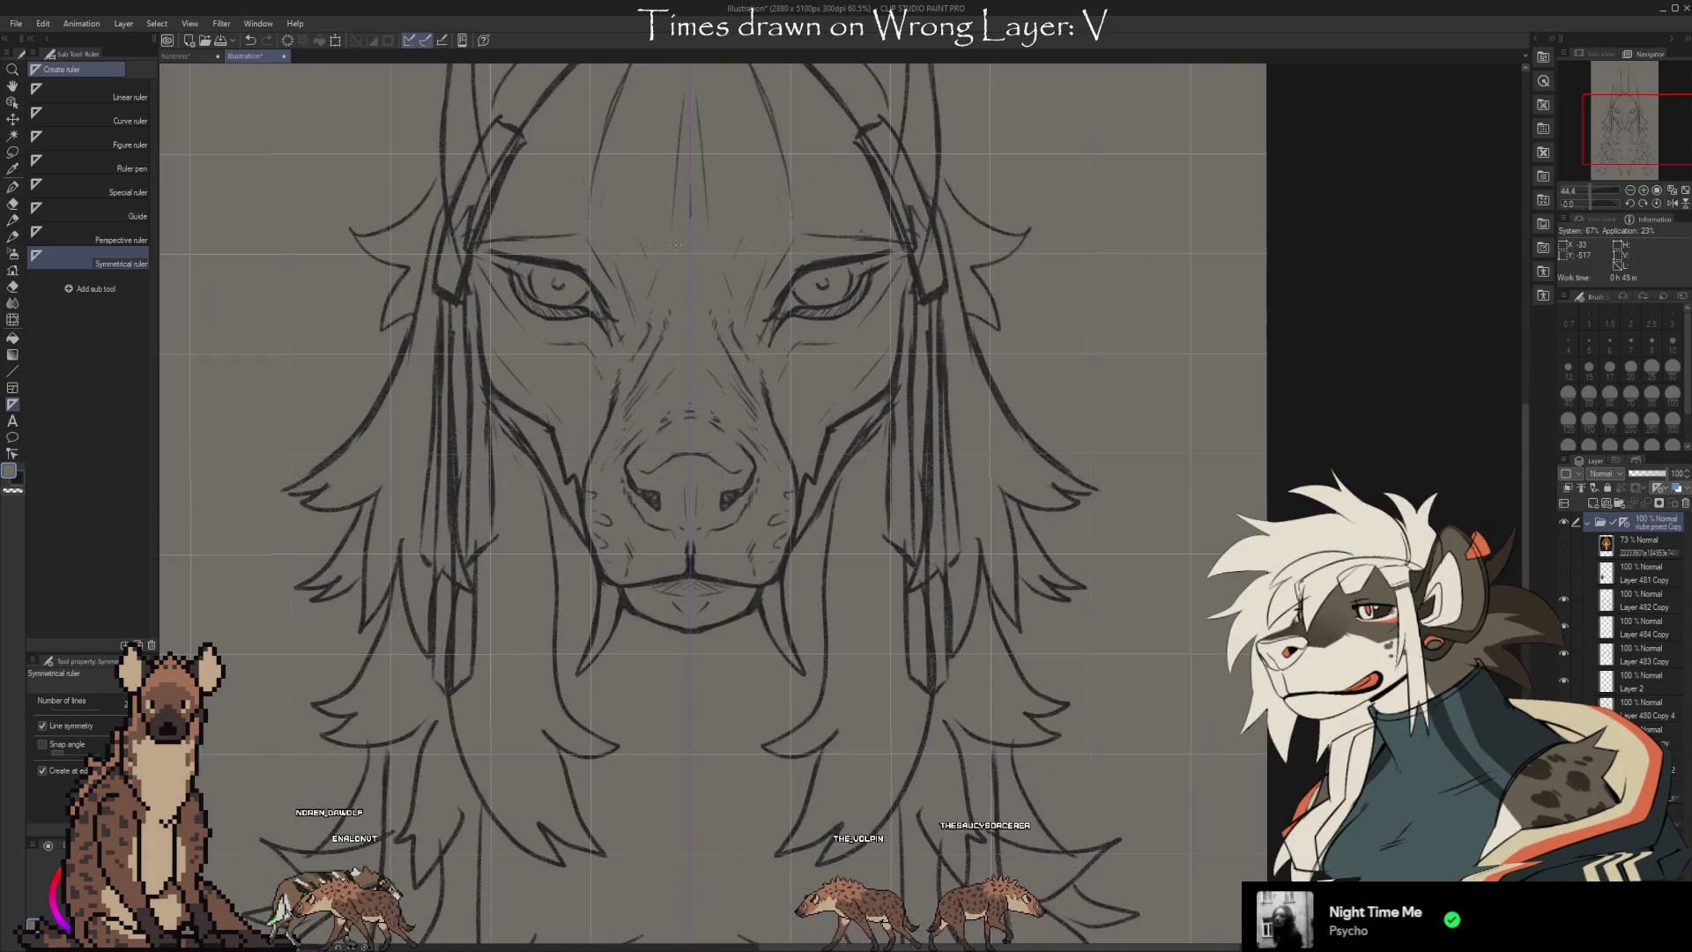
scroll(691, 444, down, 1)
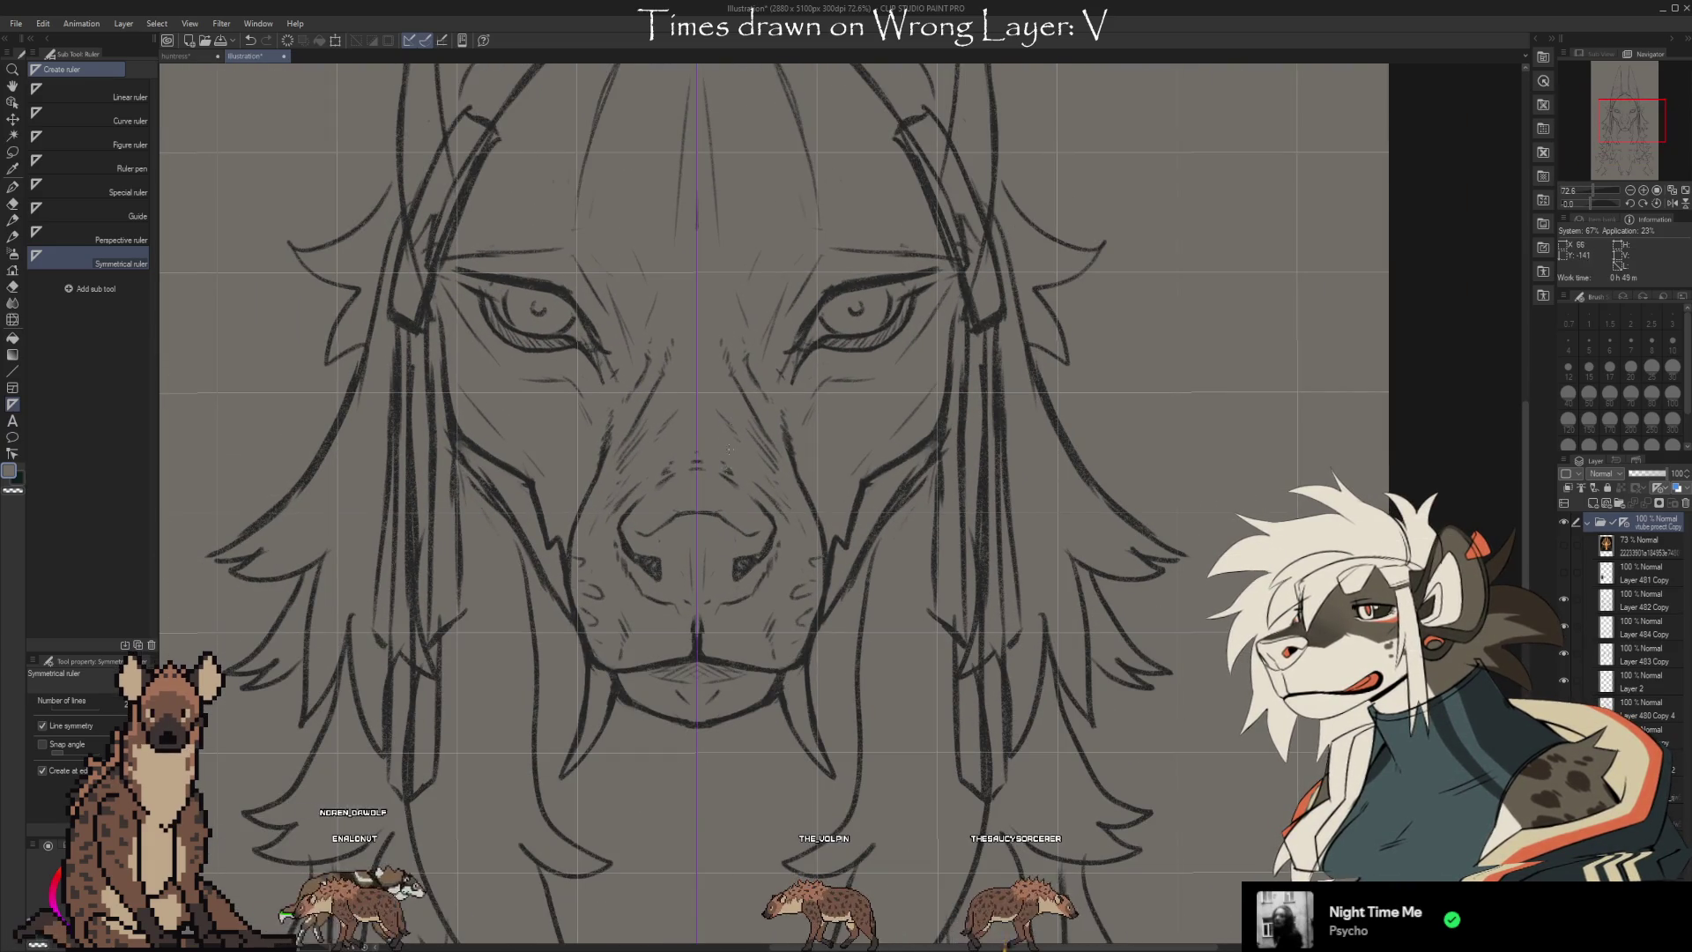
scroll(683, 659, up, 8)
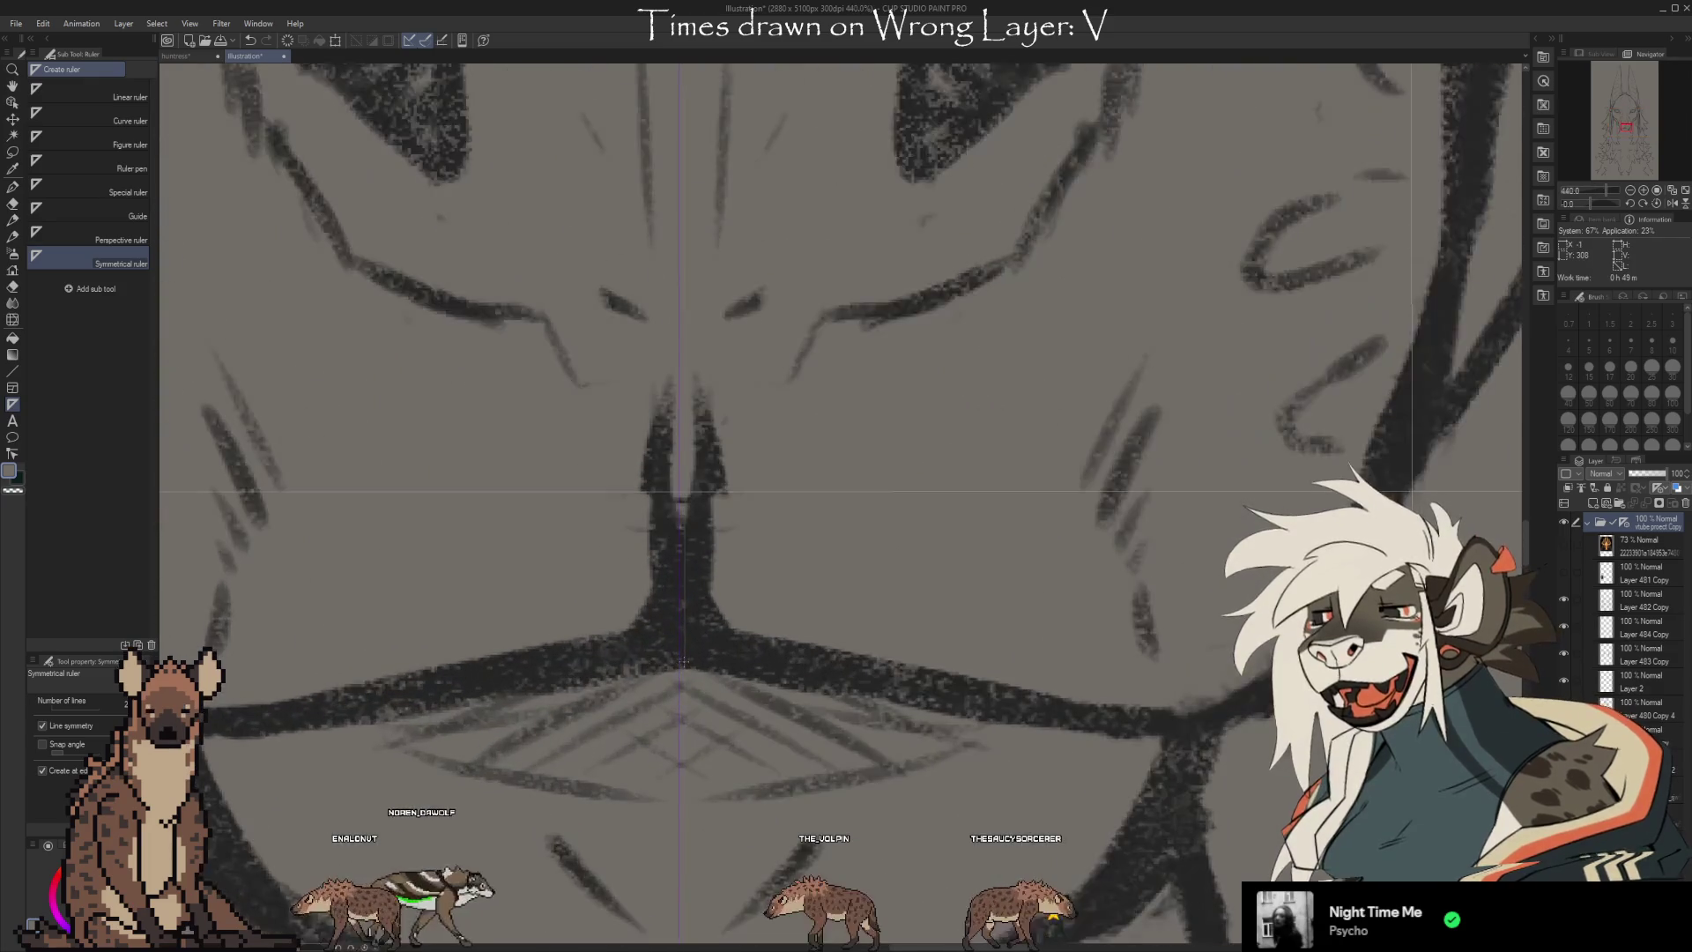
scroll(683, 659, down, 5)
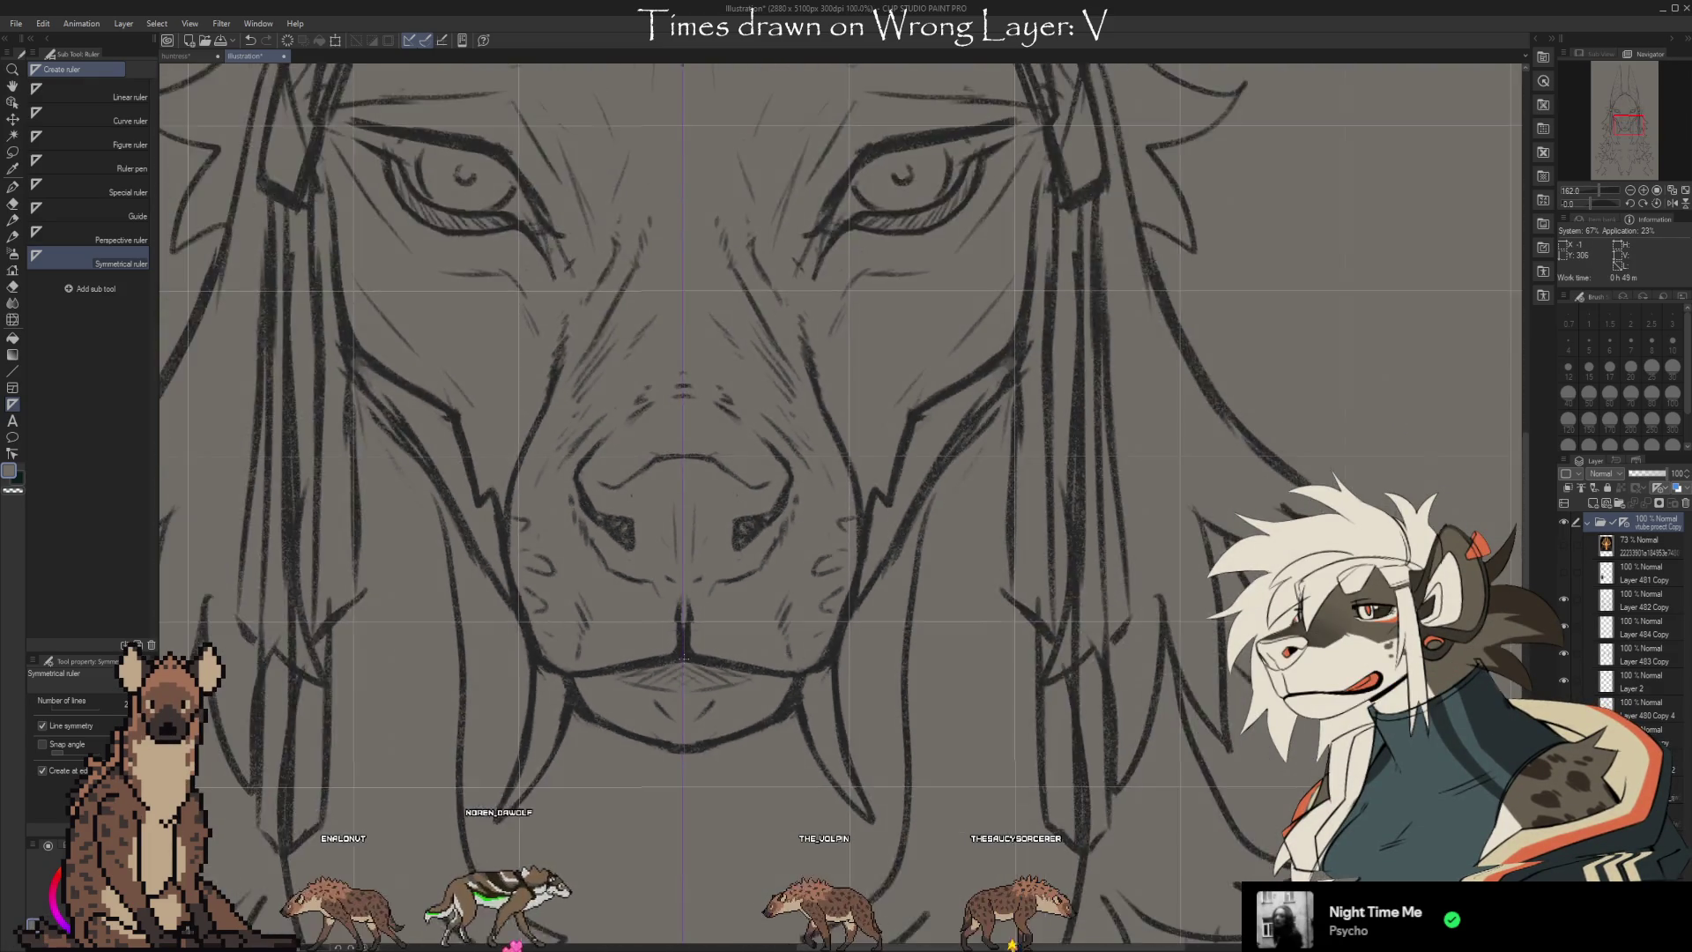
scroll(683, 659, down, 3)
scroll(686, 483, up, 3)
scroll(685, 483, up, 5)
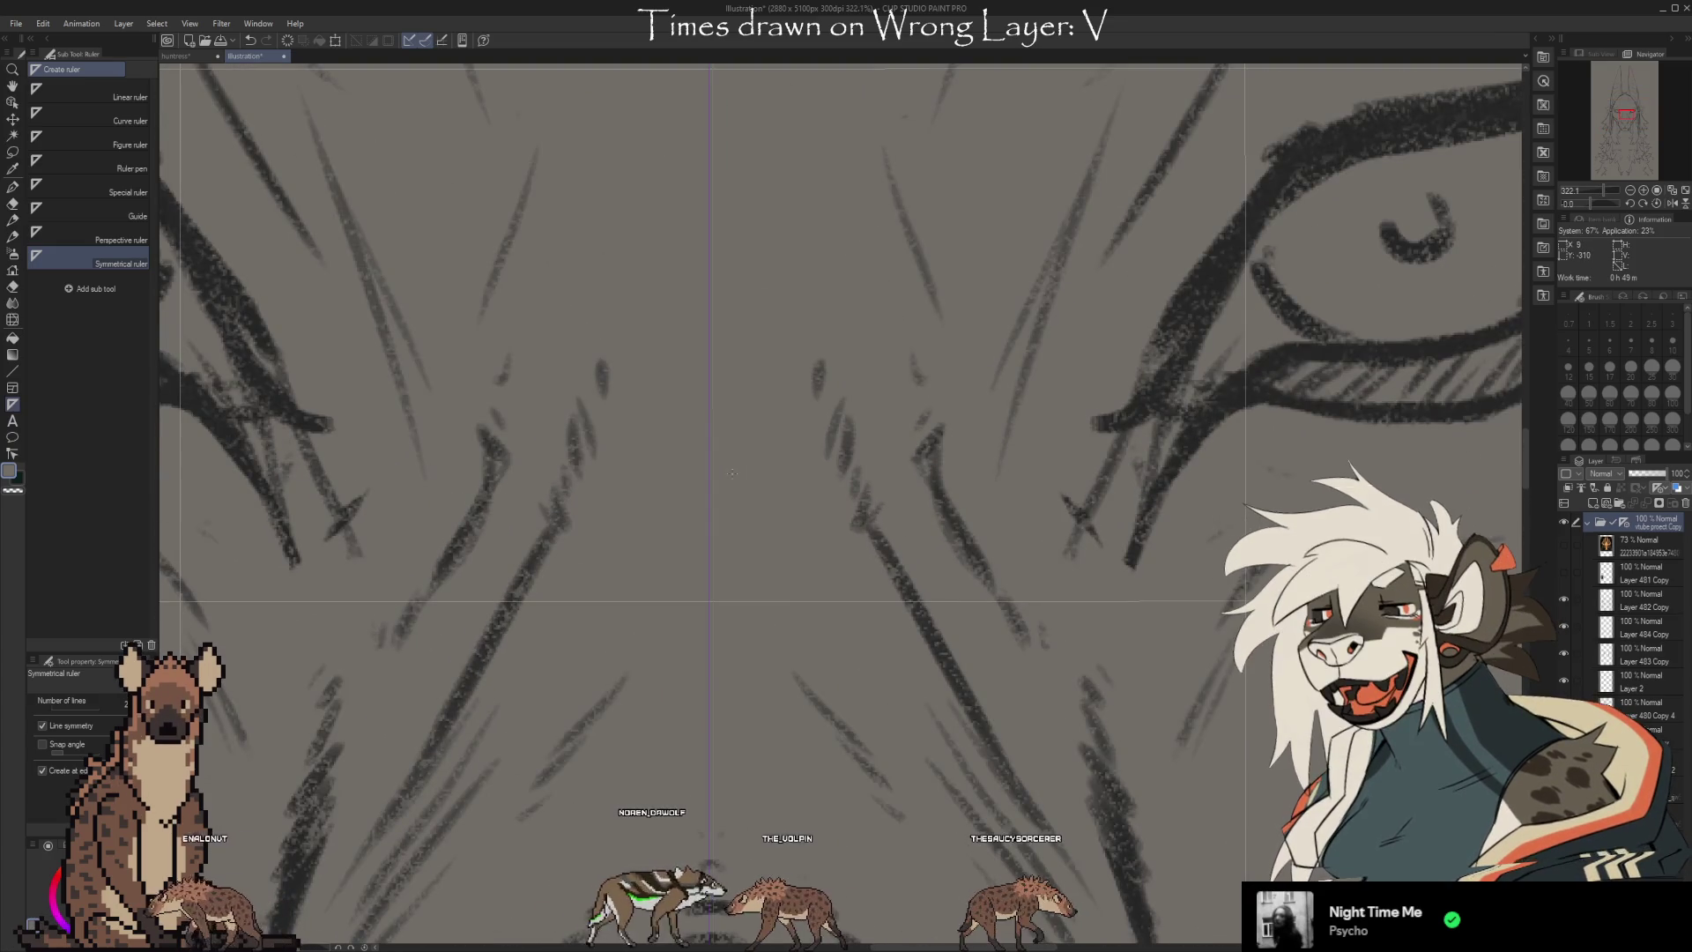
scroll(732, 473, down, 3)
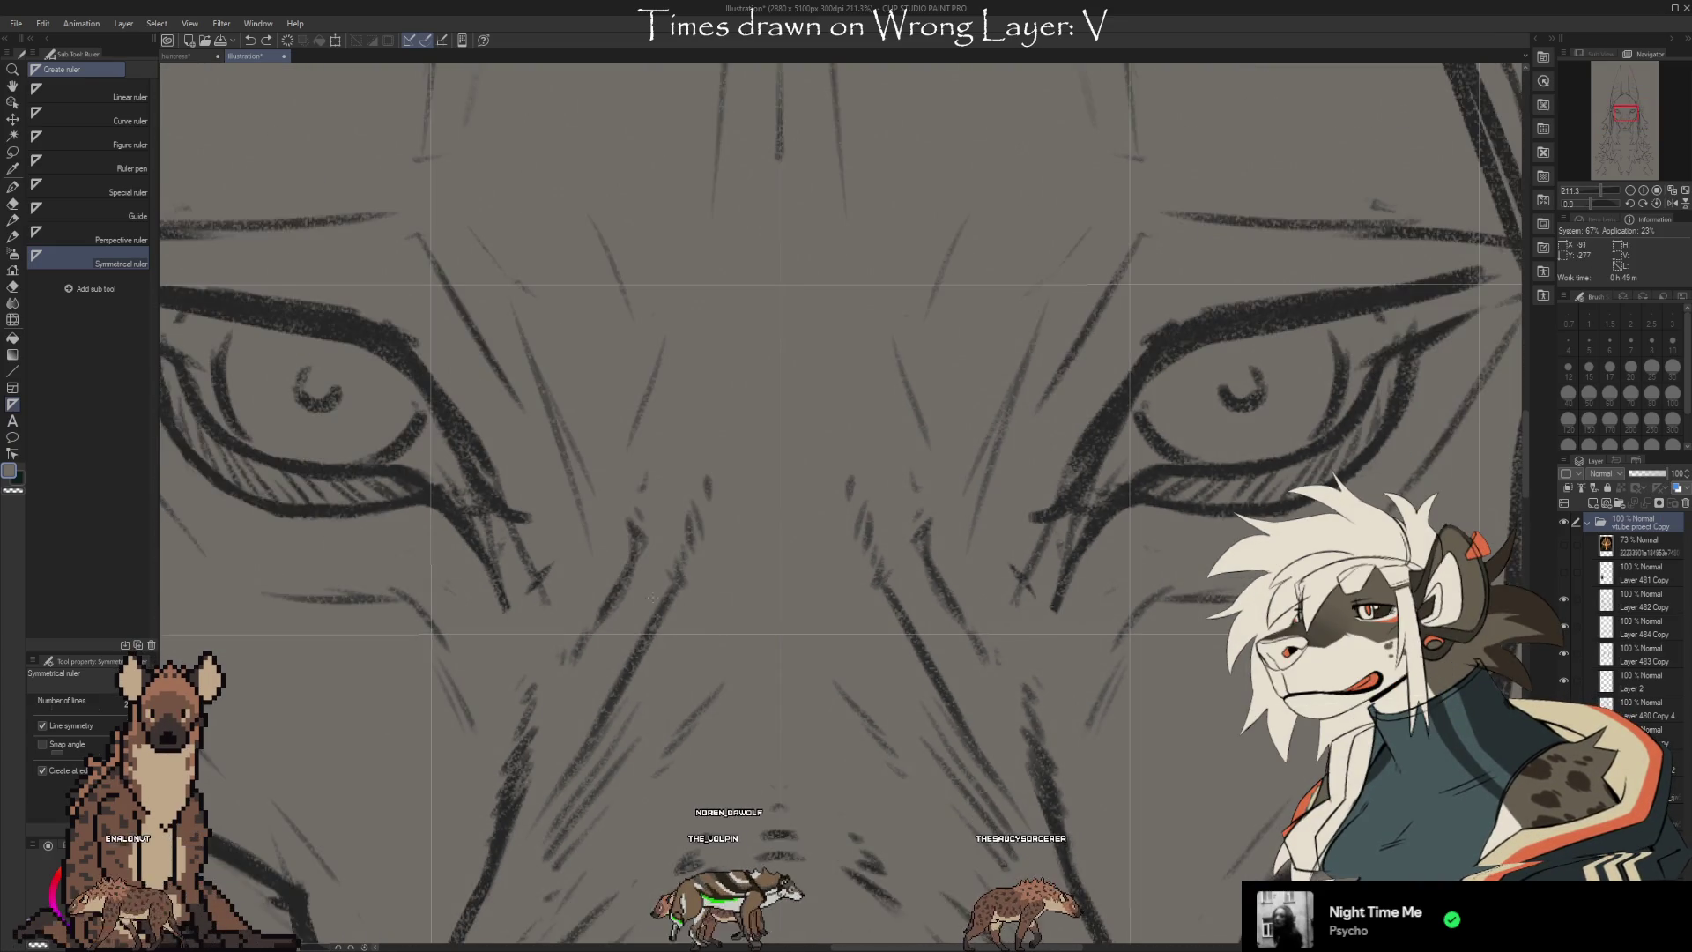
scroll(654, 598, up, 1)
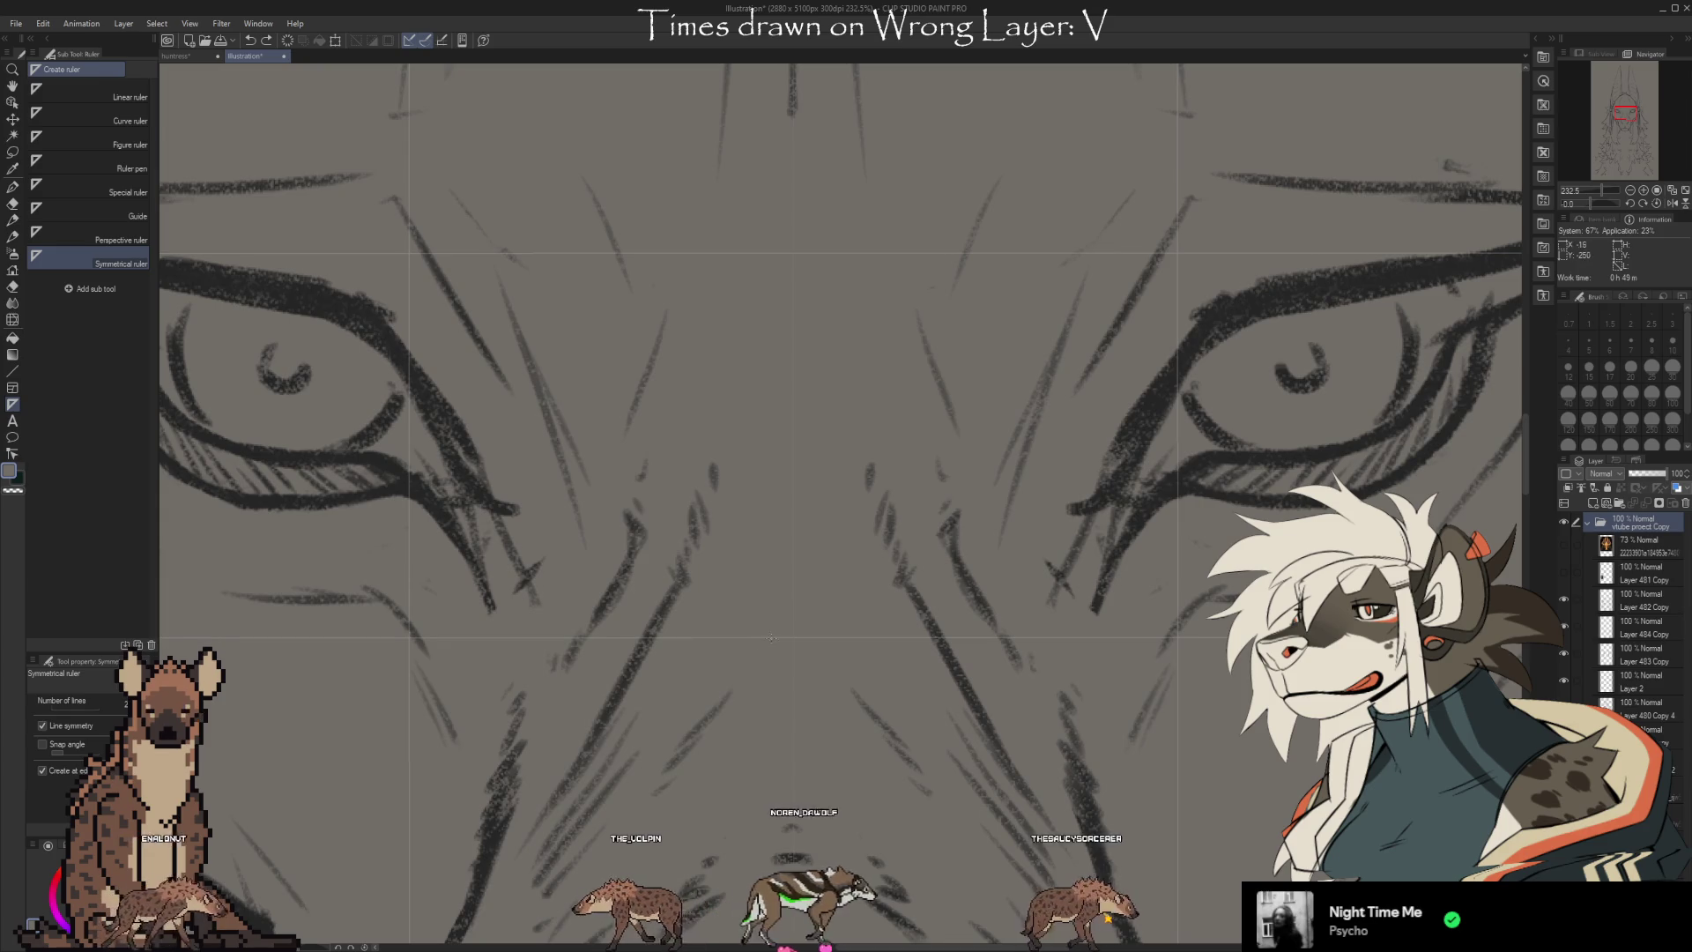
scroll(768, 638, up, 3)
scroll(776, 441, down, 2)
scroll(777, 355, up, 2)
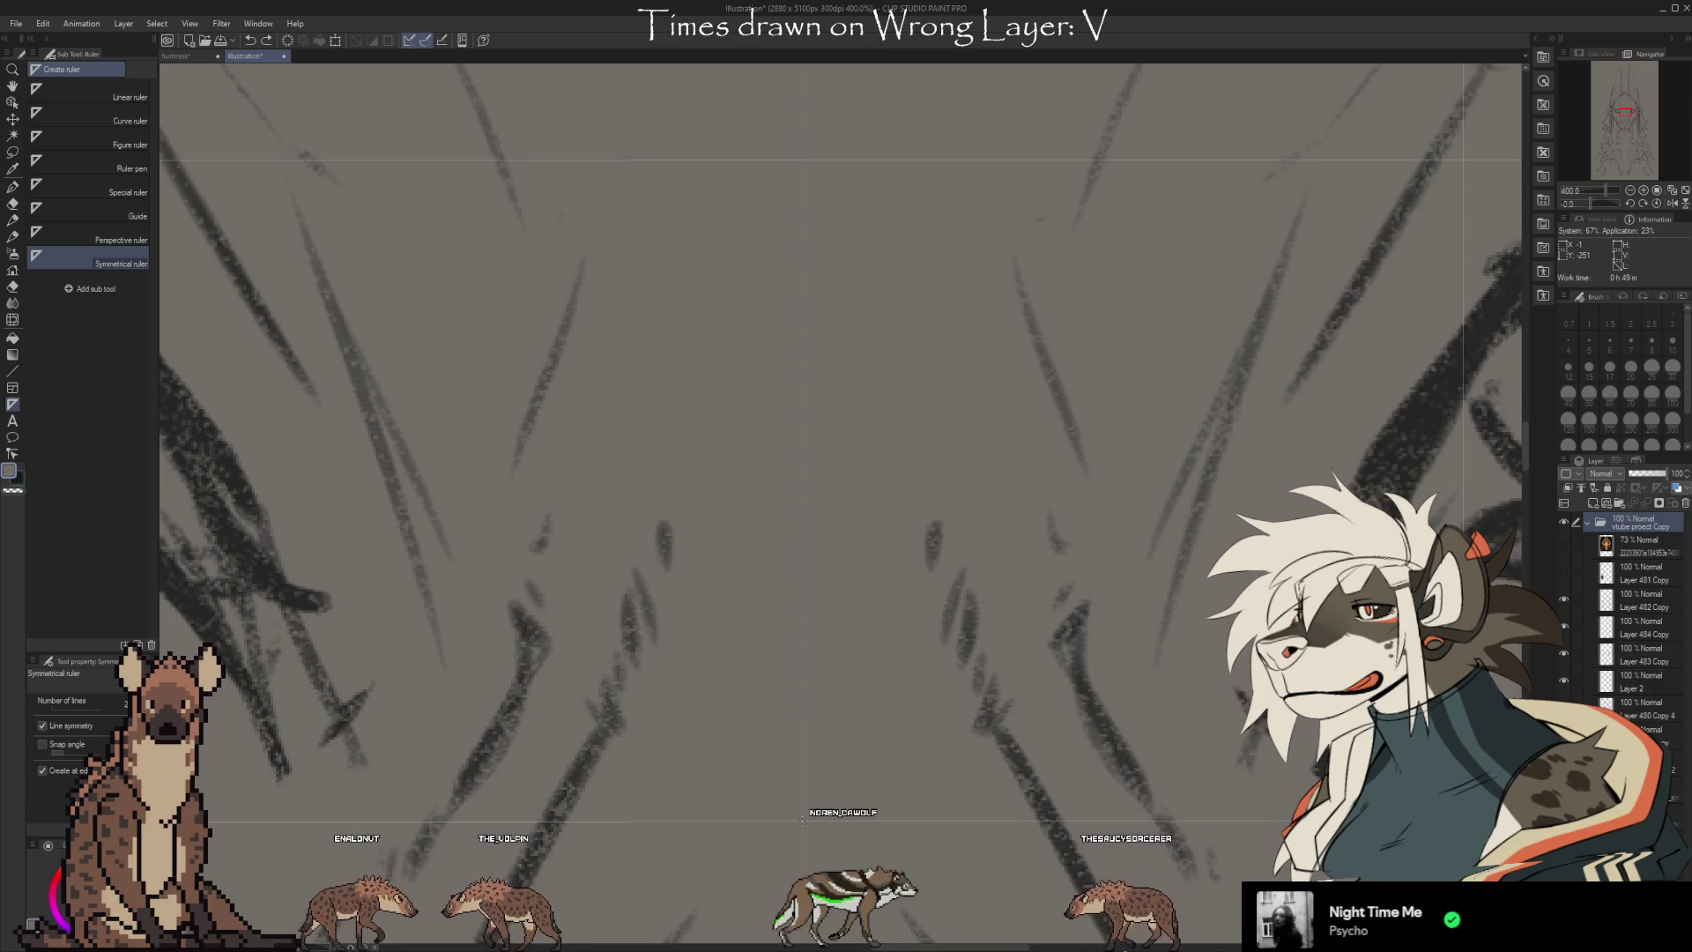
Drag the symmetry axis vertically along the face's centre, then zoom out to view the whole sketch
mouse_move(804, 325)
mouse_down()
mouse_move(782, 181)
mouse_move(800, 160)
mouse_up()
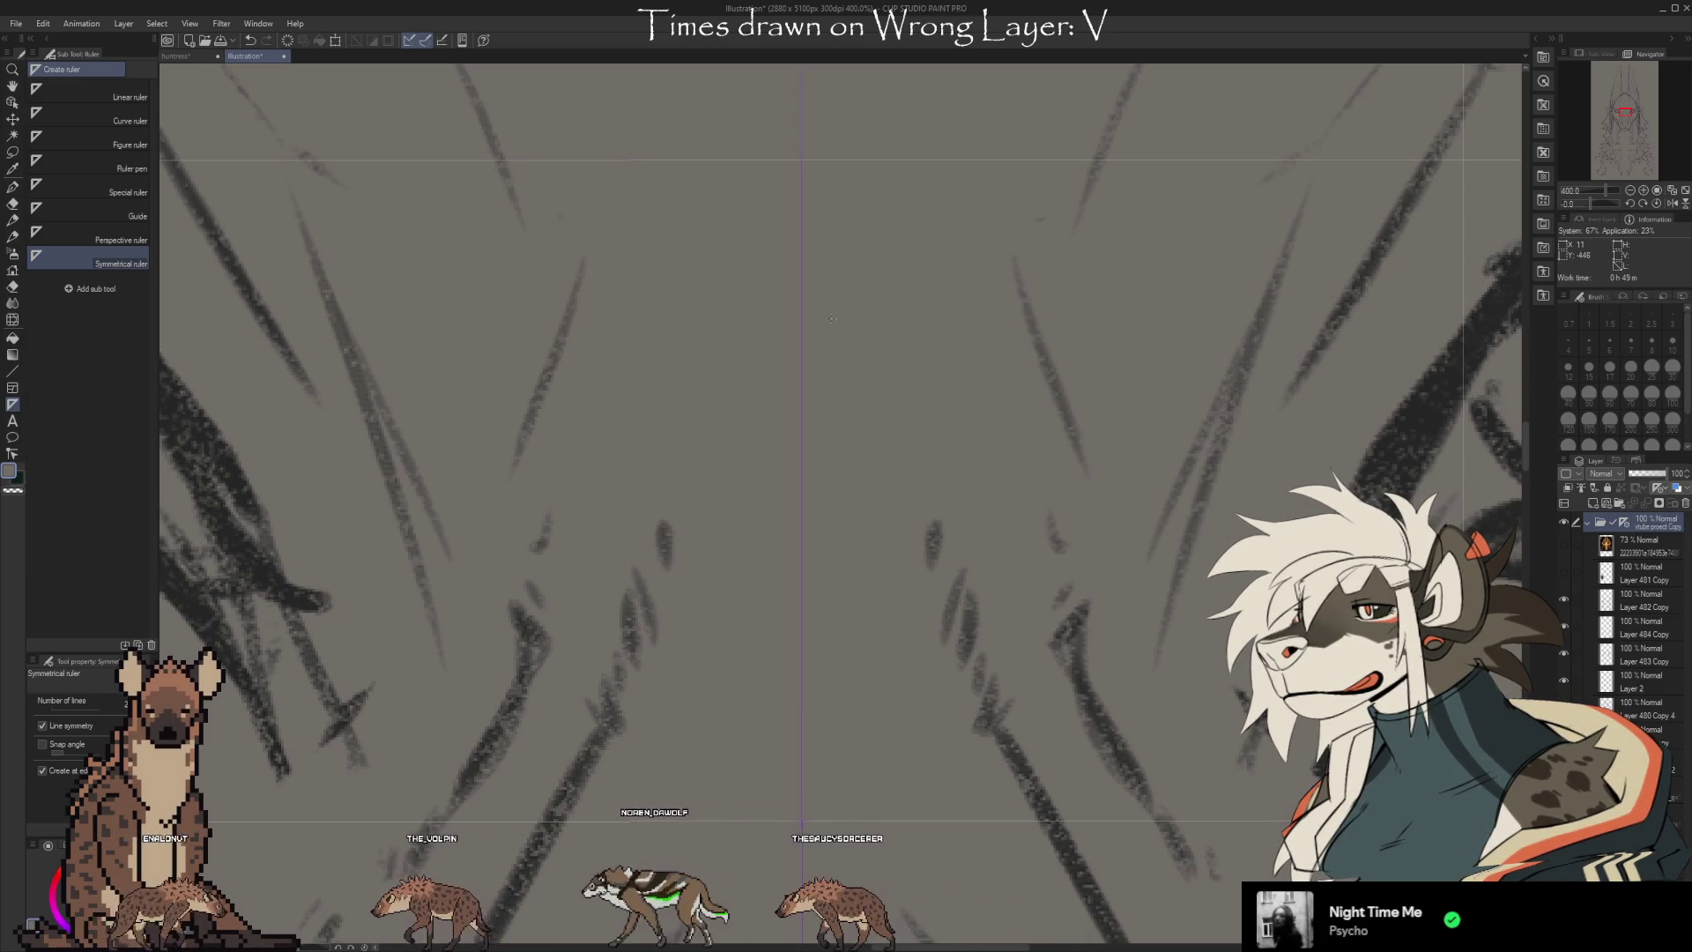
scroll(831, 312, down, 8)
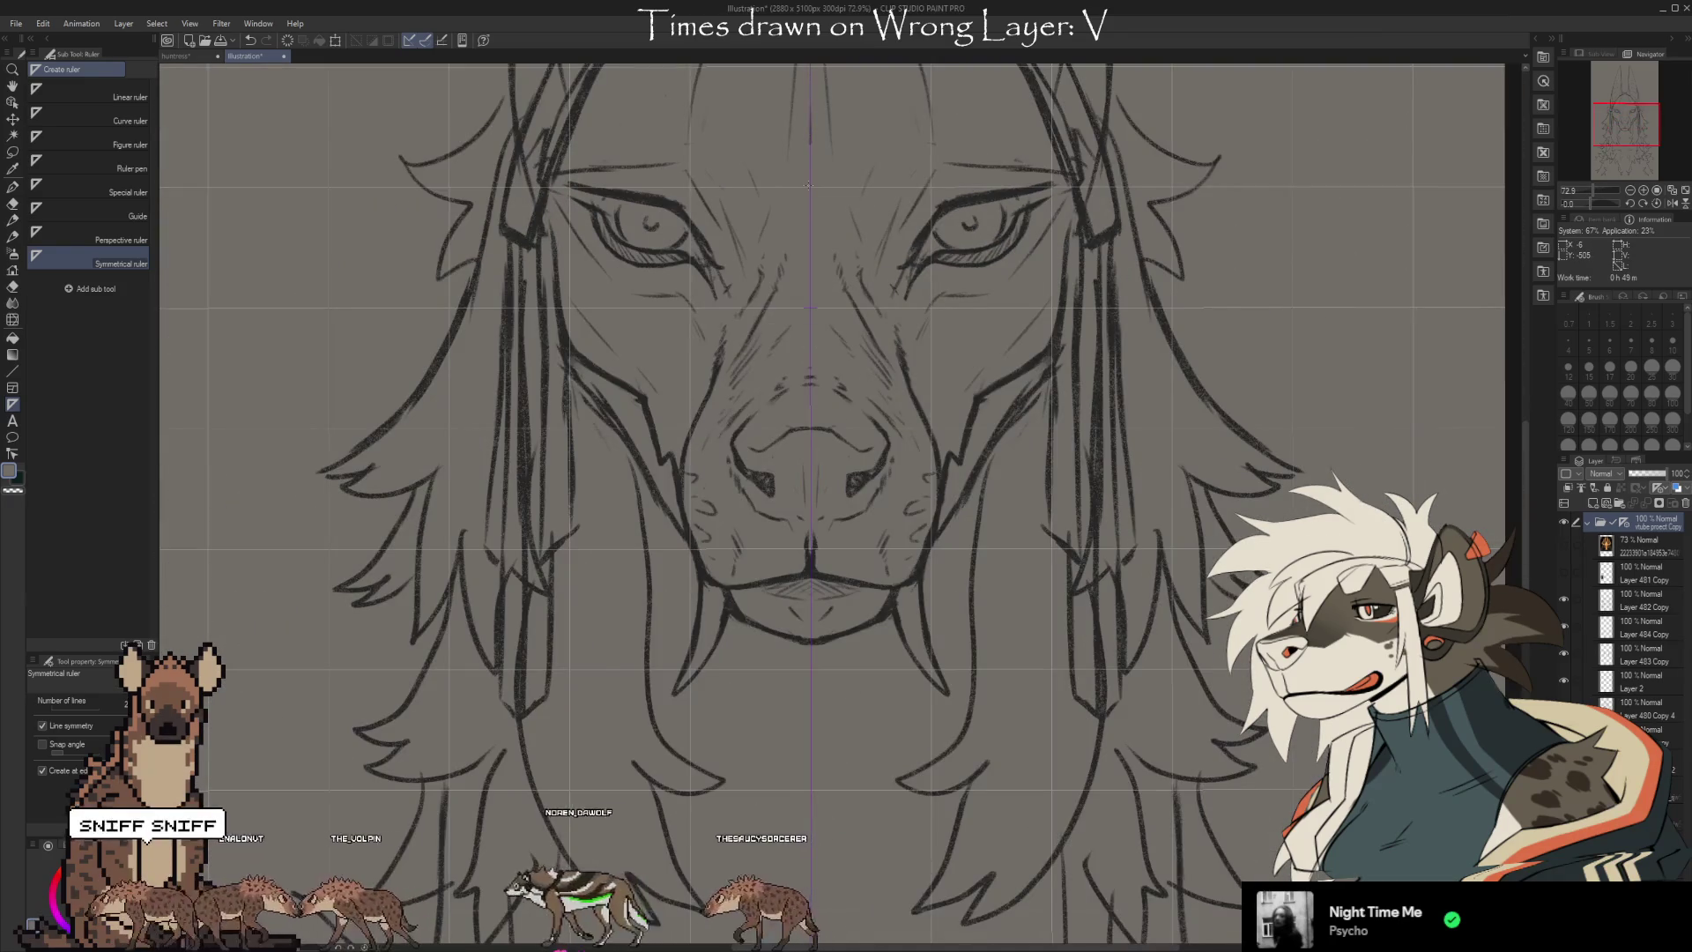
scroll(808, 186, down, 3)
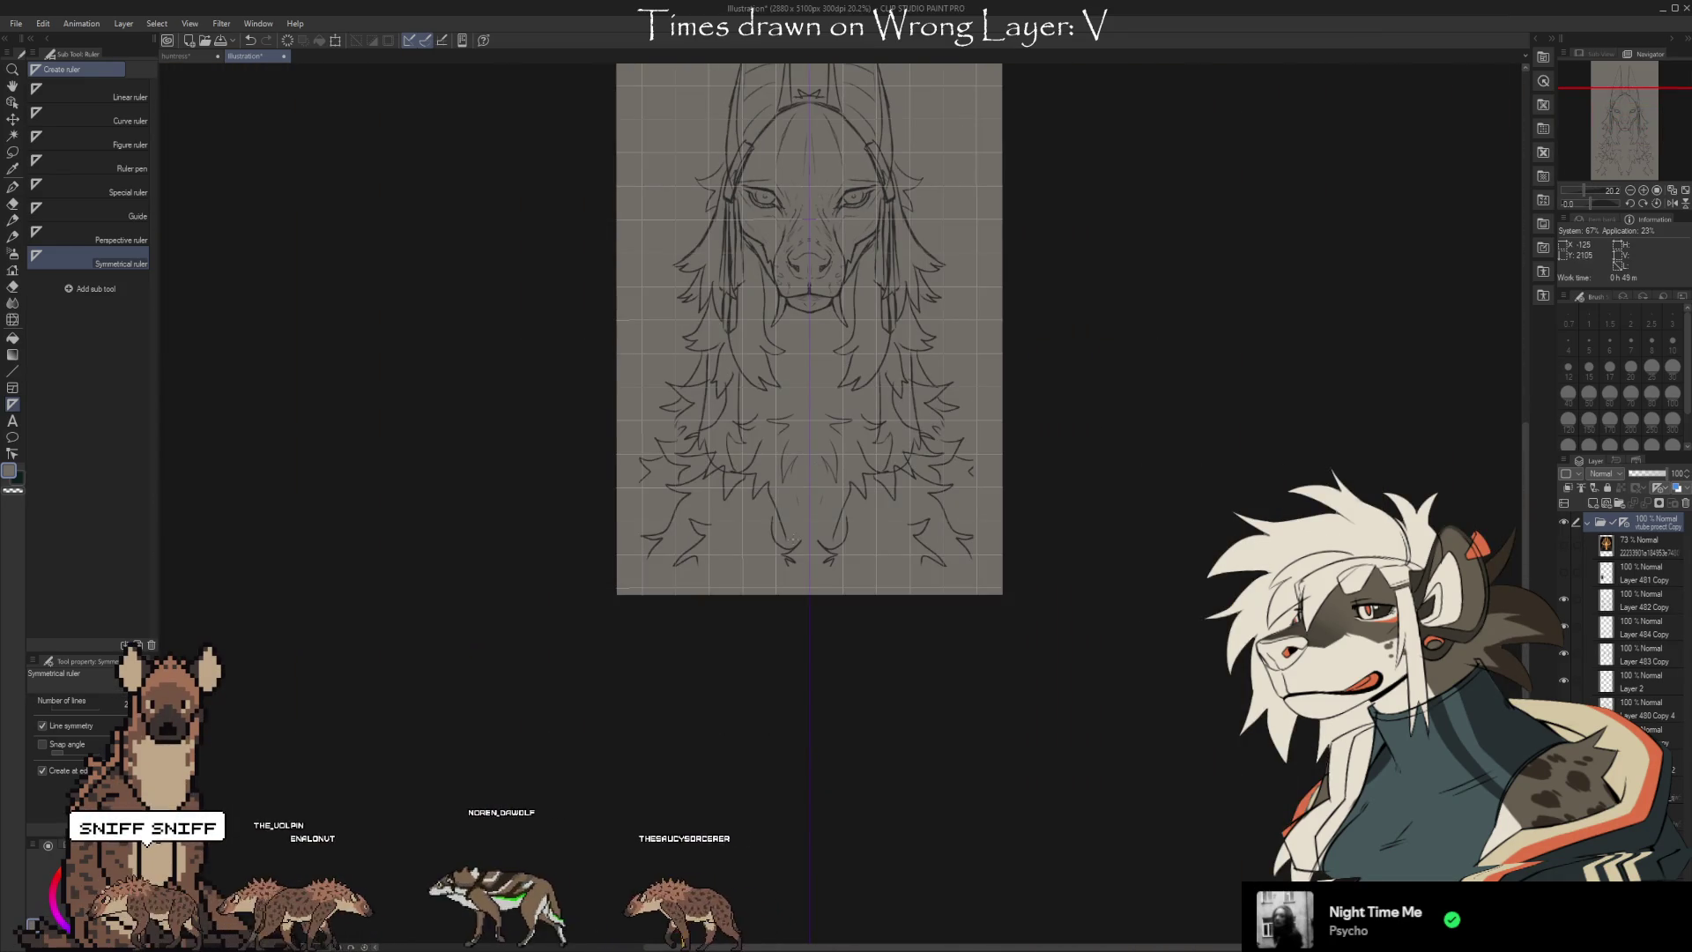
scroll(798, 573, down, 1)
scroll(811, 238, up, 5)
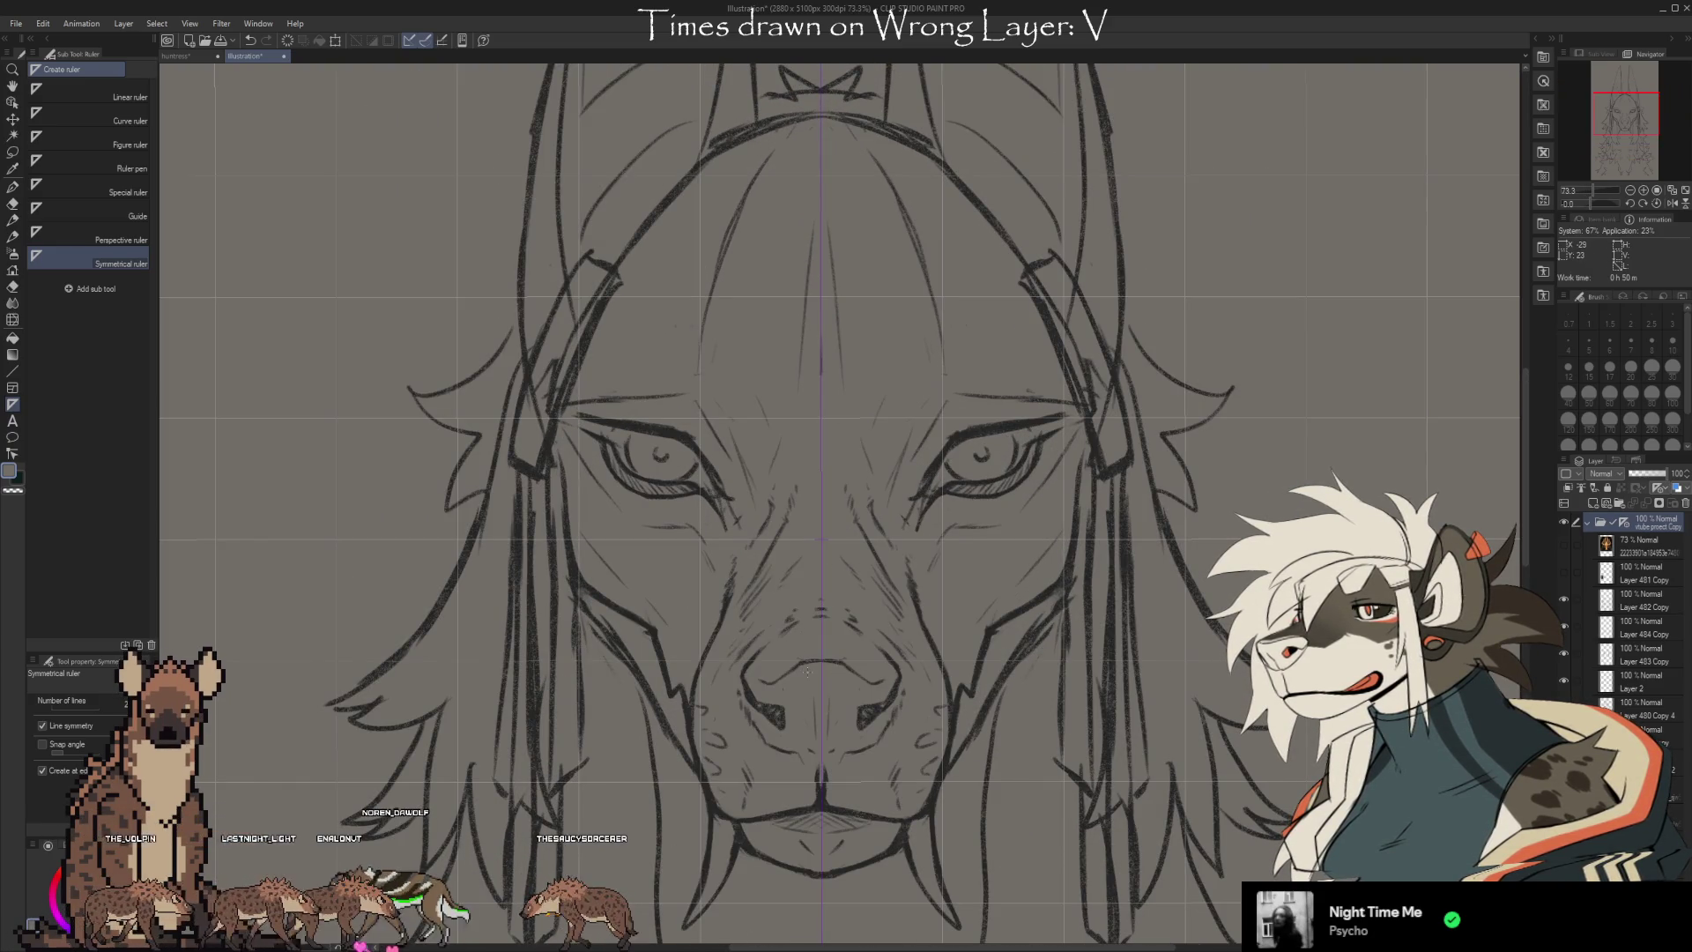
scroll(837, 463, down, 3)
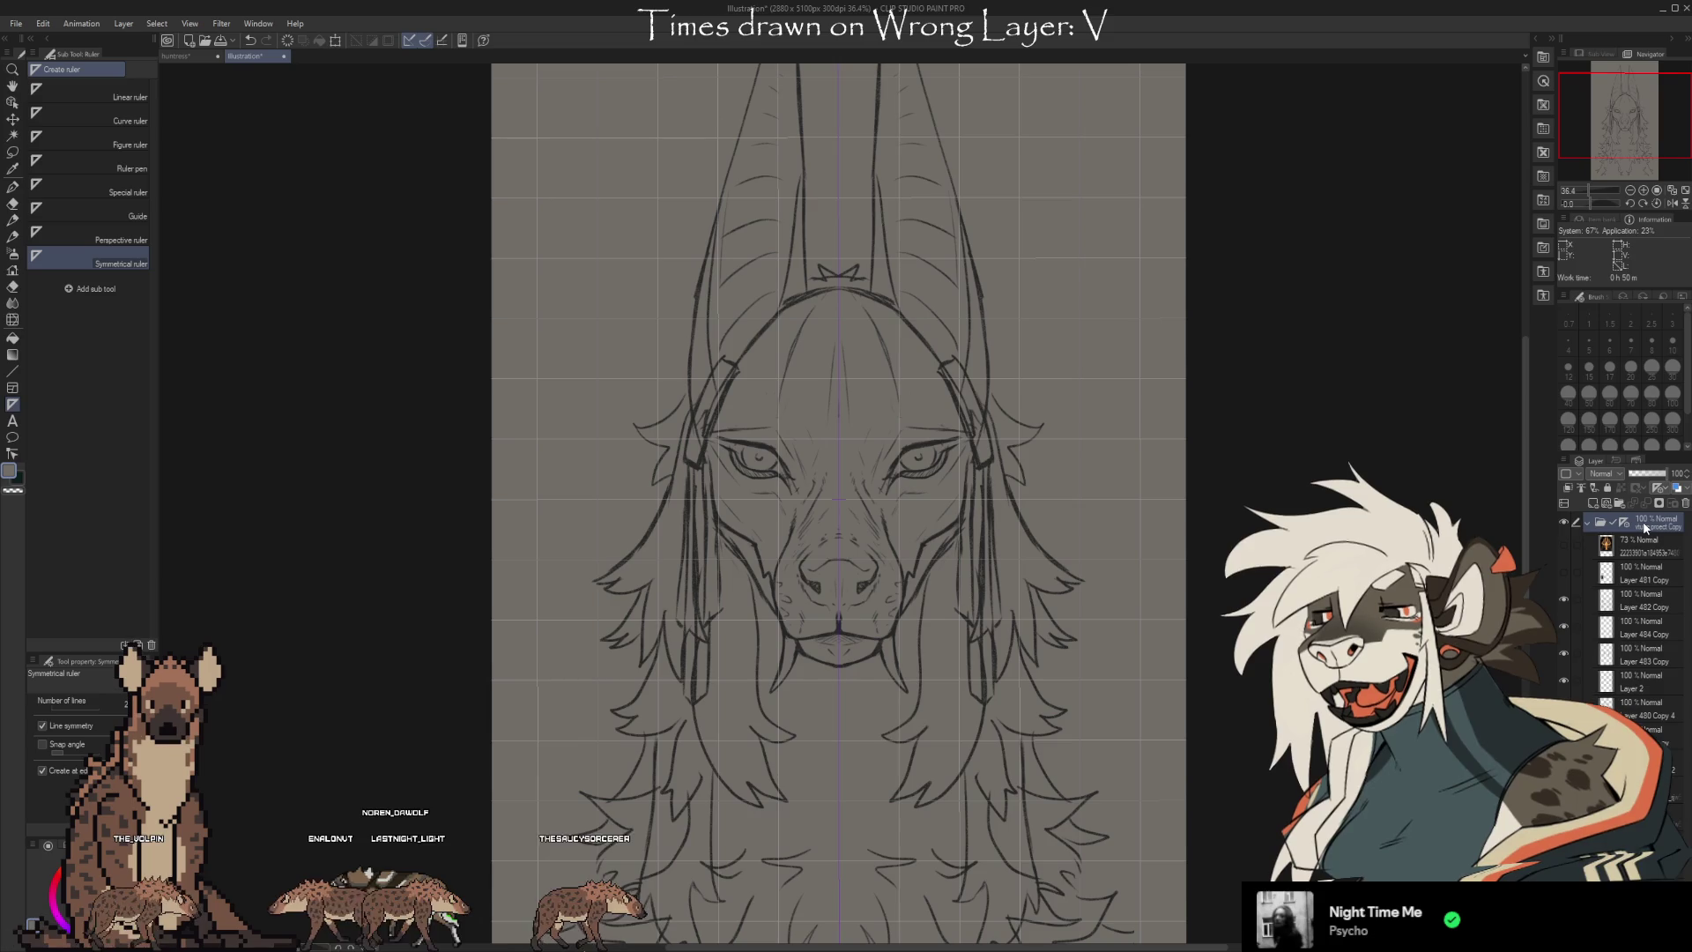
scroll(1033, 547, down, 3)
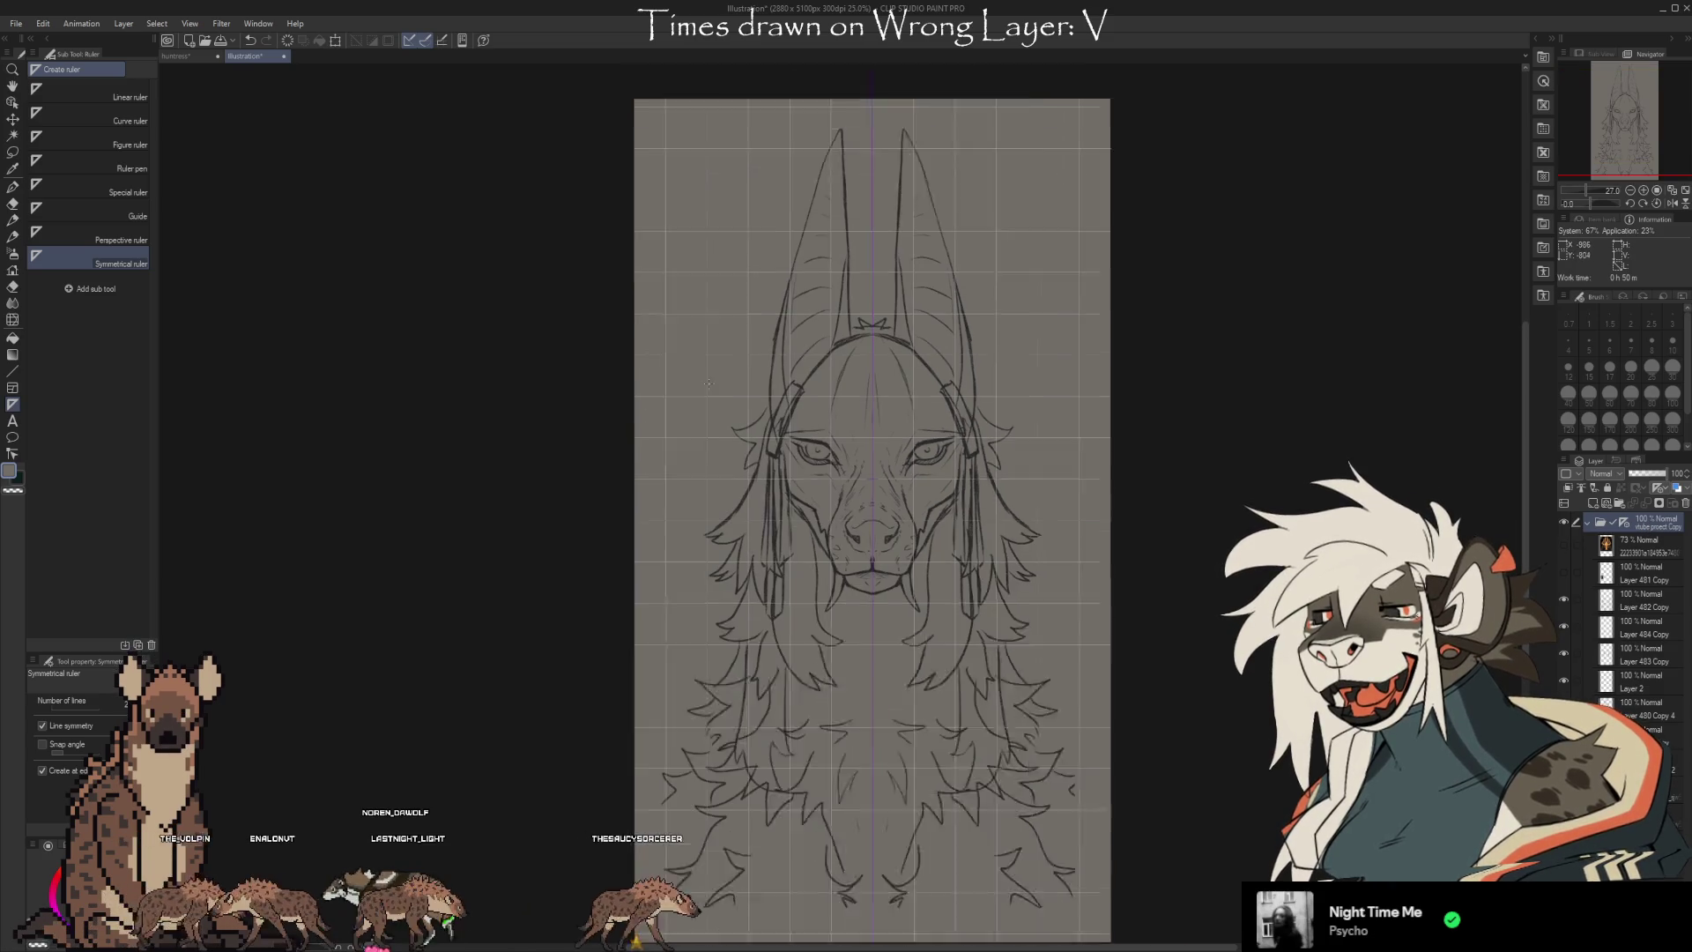
scroll(1033, 547, up, 1)
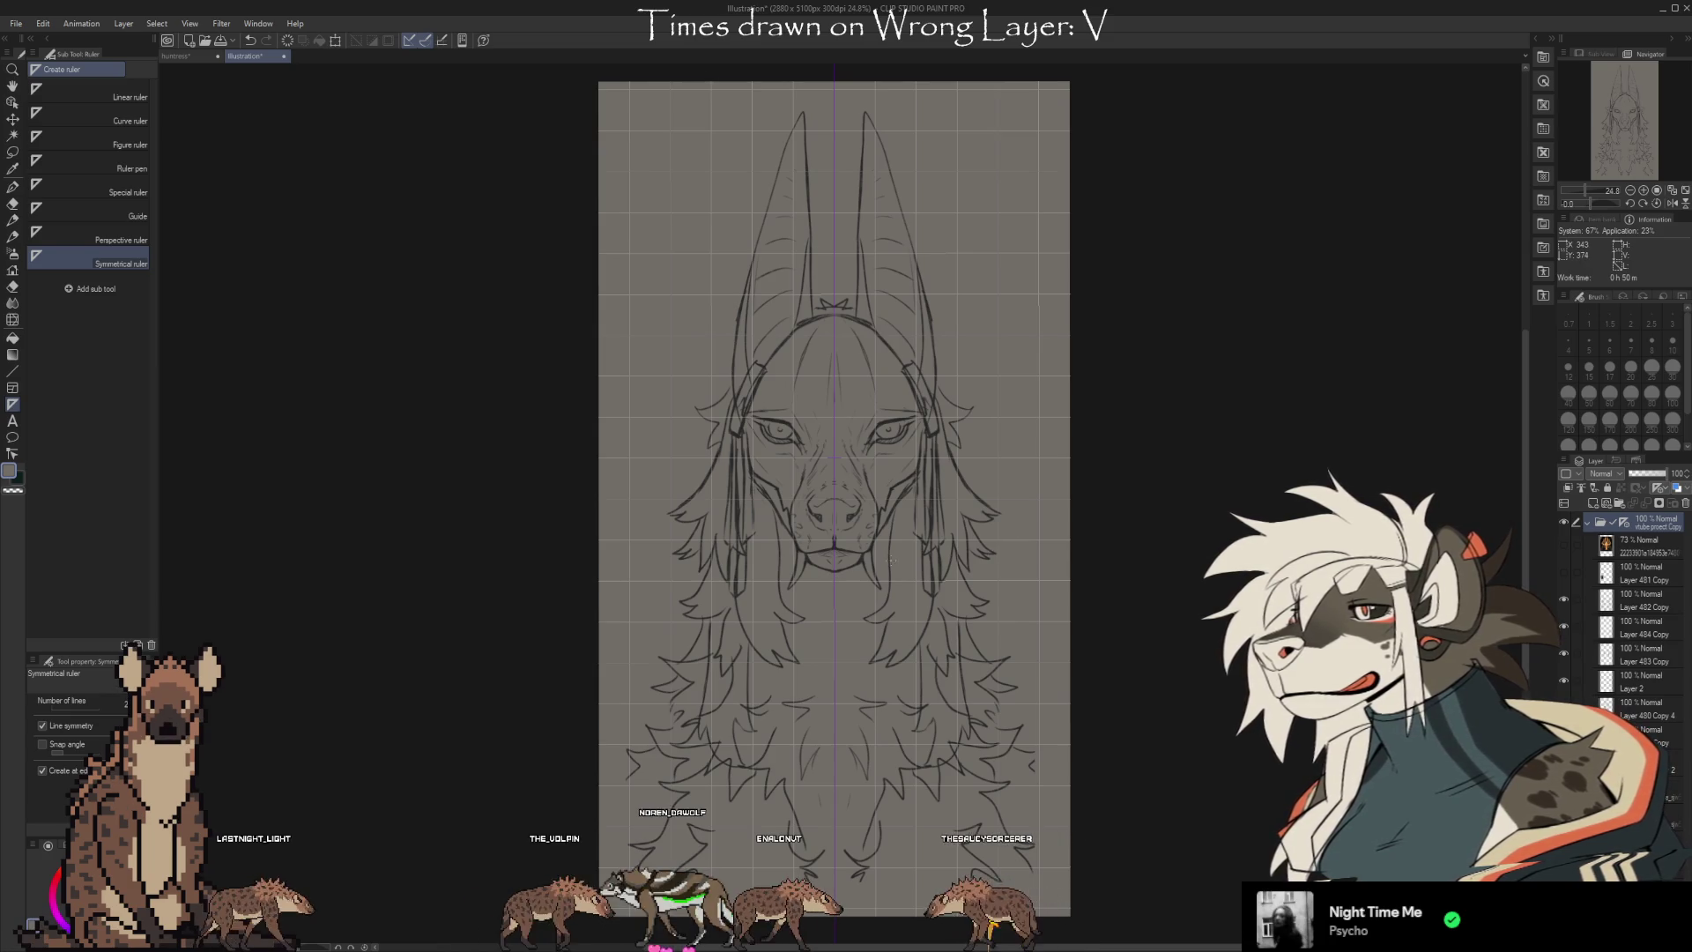
Zoom in on the jackal line sketch
scroll(842, 486, up, 1)
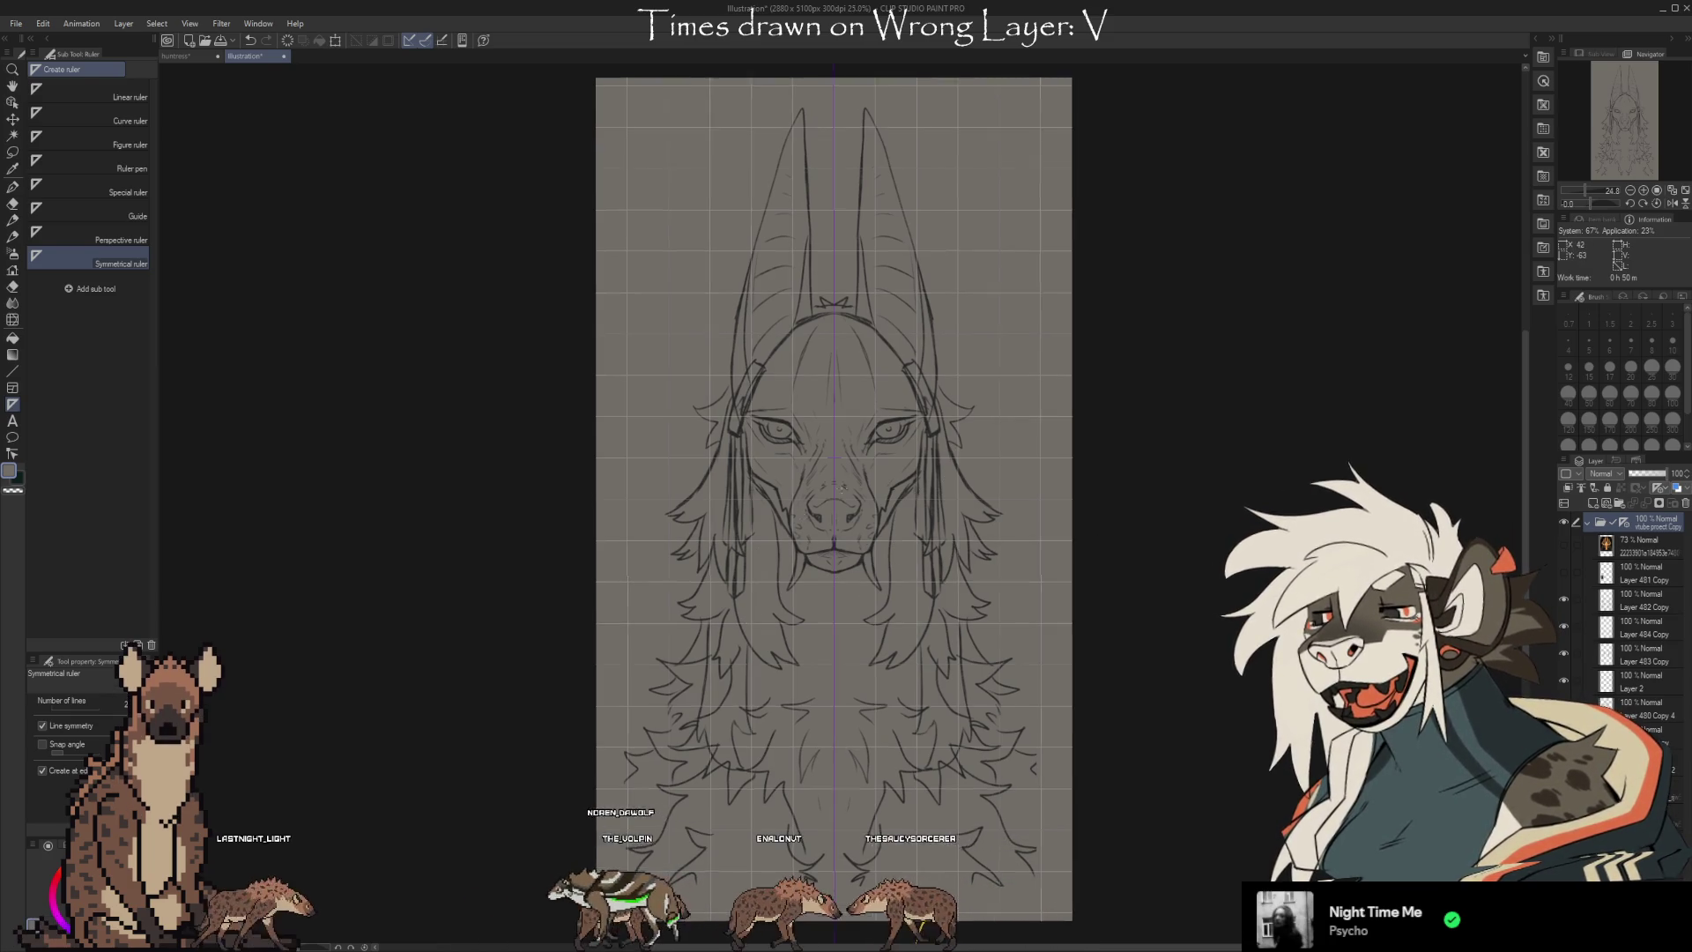
scroll(814, 520, up, 5)
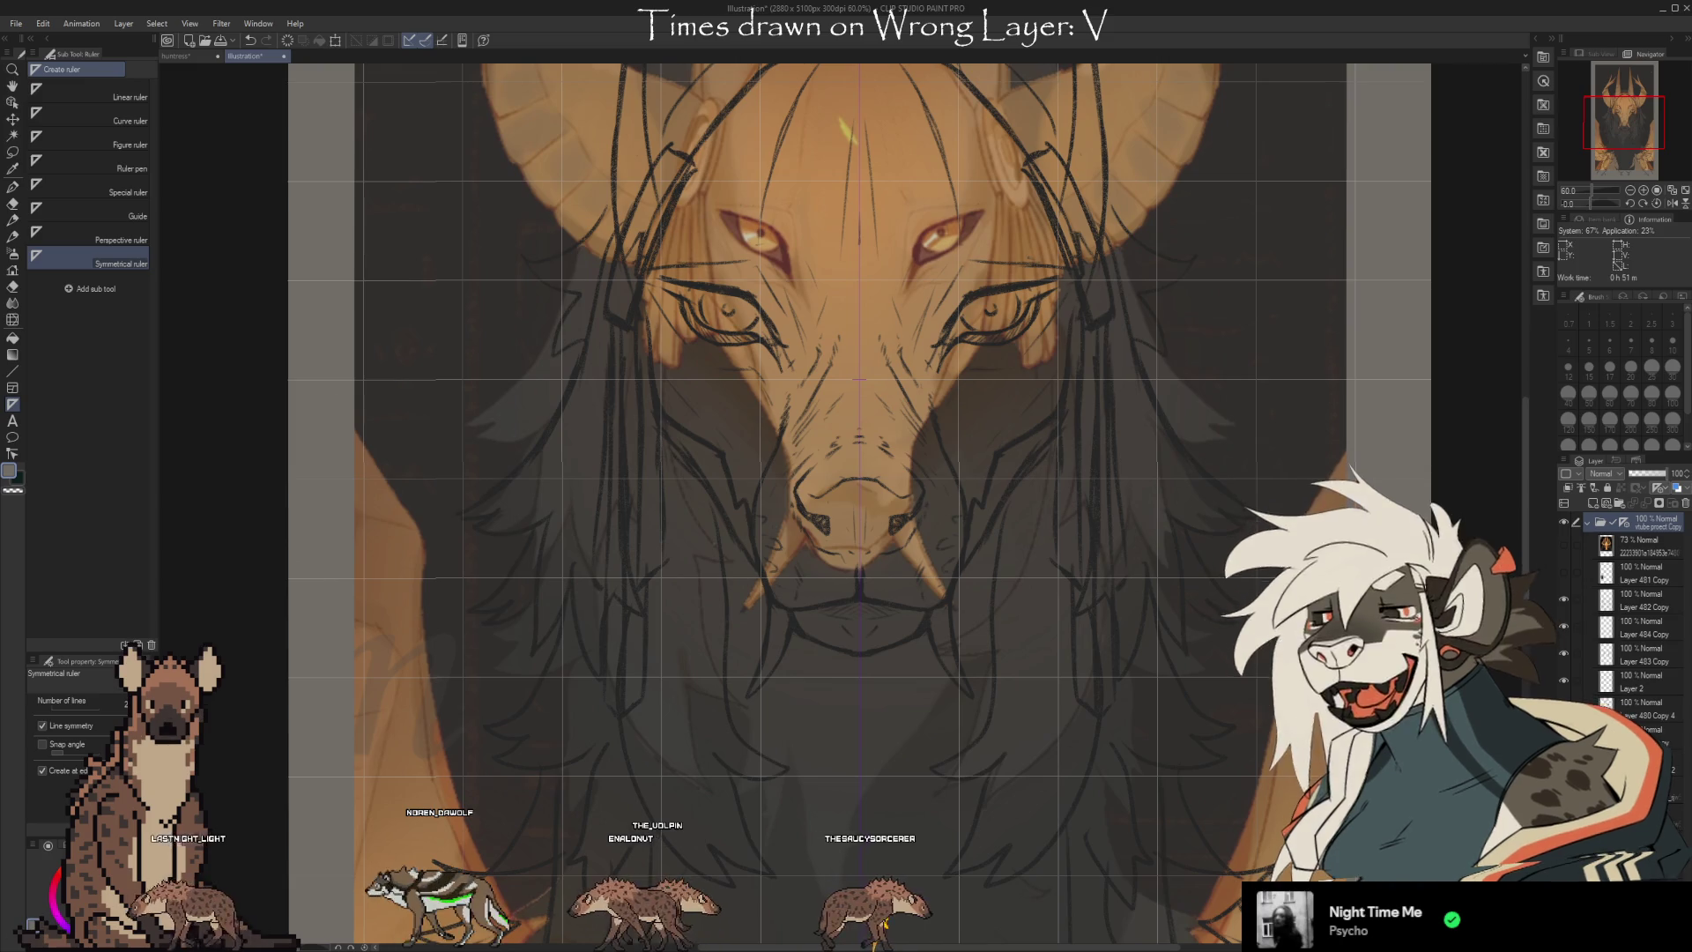
Paste two copies of the painted reference and move the 73% layer above the sketch folder
key(ctrl+v)
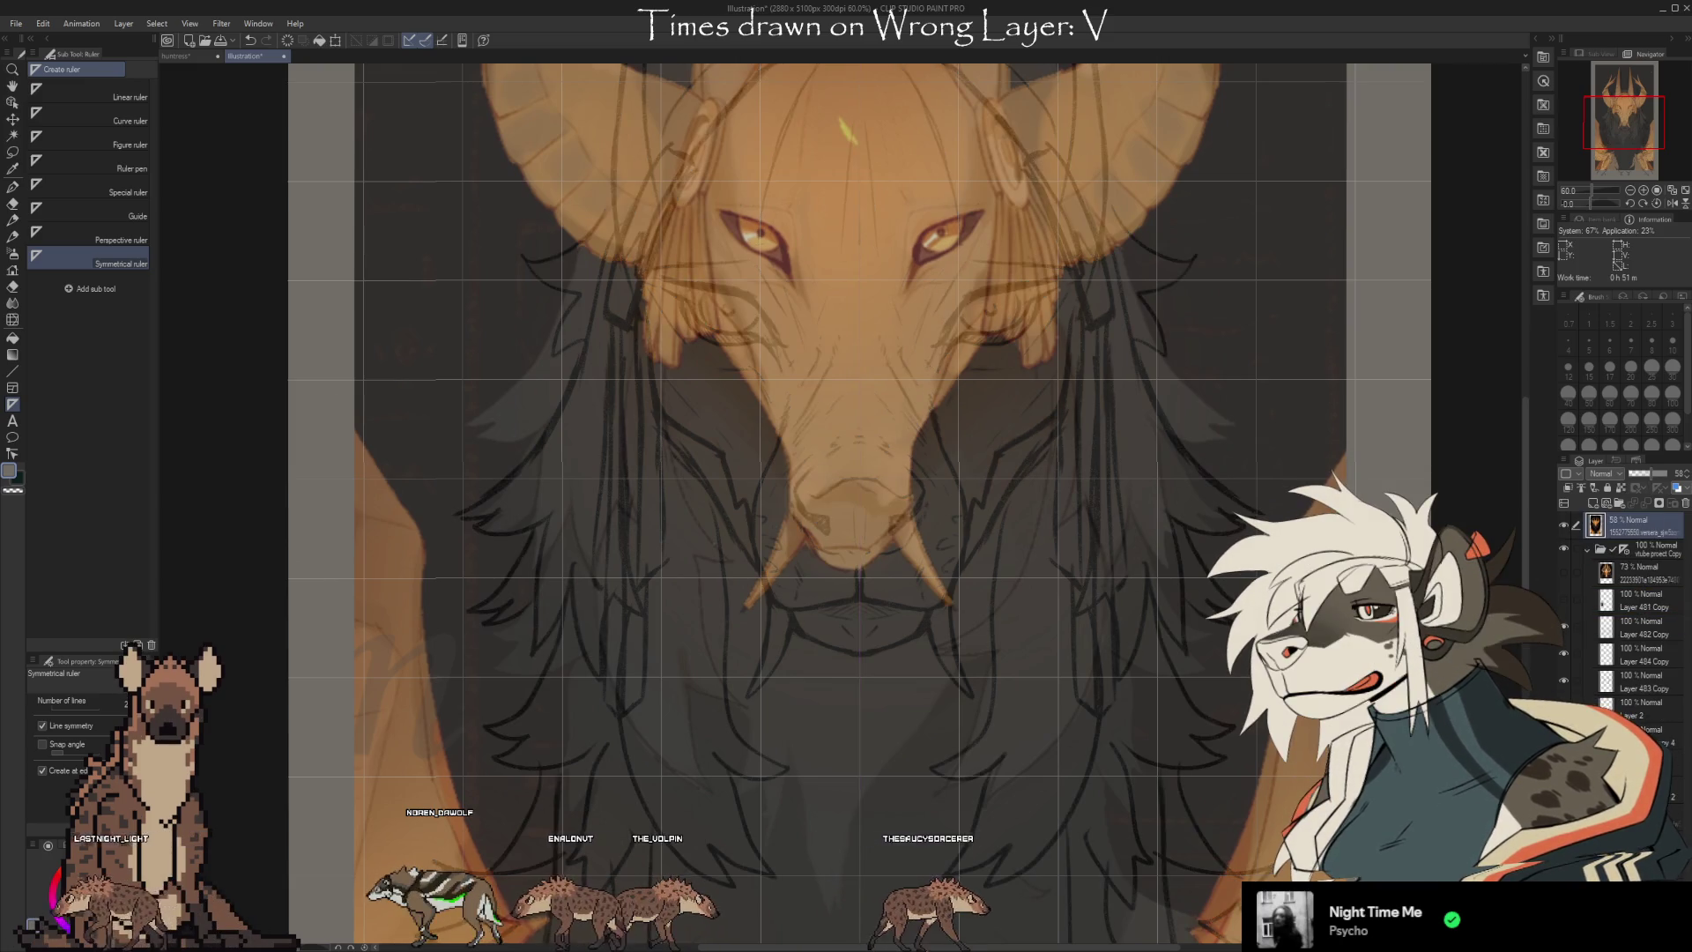
click(1637, 547)
key(ctrl+v)
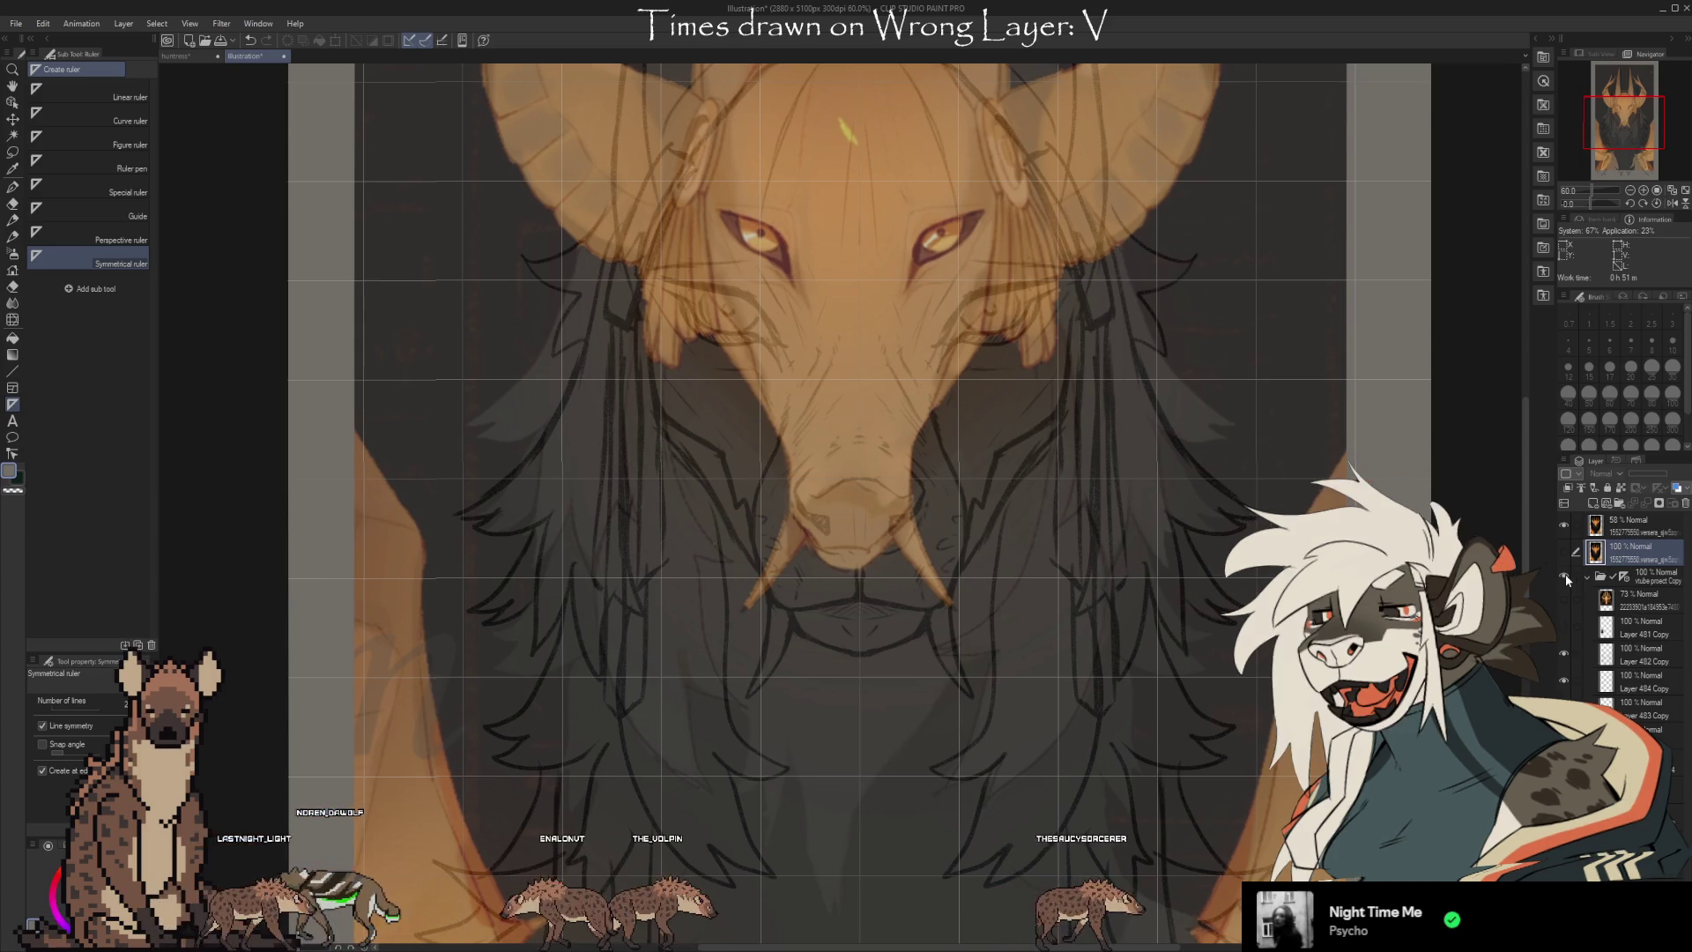
mouse_move(1626, 601)
mouse_down()
mouse_move(1627, 581)
mouse_move(1631, 603)
mouse_up()
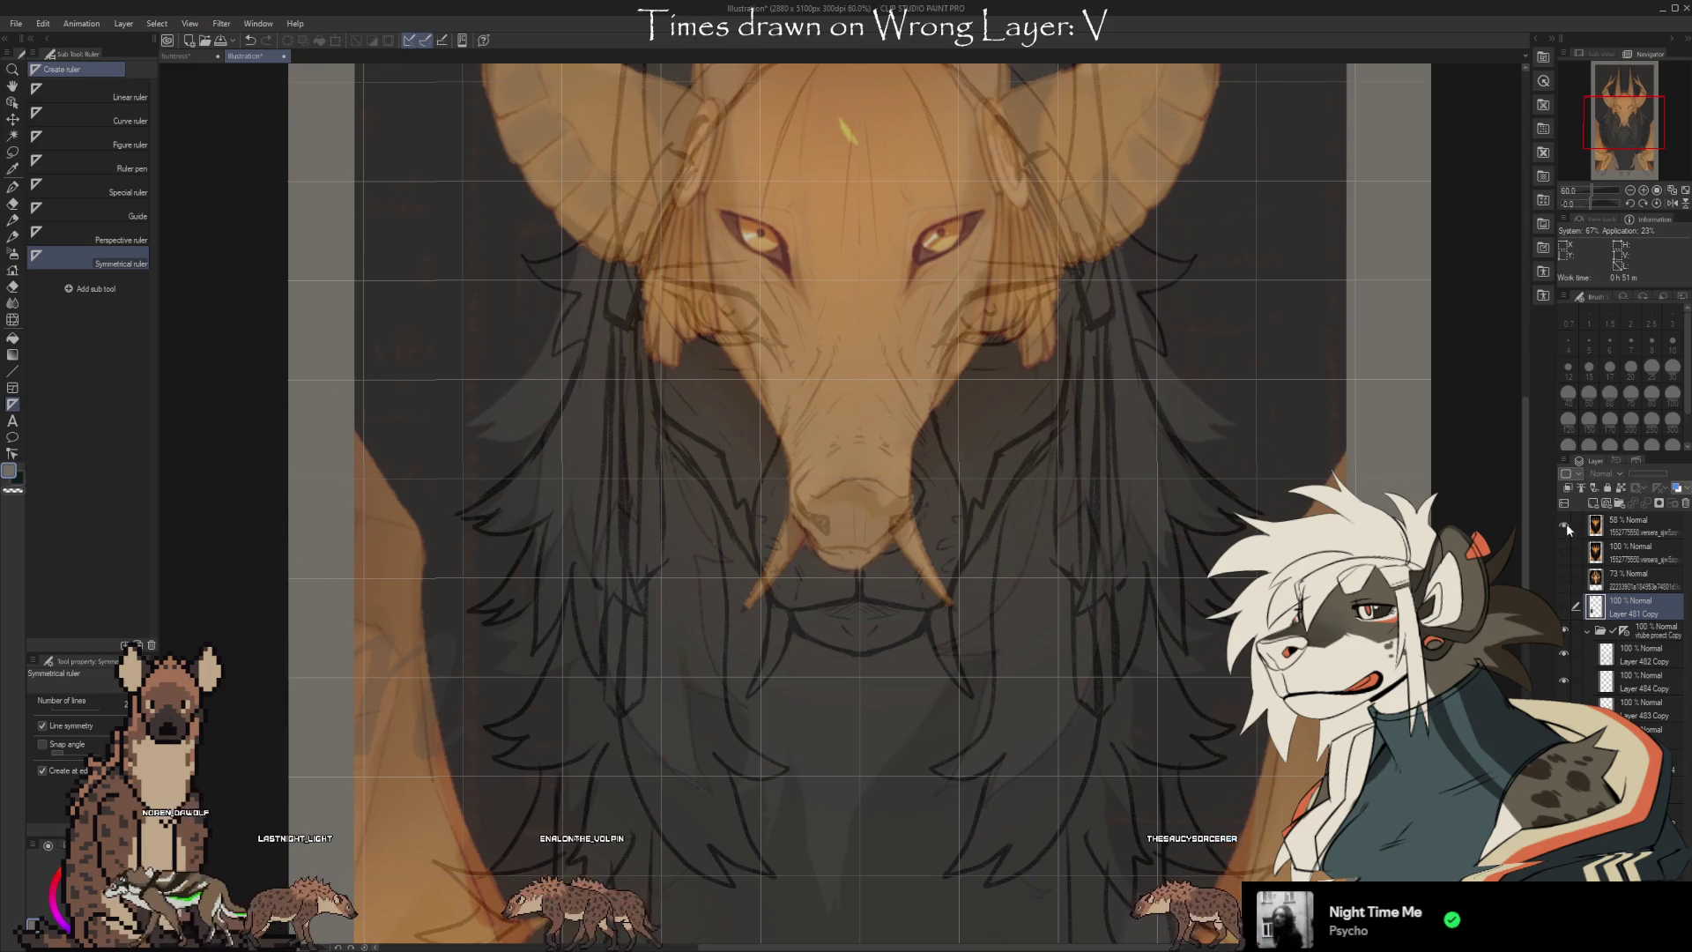
scroll(823, 503, up, 5)
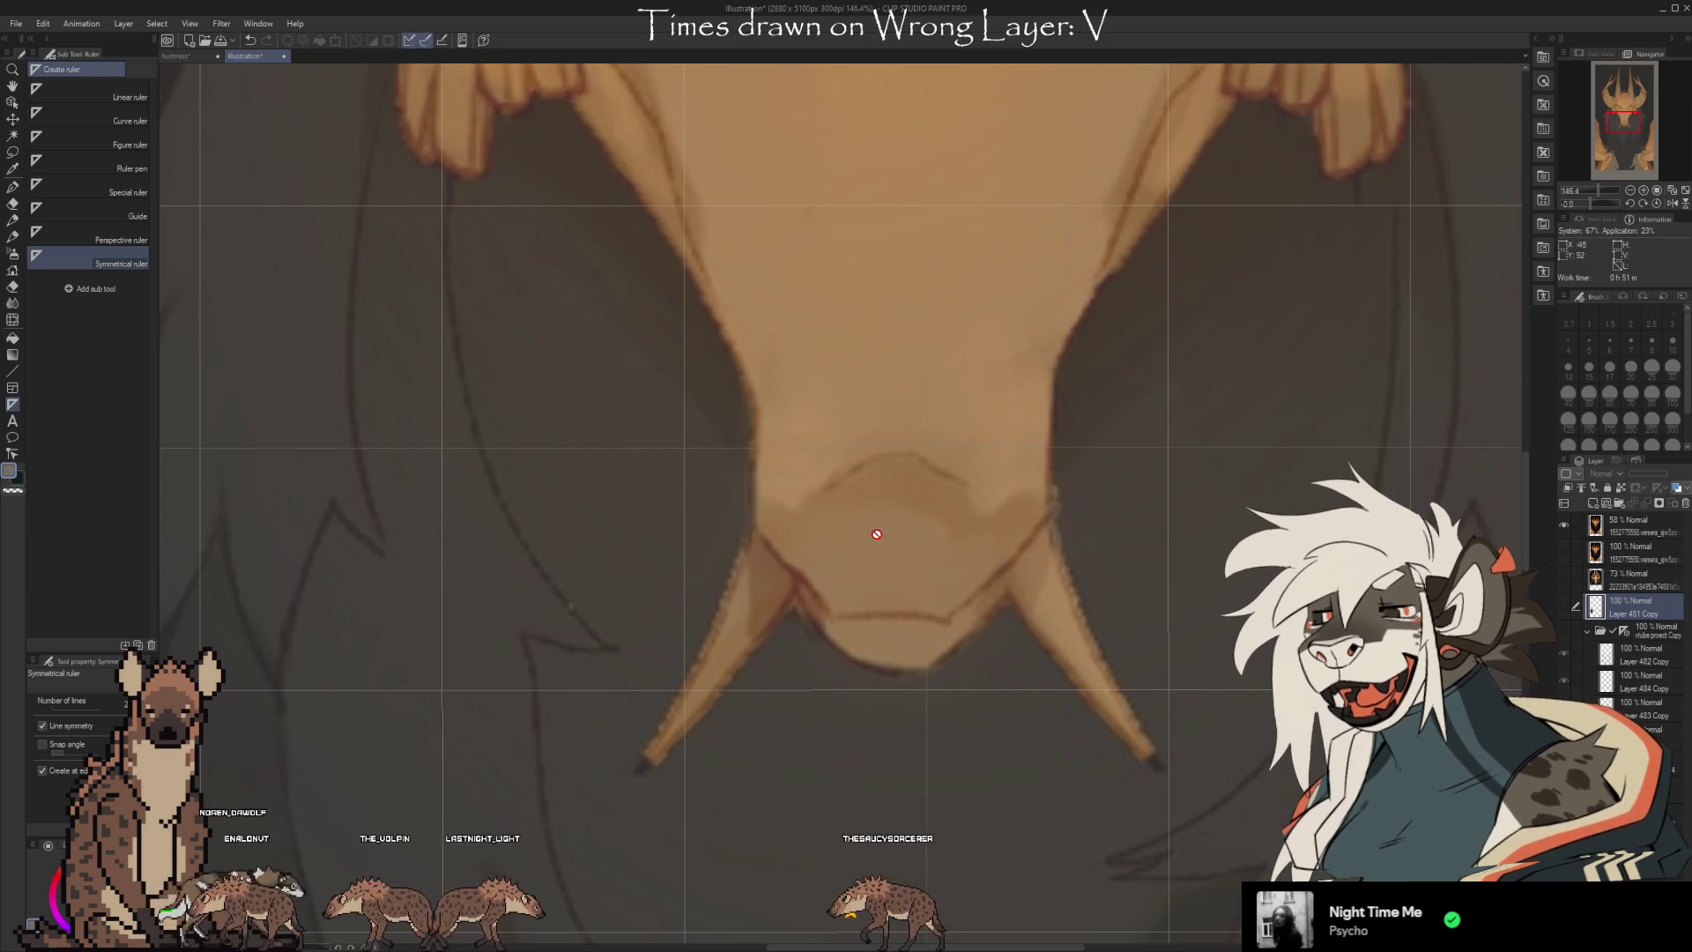
Save the illustration, then hide the top reference and show the 73% reference
key(ctrl+s)
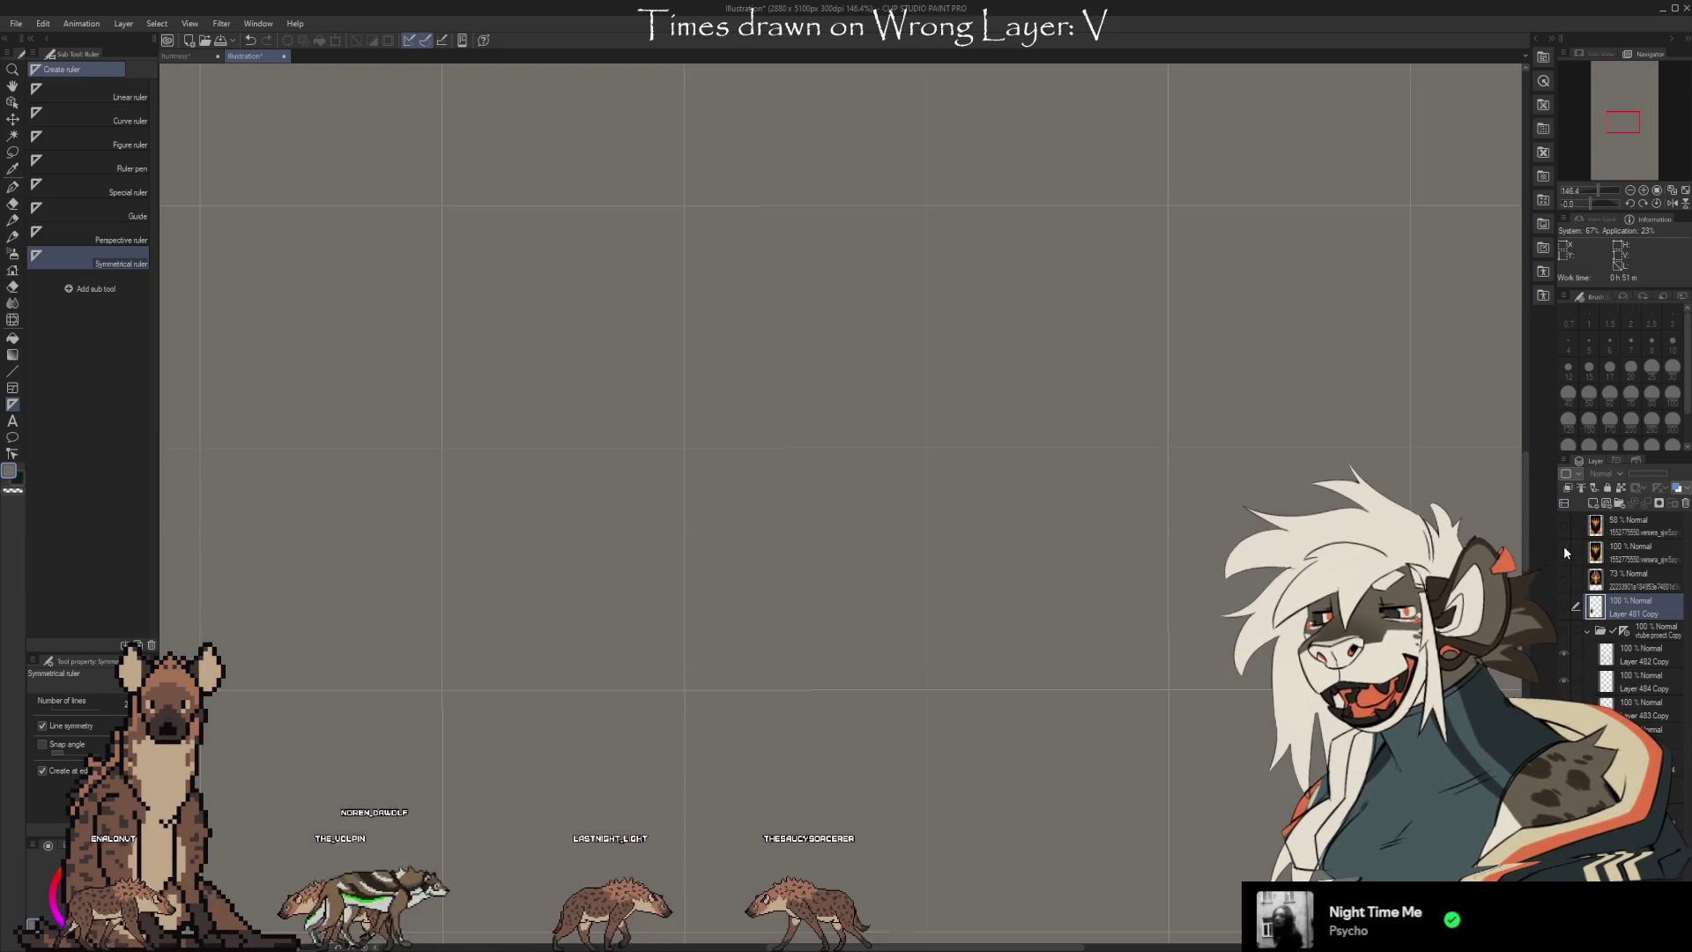
click(1563, 526)
click(1564, 574)
scroll(922, 191, down, 4)
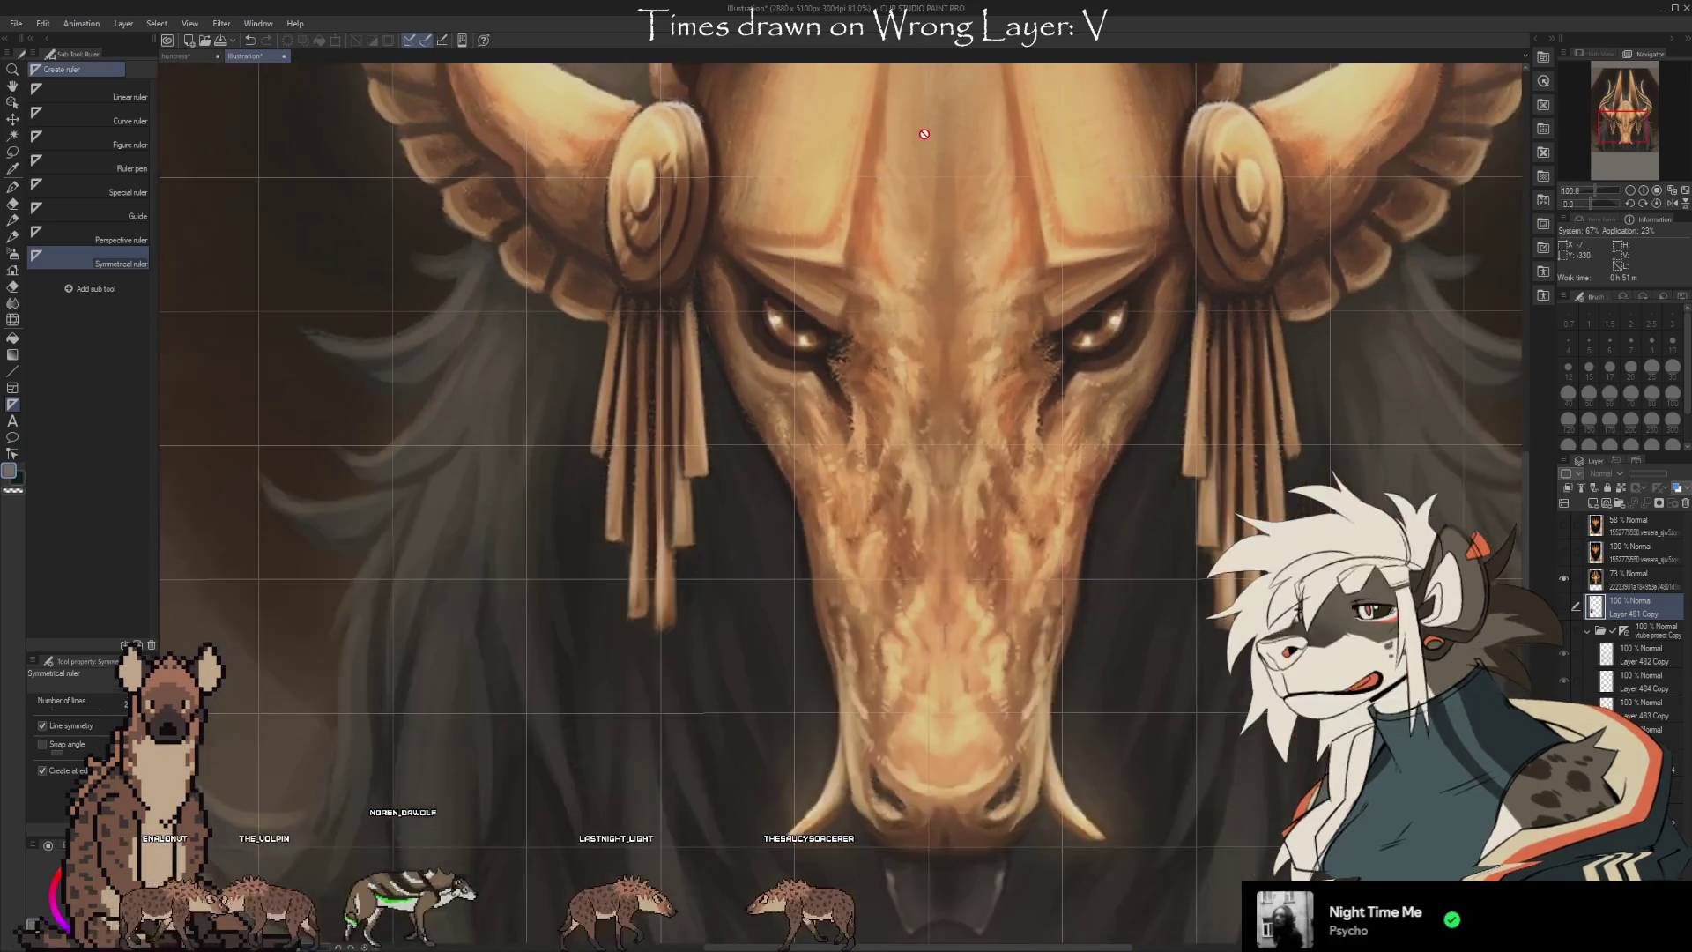
scroll(1002, 797, up, 2)
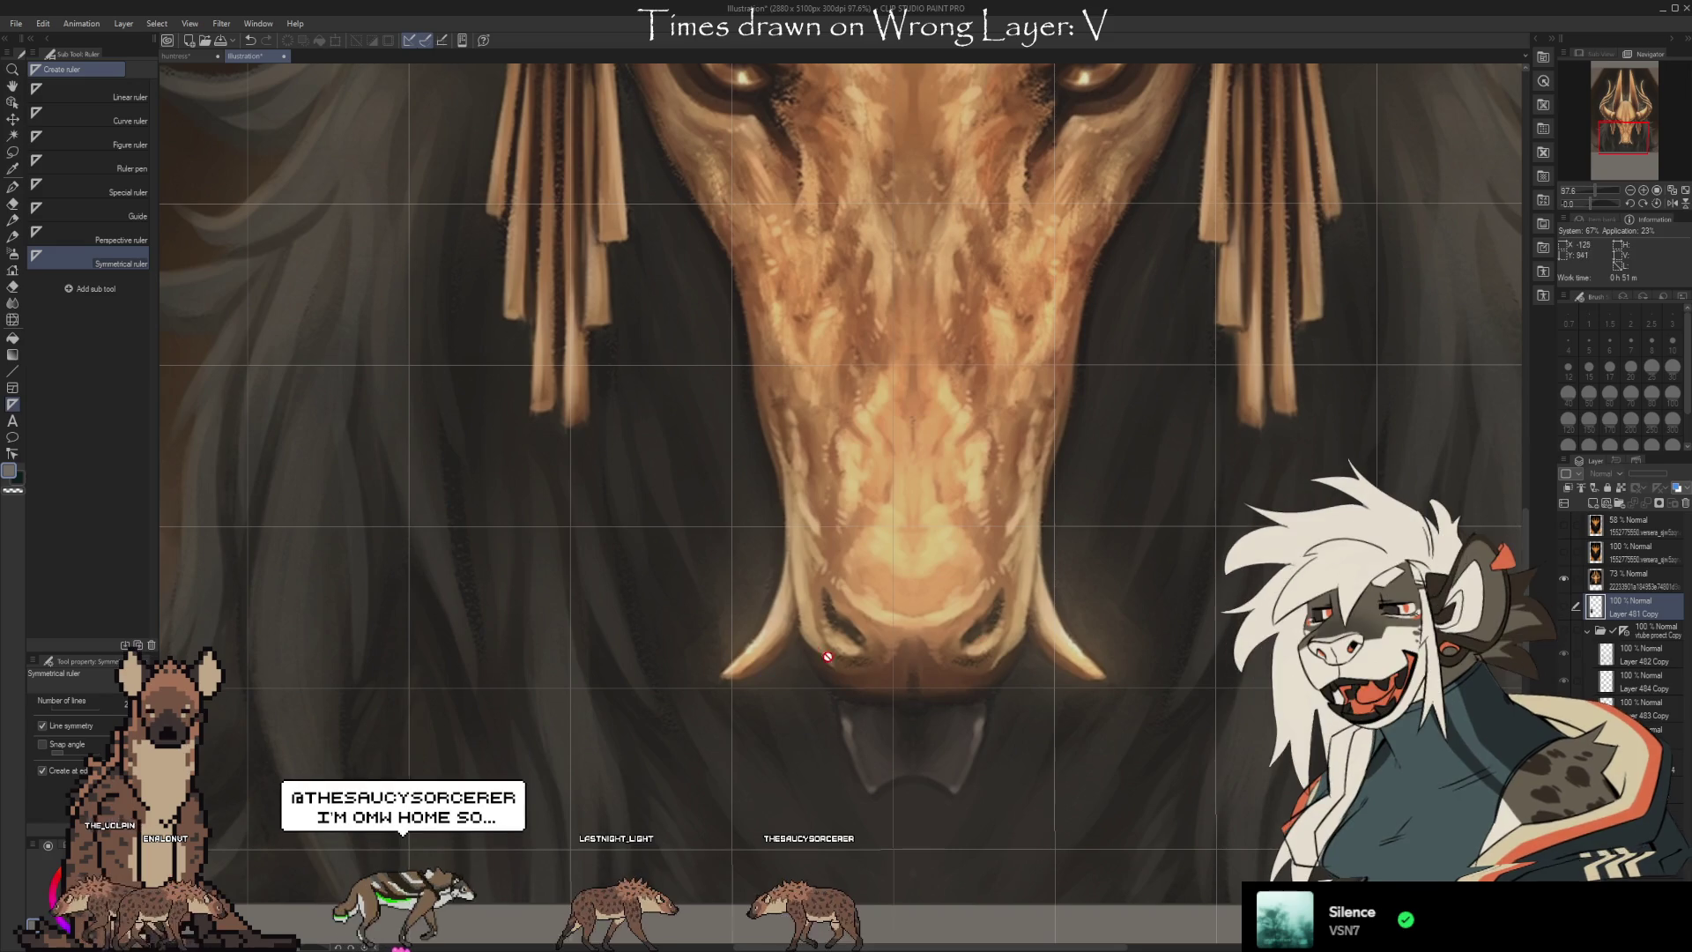
scroll(881, 495, down, 2)
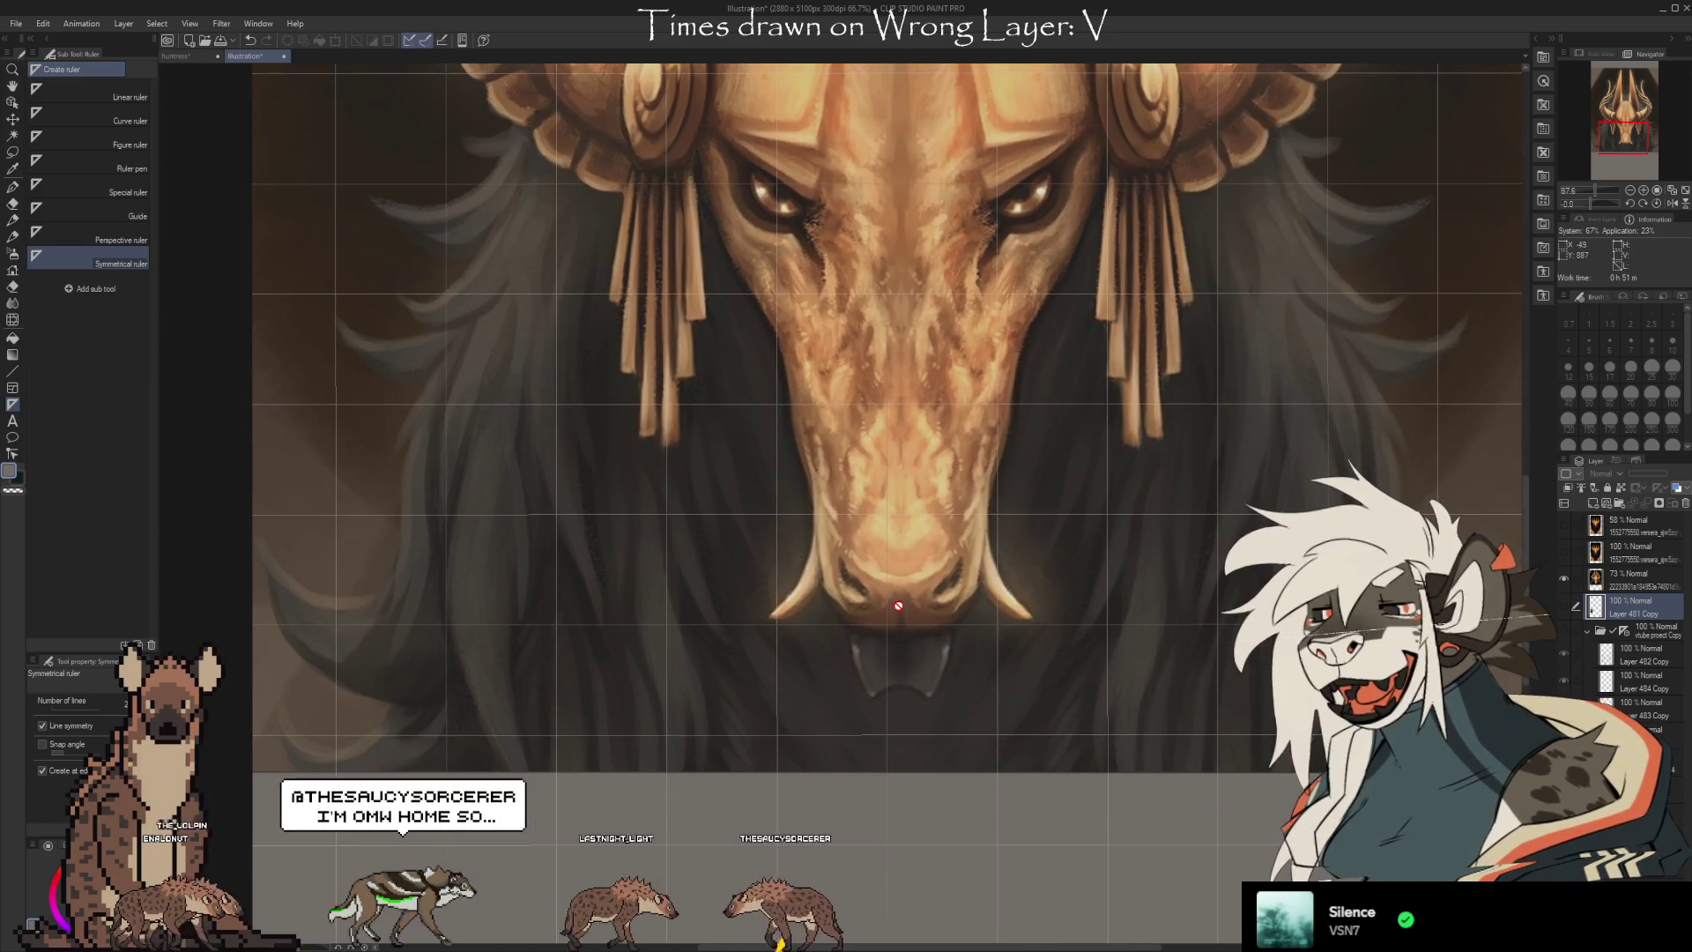
Hide the painted reference layer and show the sketch folder again
click(1564, 579)
click(1566, 629)
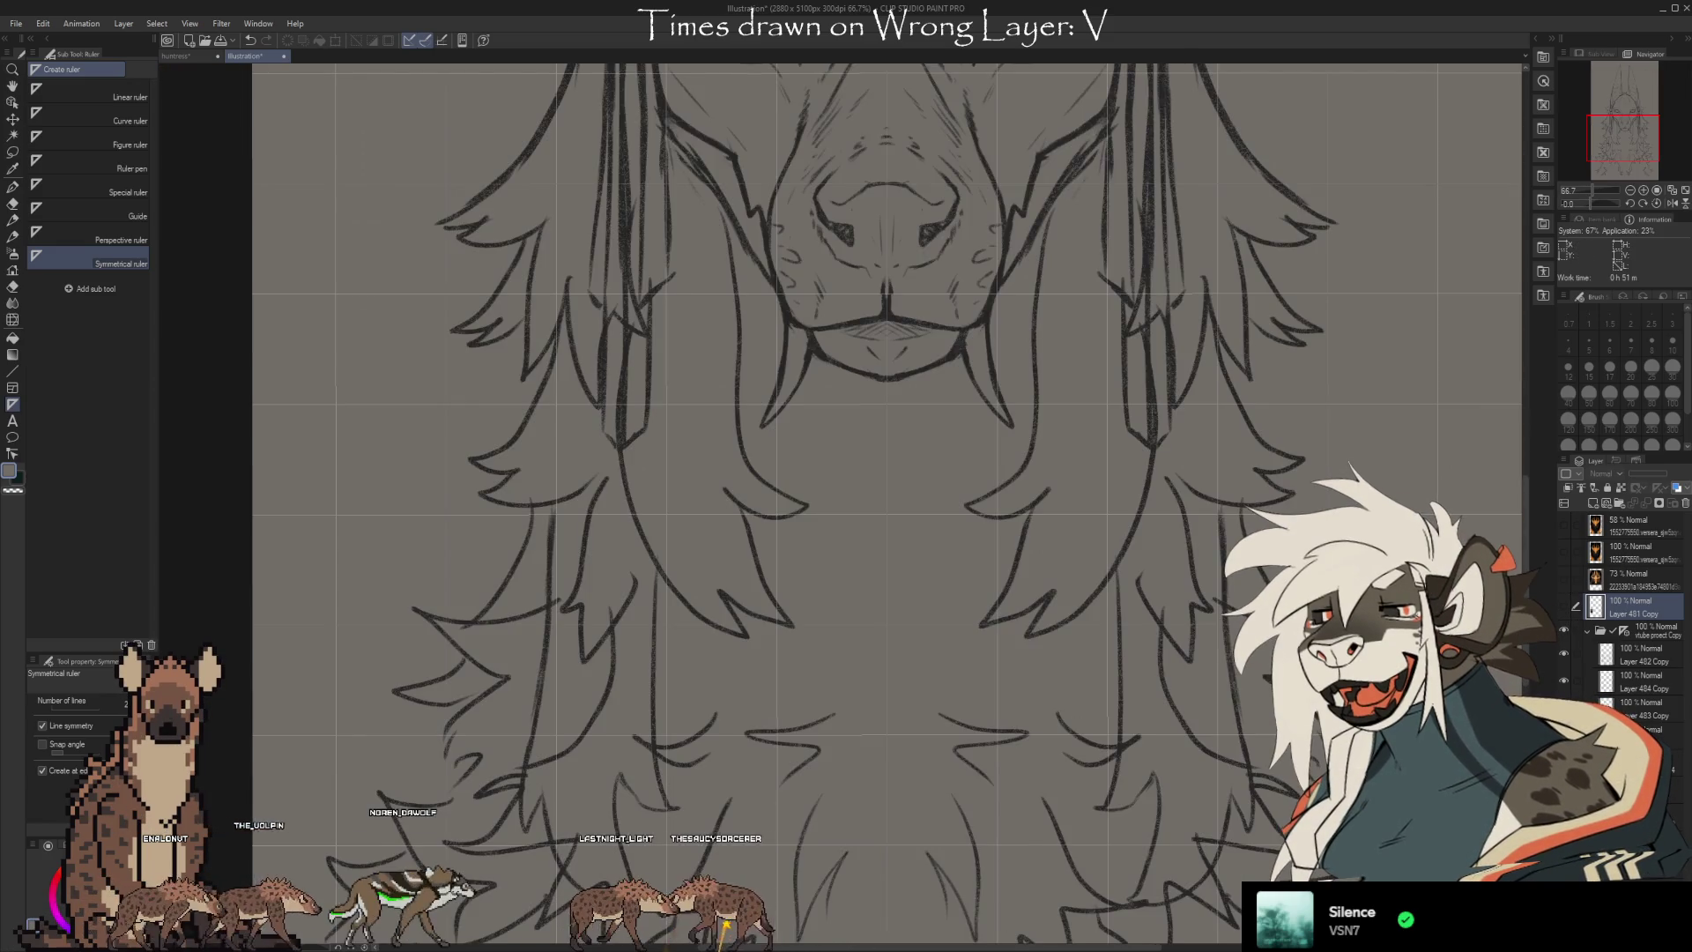
scroll(984, 787, down, 2)
scroll(953, 524, up, 5)
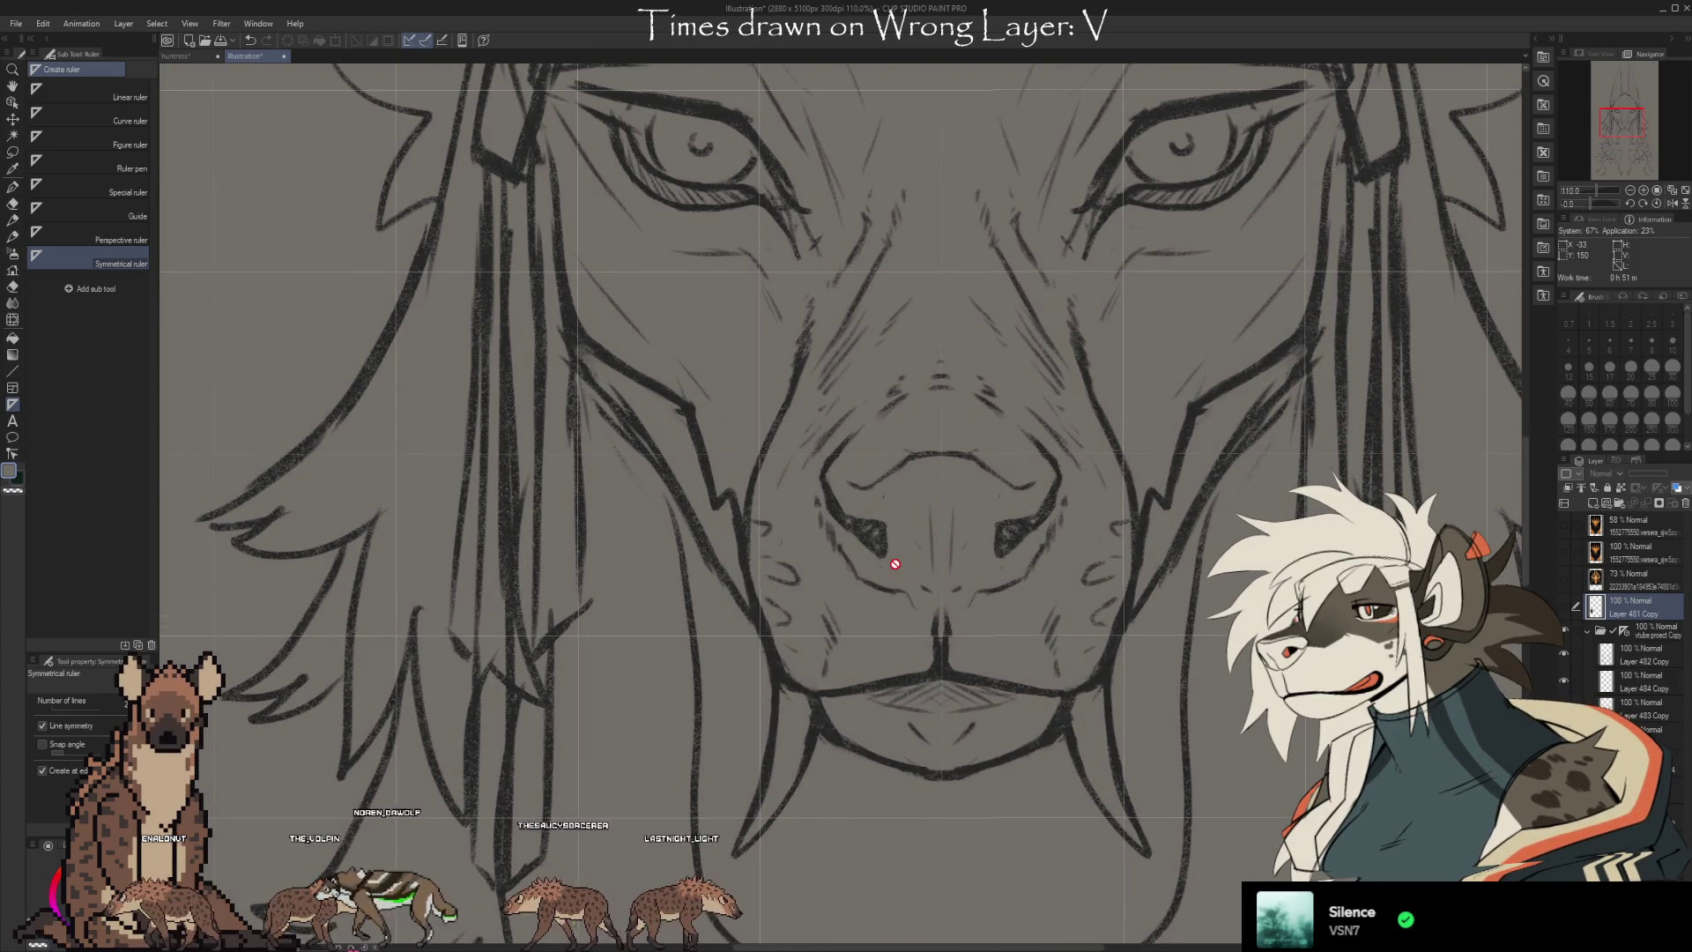
scroll(859, 538, down, 4)
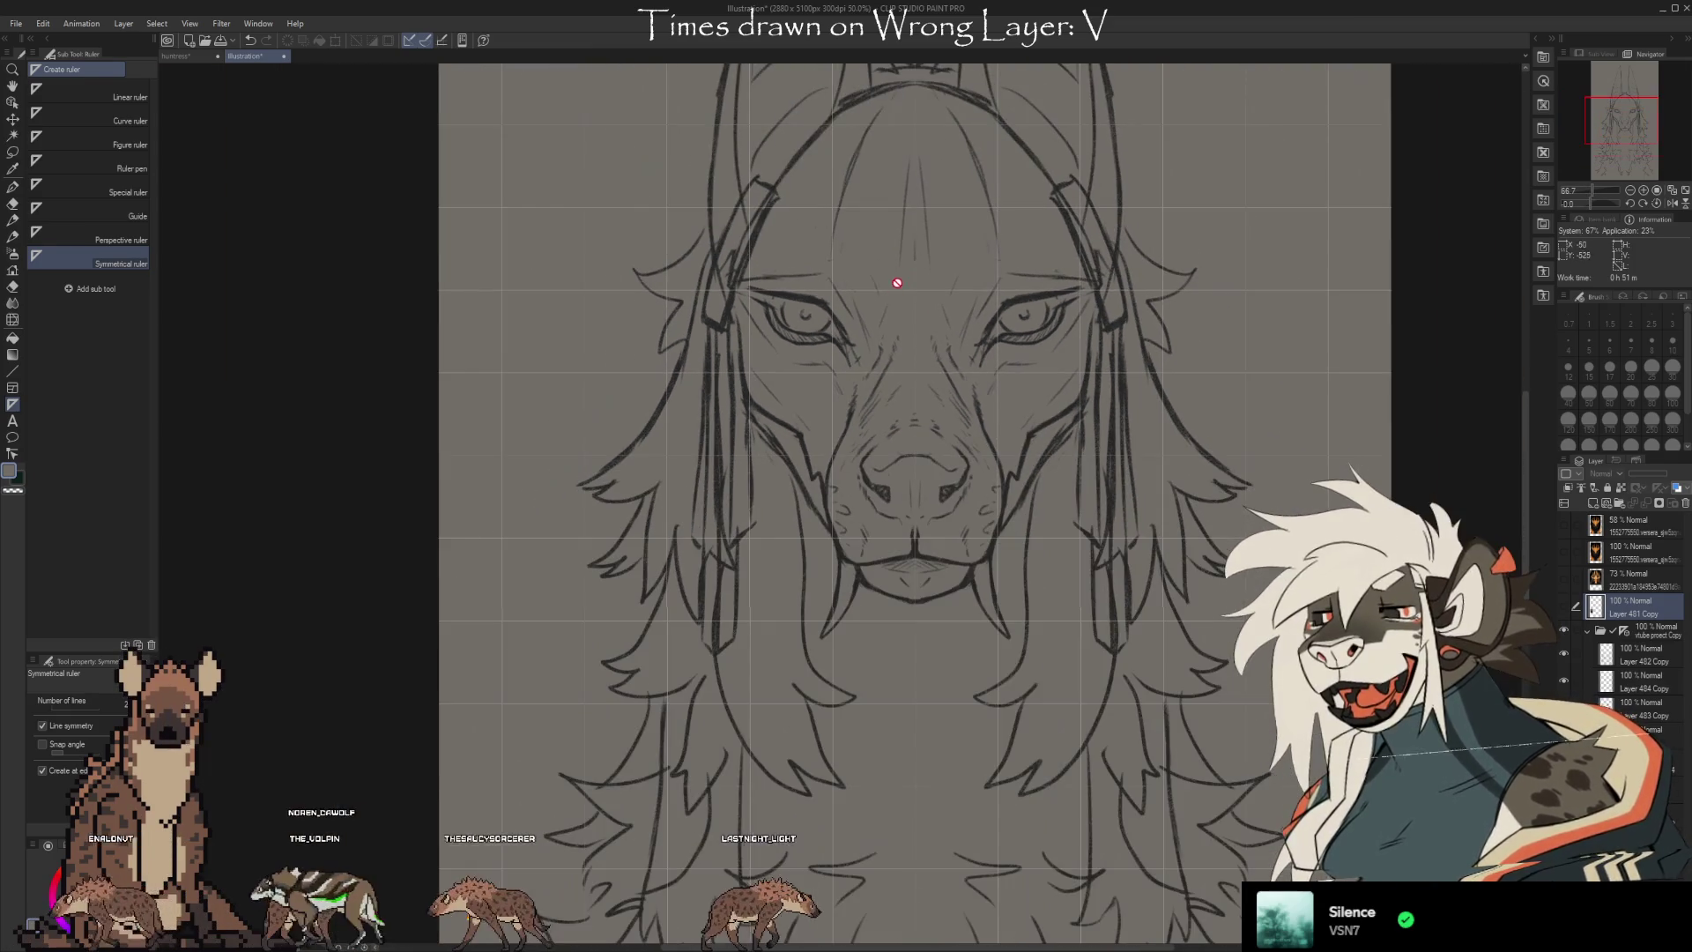
scroll(890, 505, up, 4)
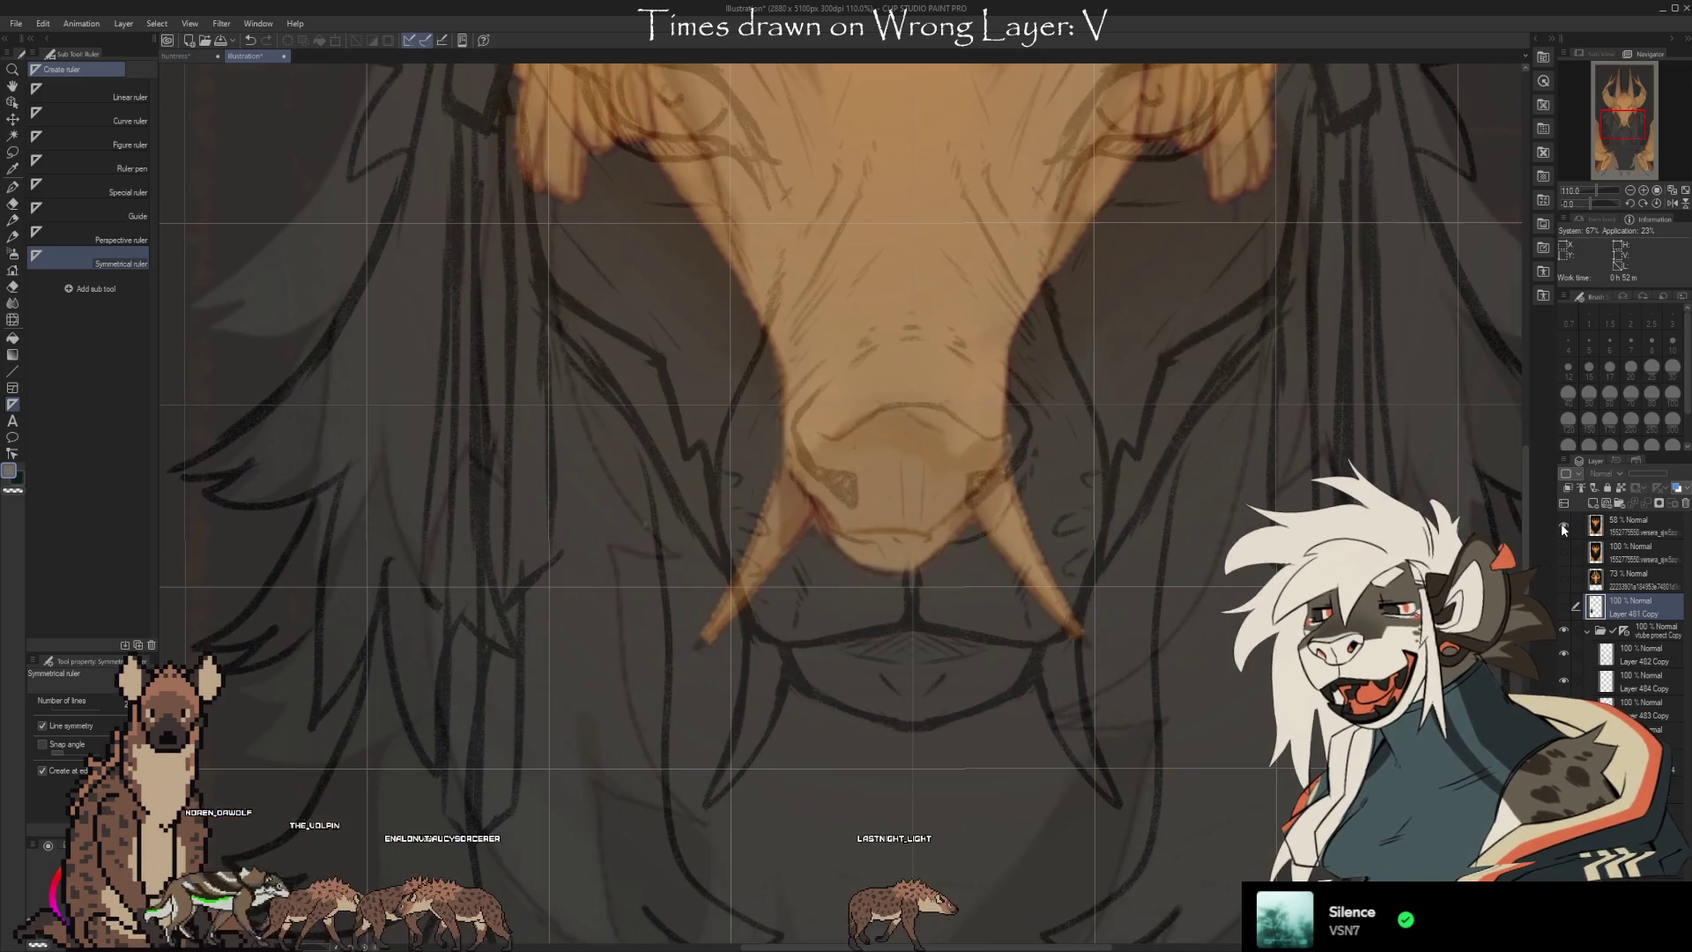
Toggle the orange reference overlay on, then hide it again
click(1564, 524)
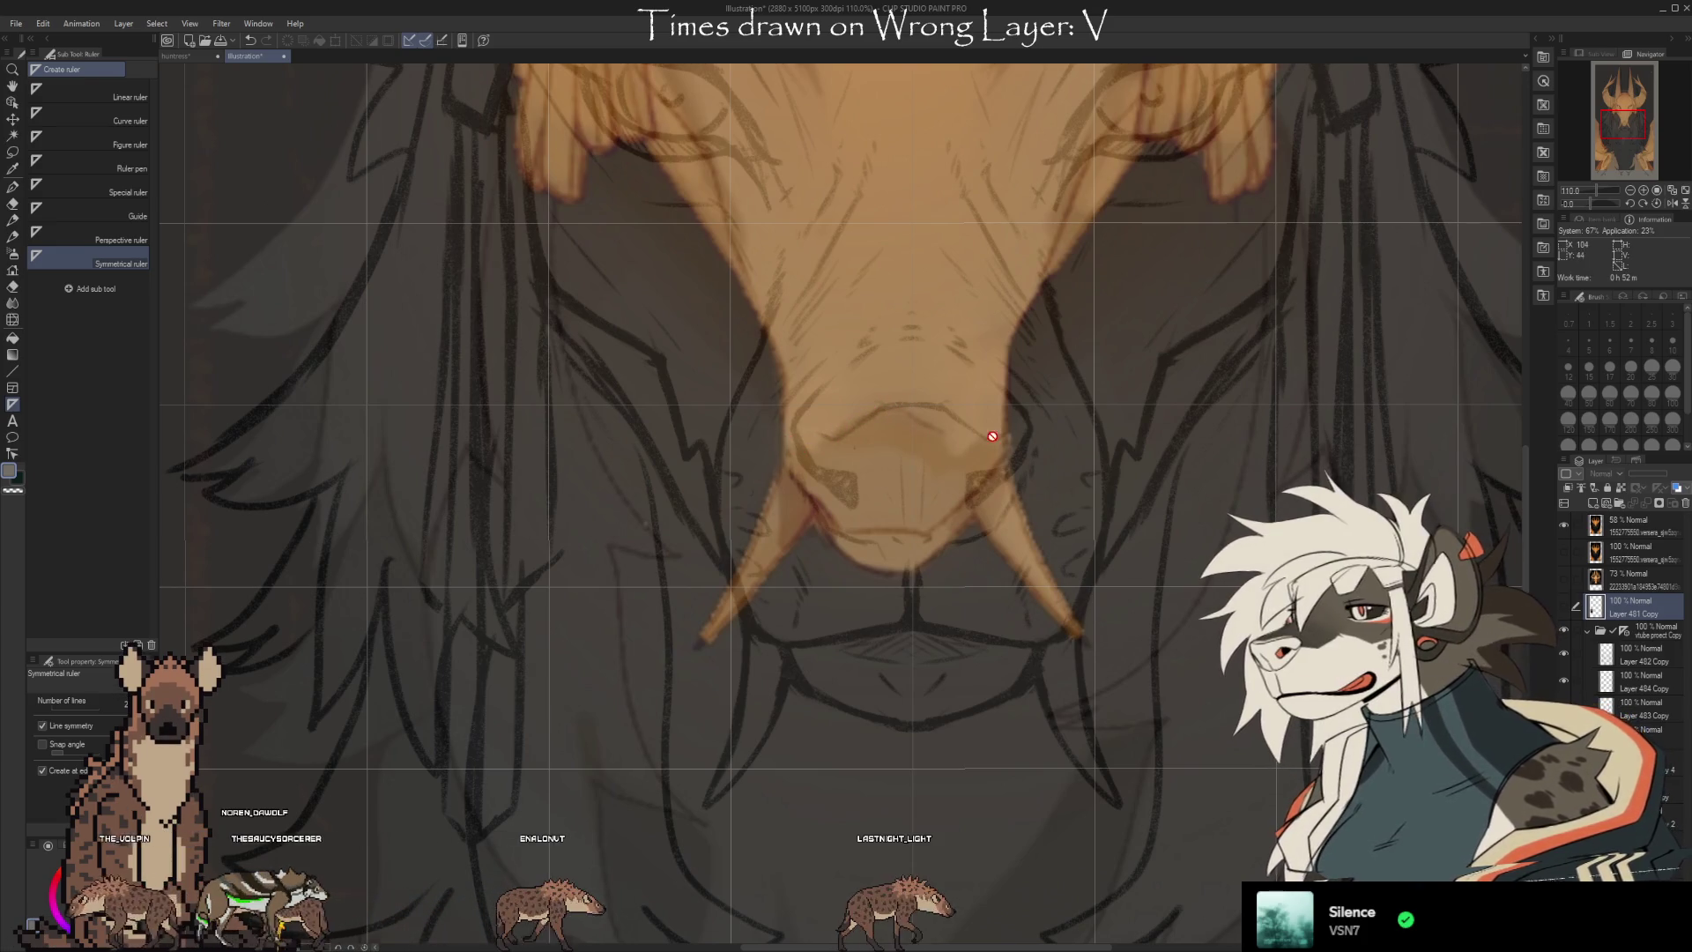
click(1565, 527)
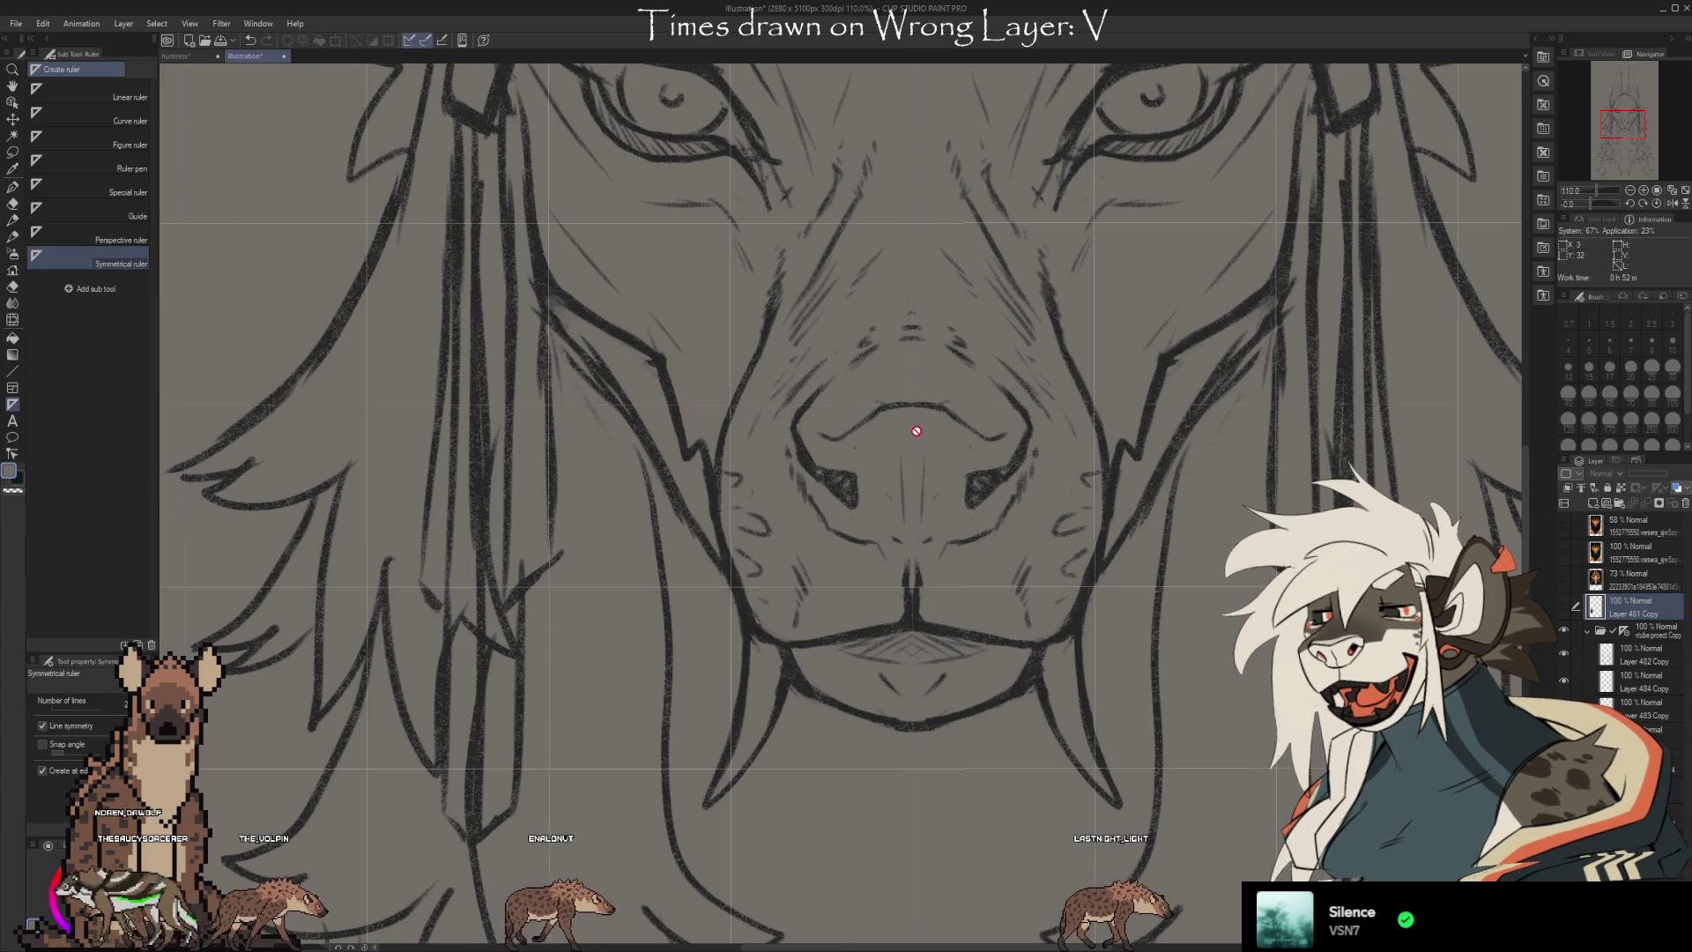
scroll(892, 481, down, 3)
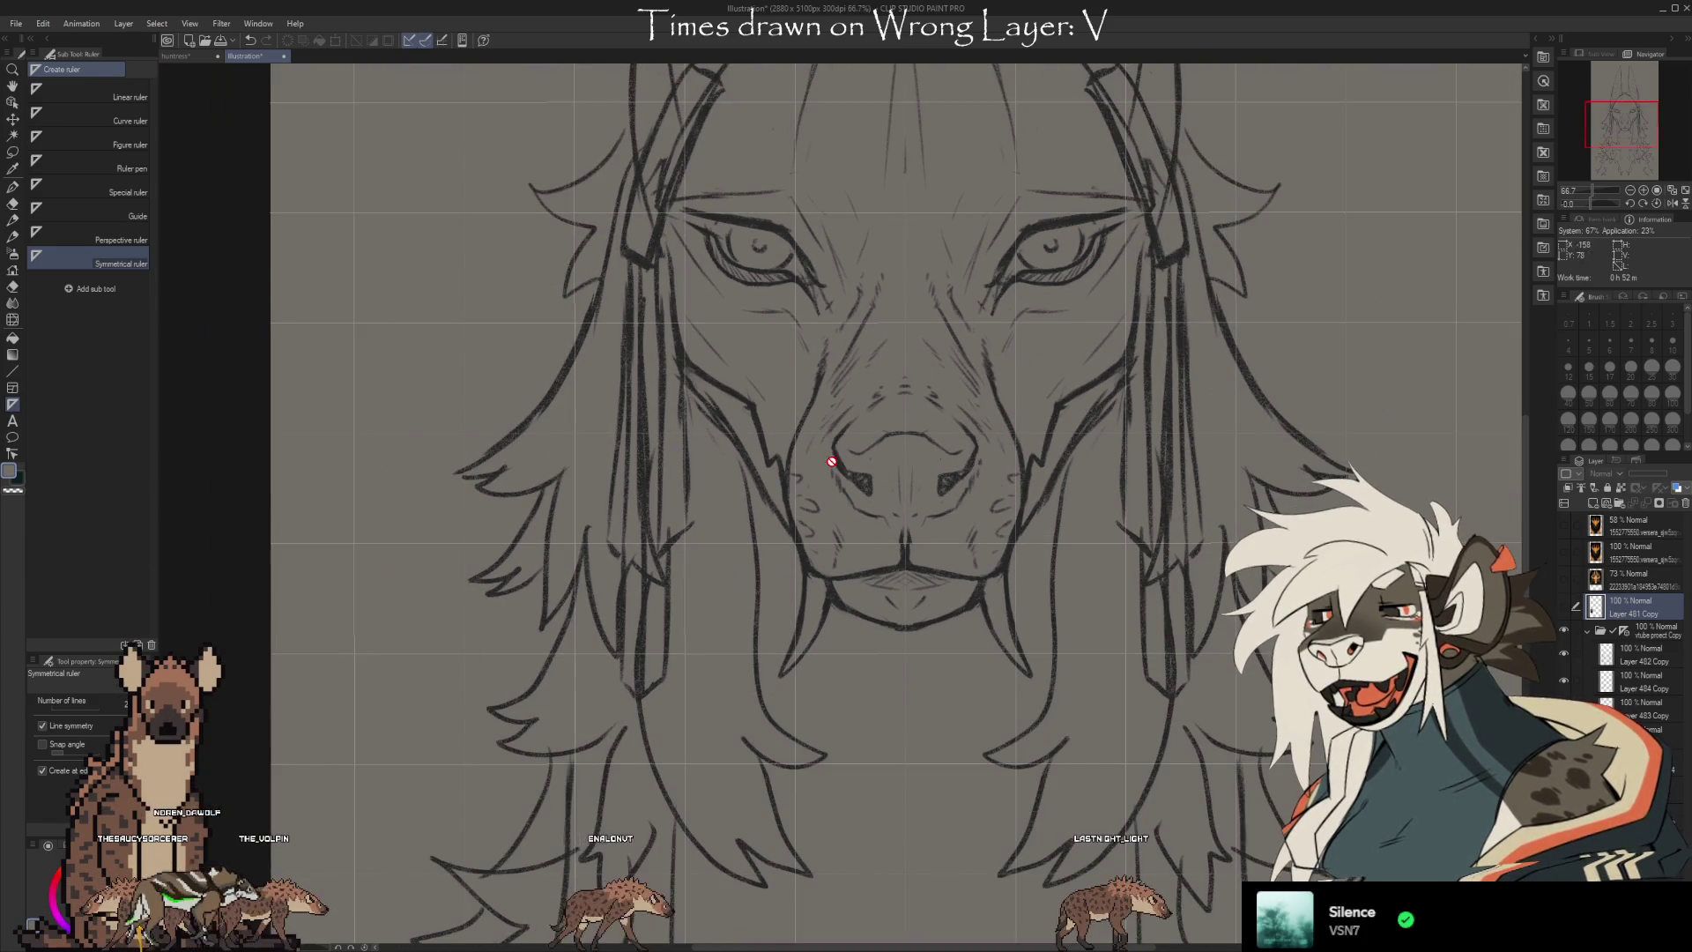
scroll(861, 491, down, 1)
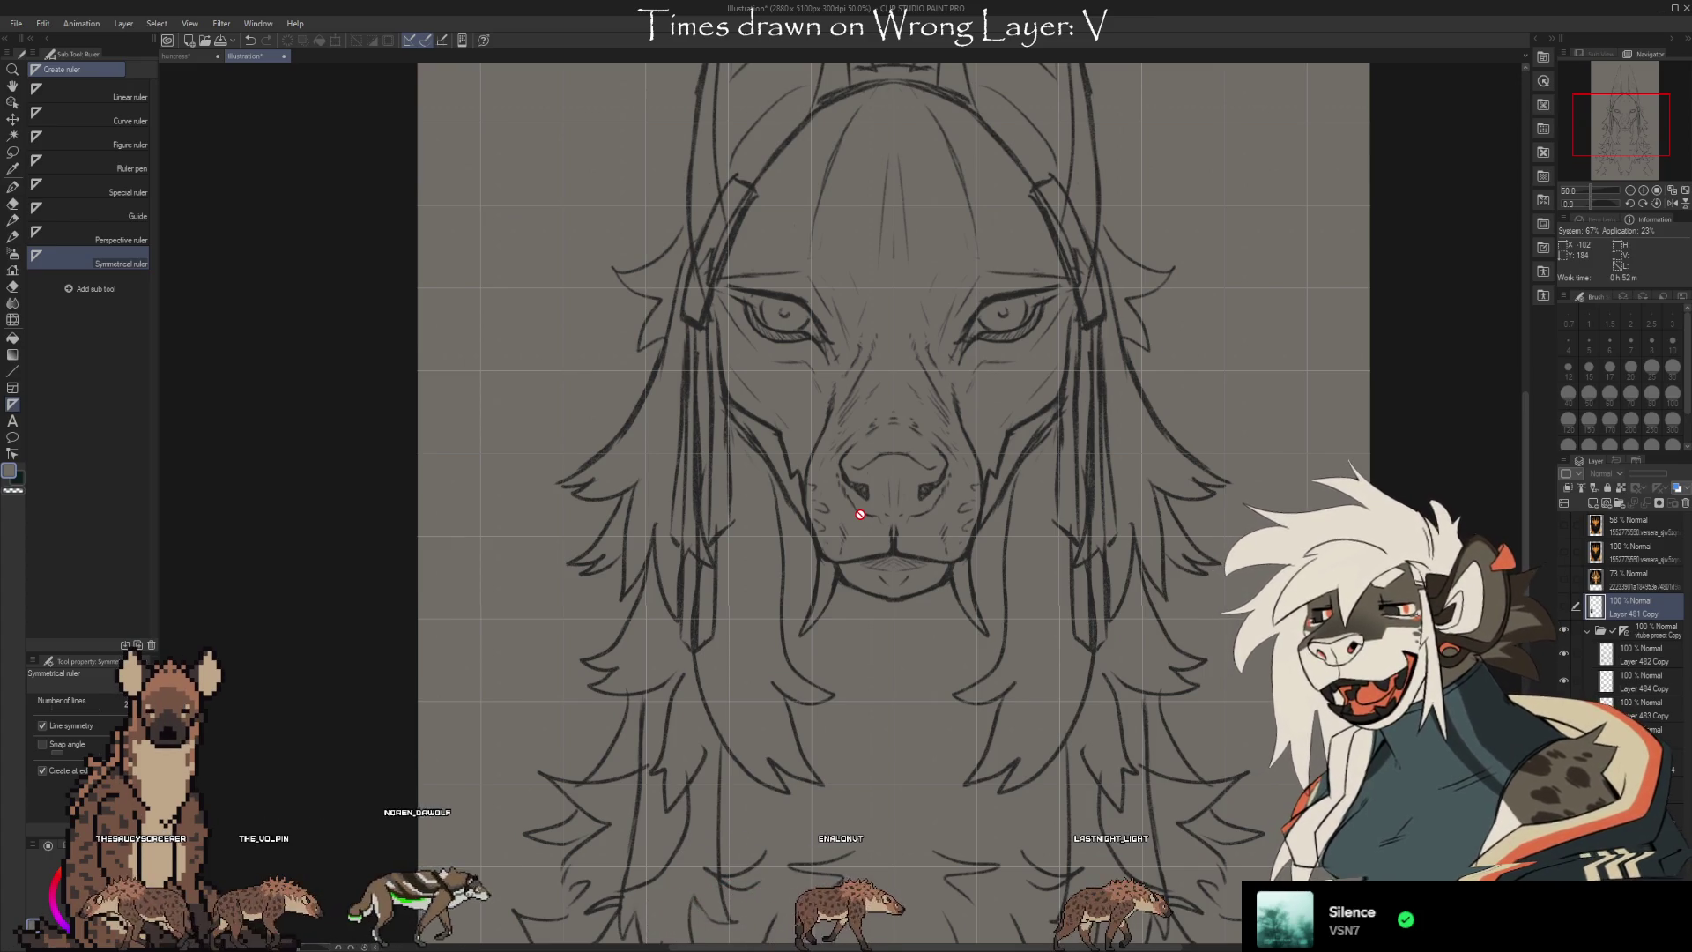
Switch to the huntress cheetah painting using its document tab
scroll(860, 514, up, 3)
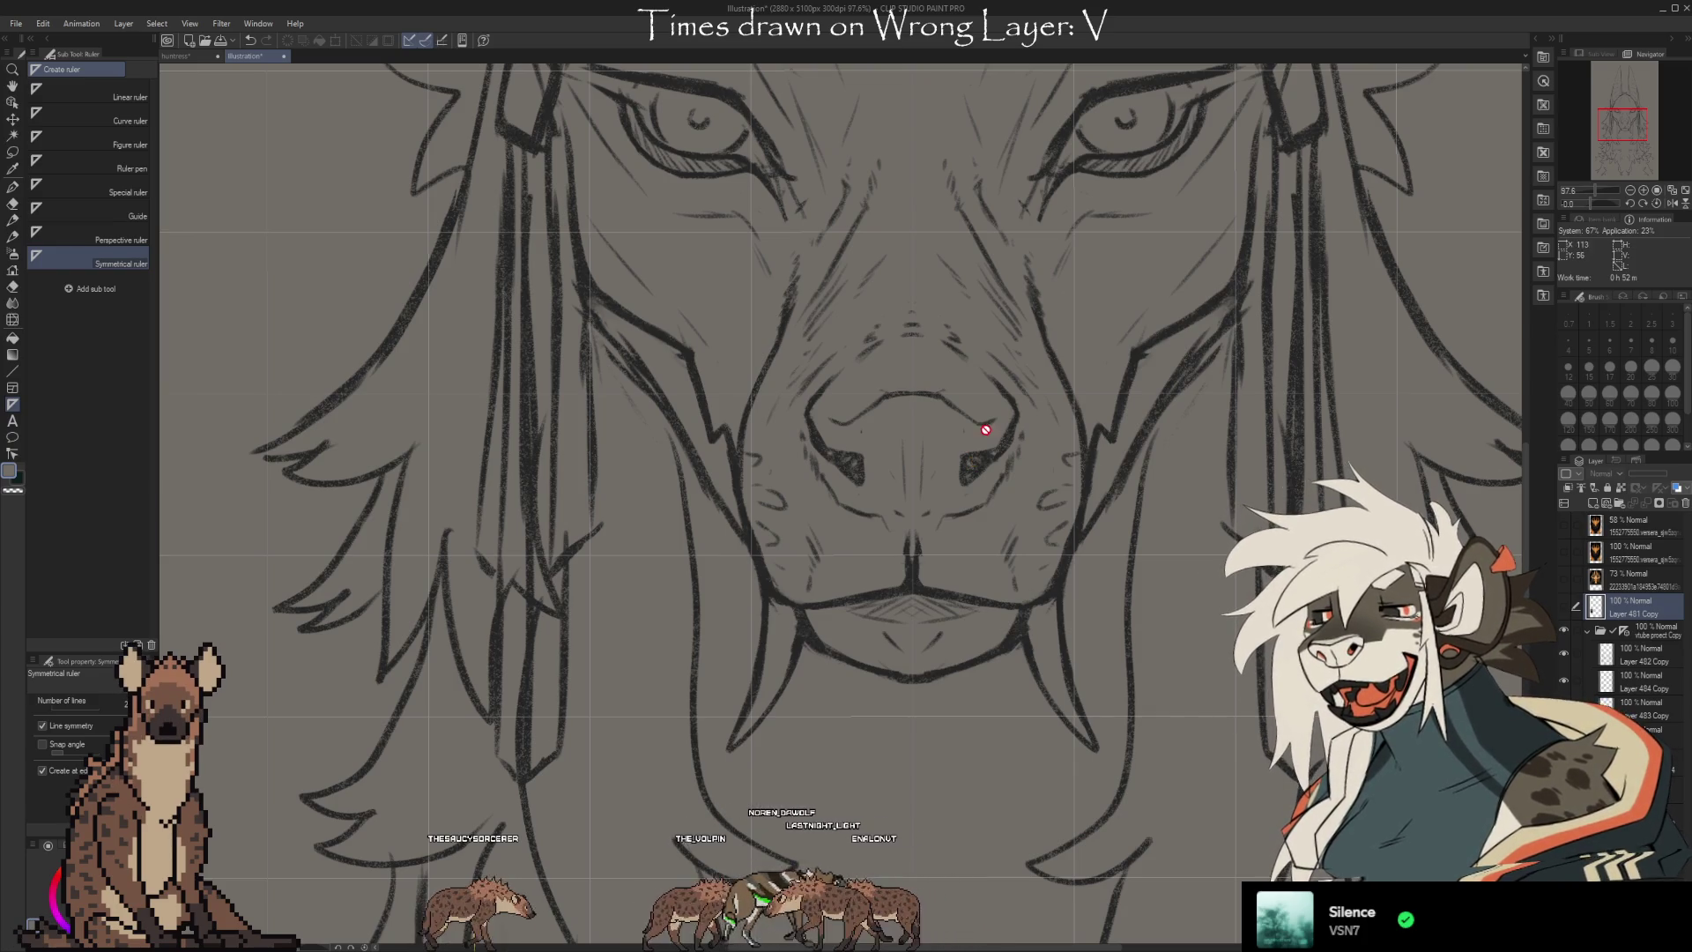
scroll(958, 538, down, 4)
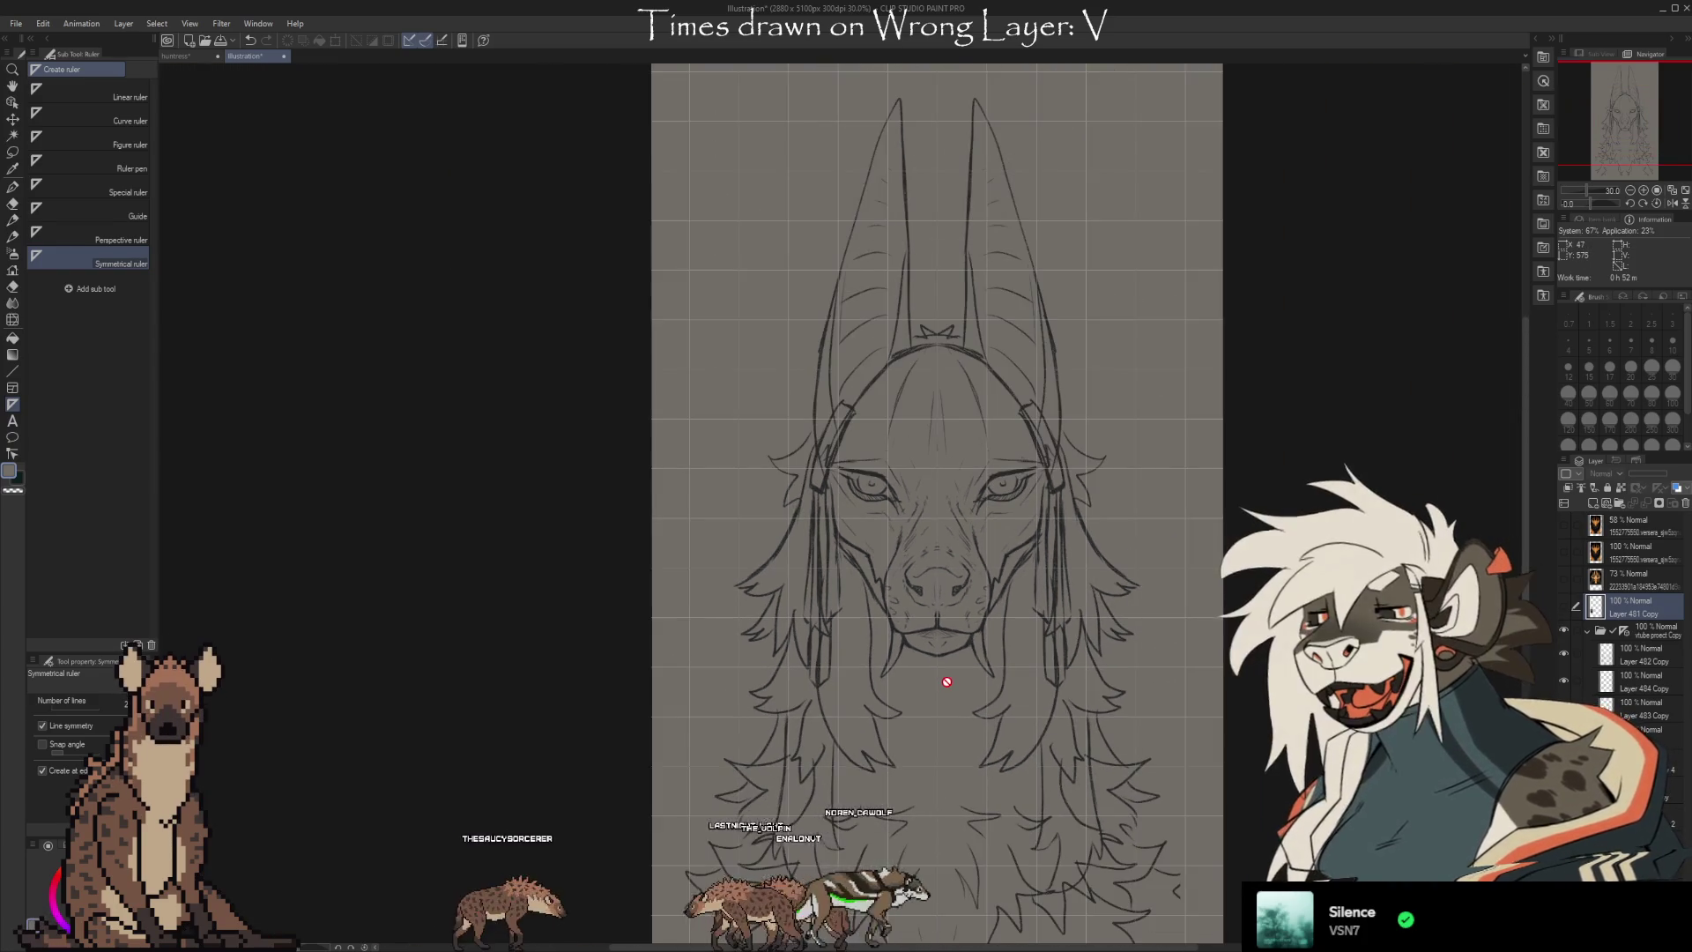
scroll(922, 427, up, 2)
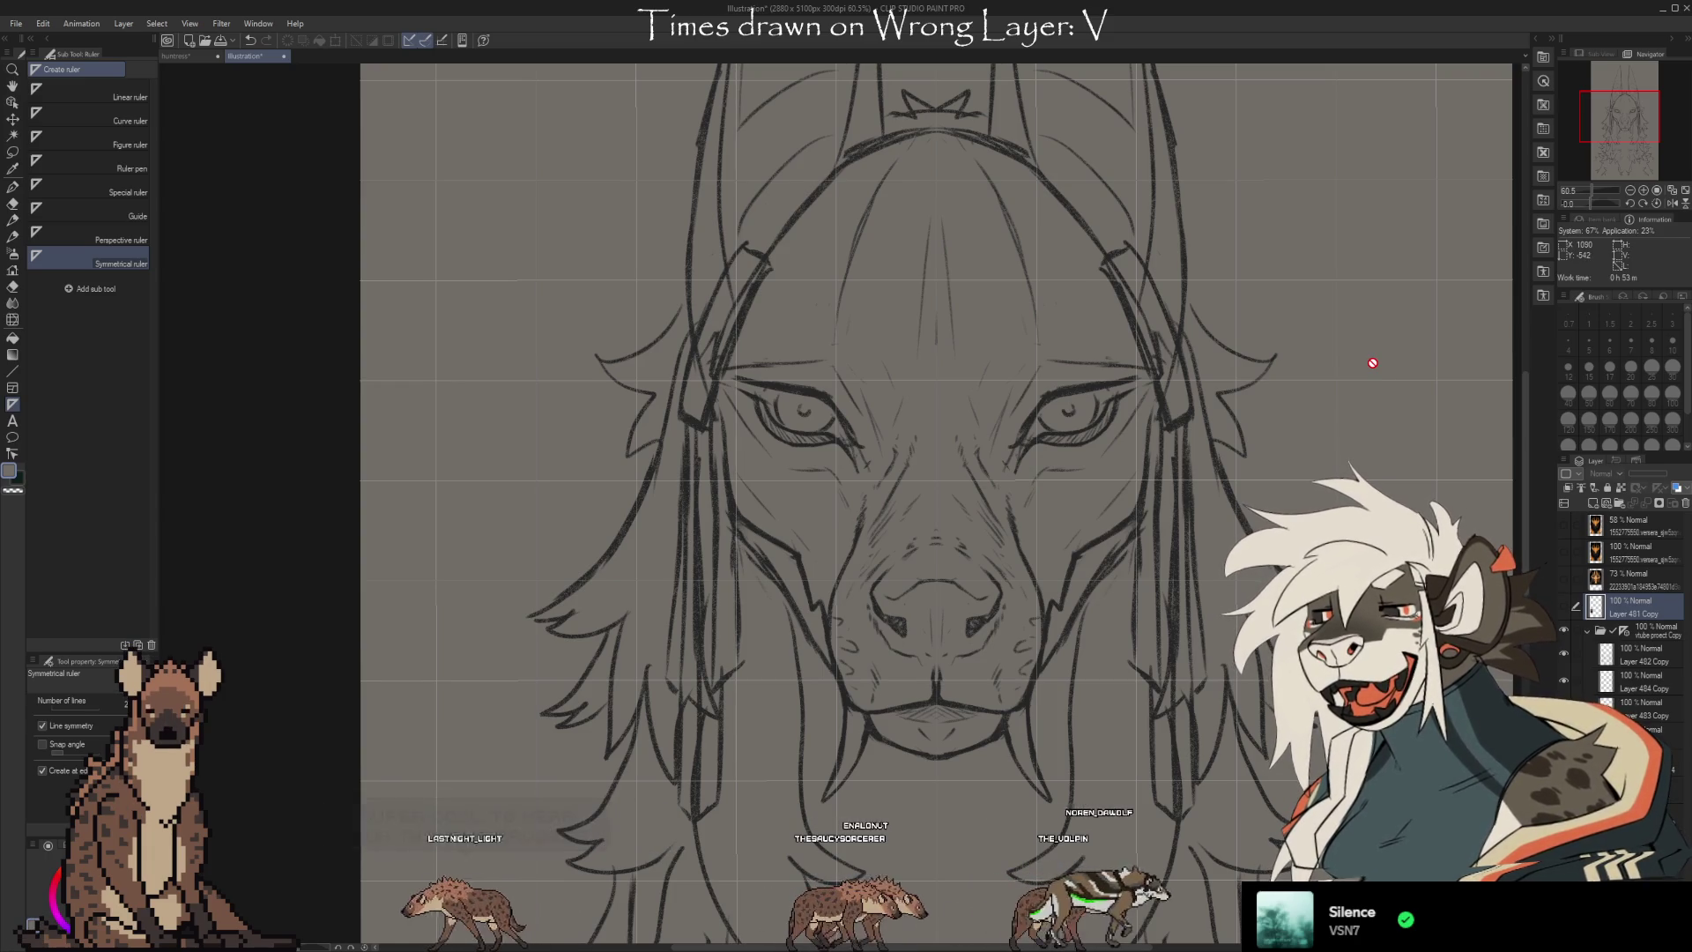
scroll(351, 355, down, 2)
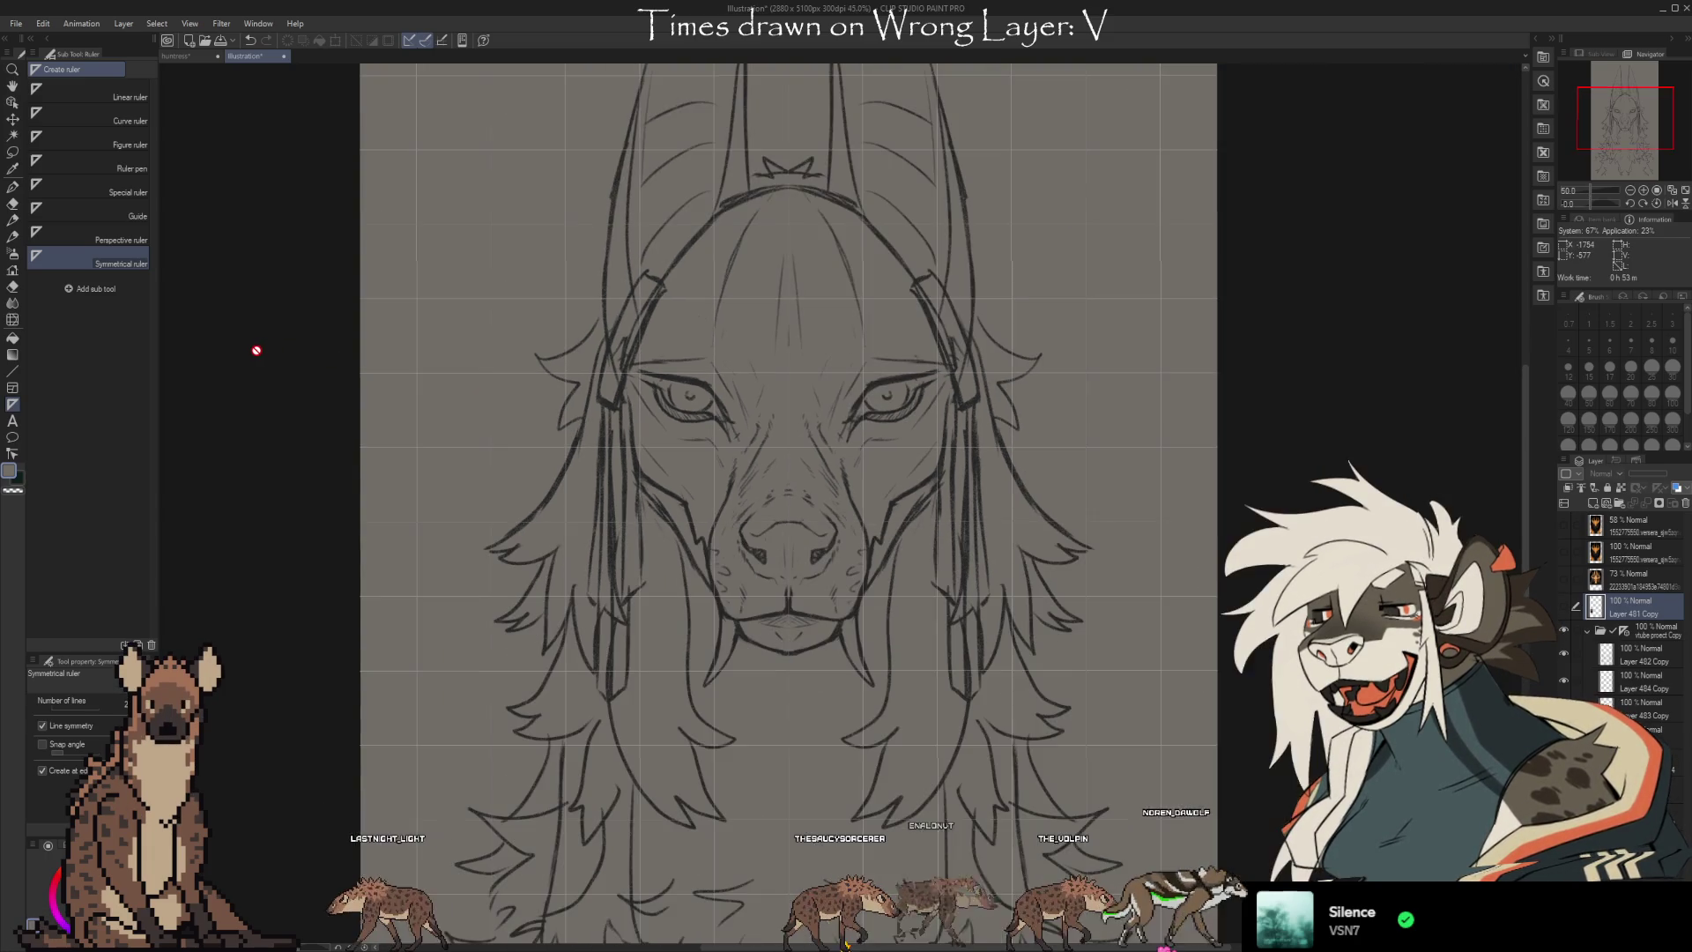
scroll(409, 468, down, 2)
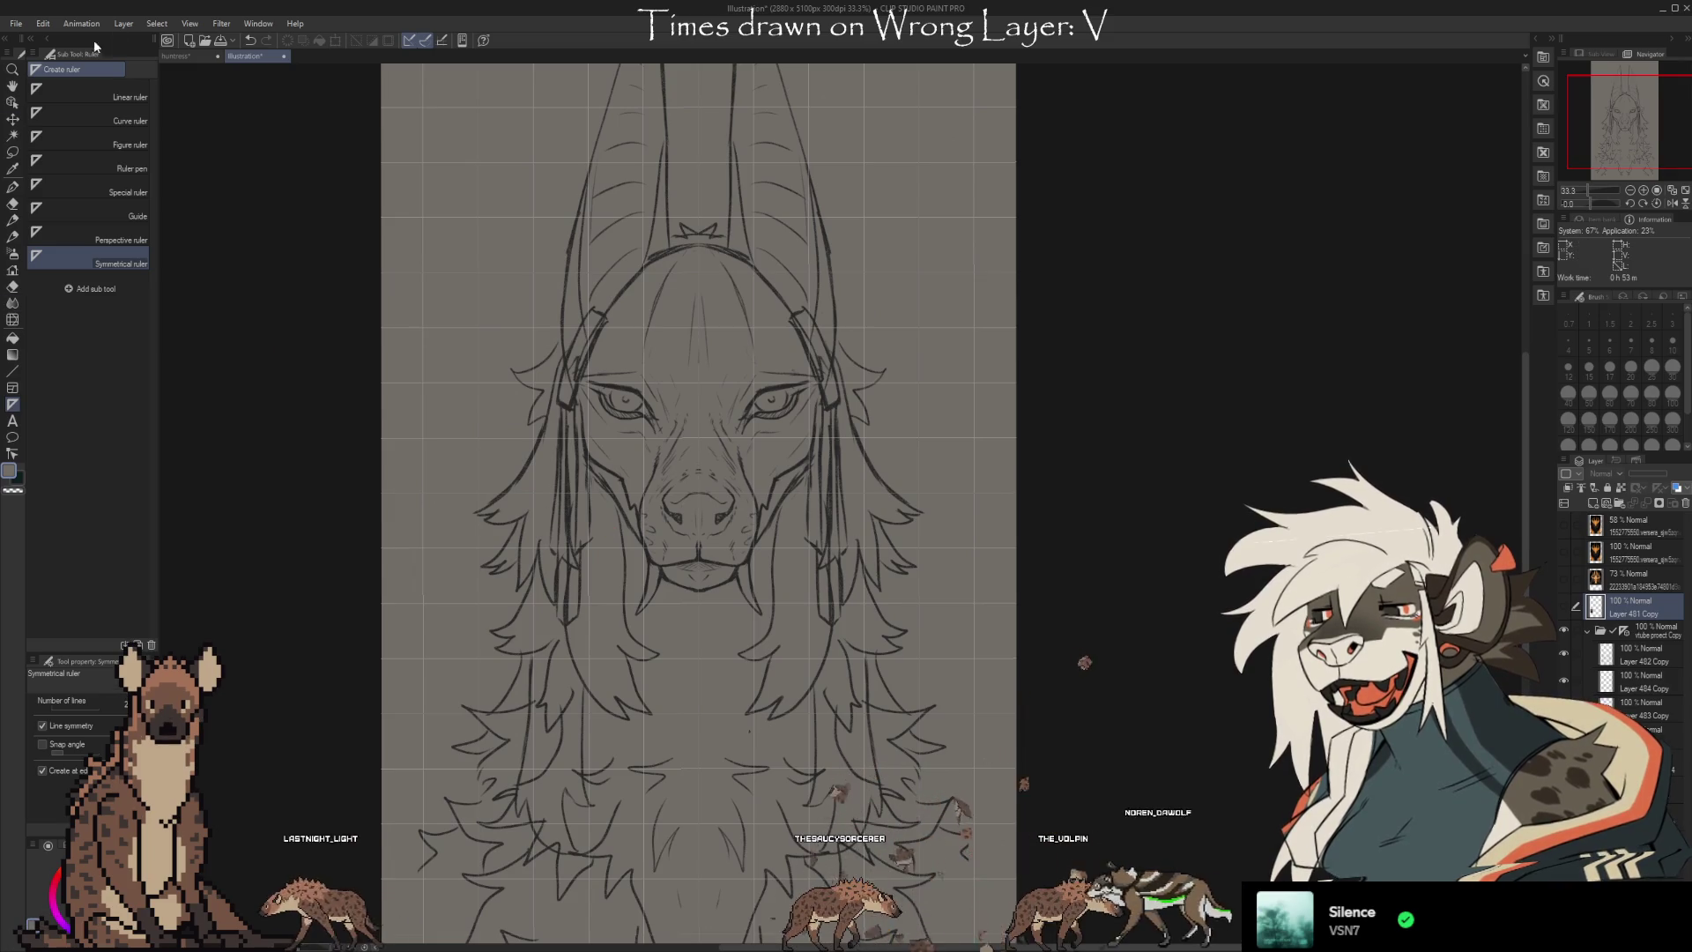
click(184, 57)
scroll(474, 473, down, 2)
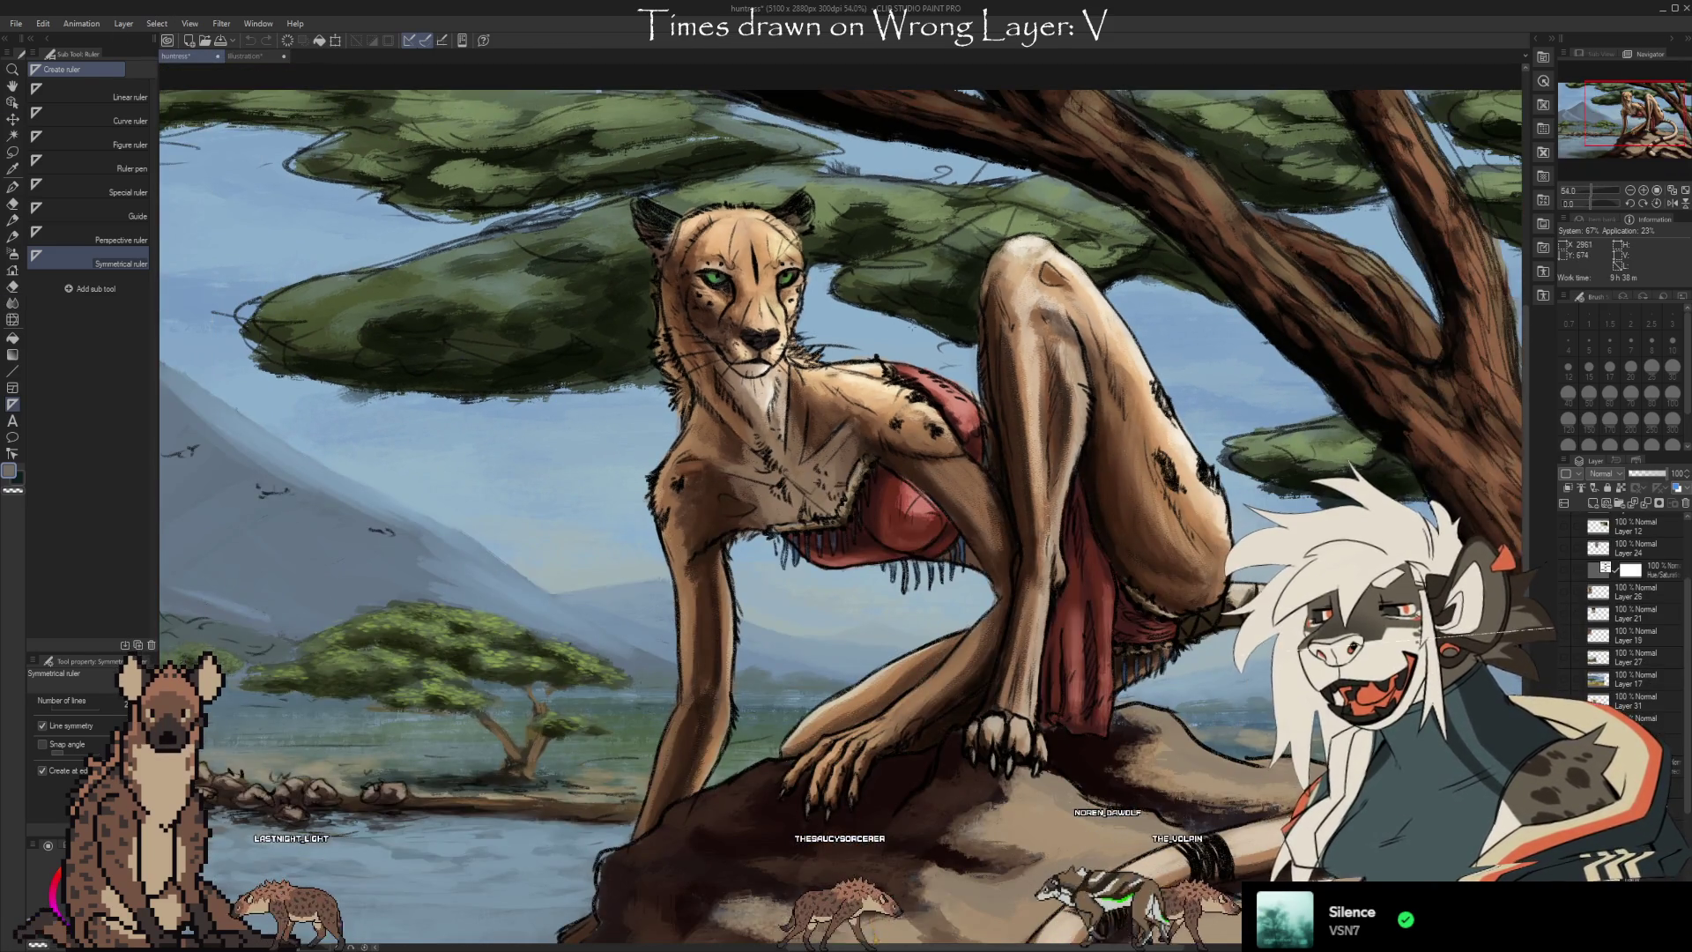
Switch back to the Illustration document with the jackal head sketch
scroll(1079, 318, down, 2)
scroll(607, 349, up, 1)
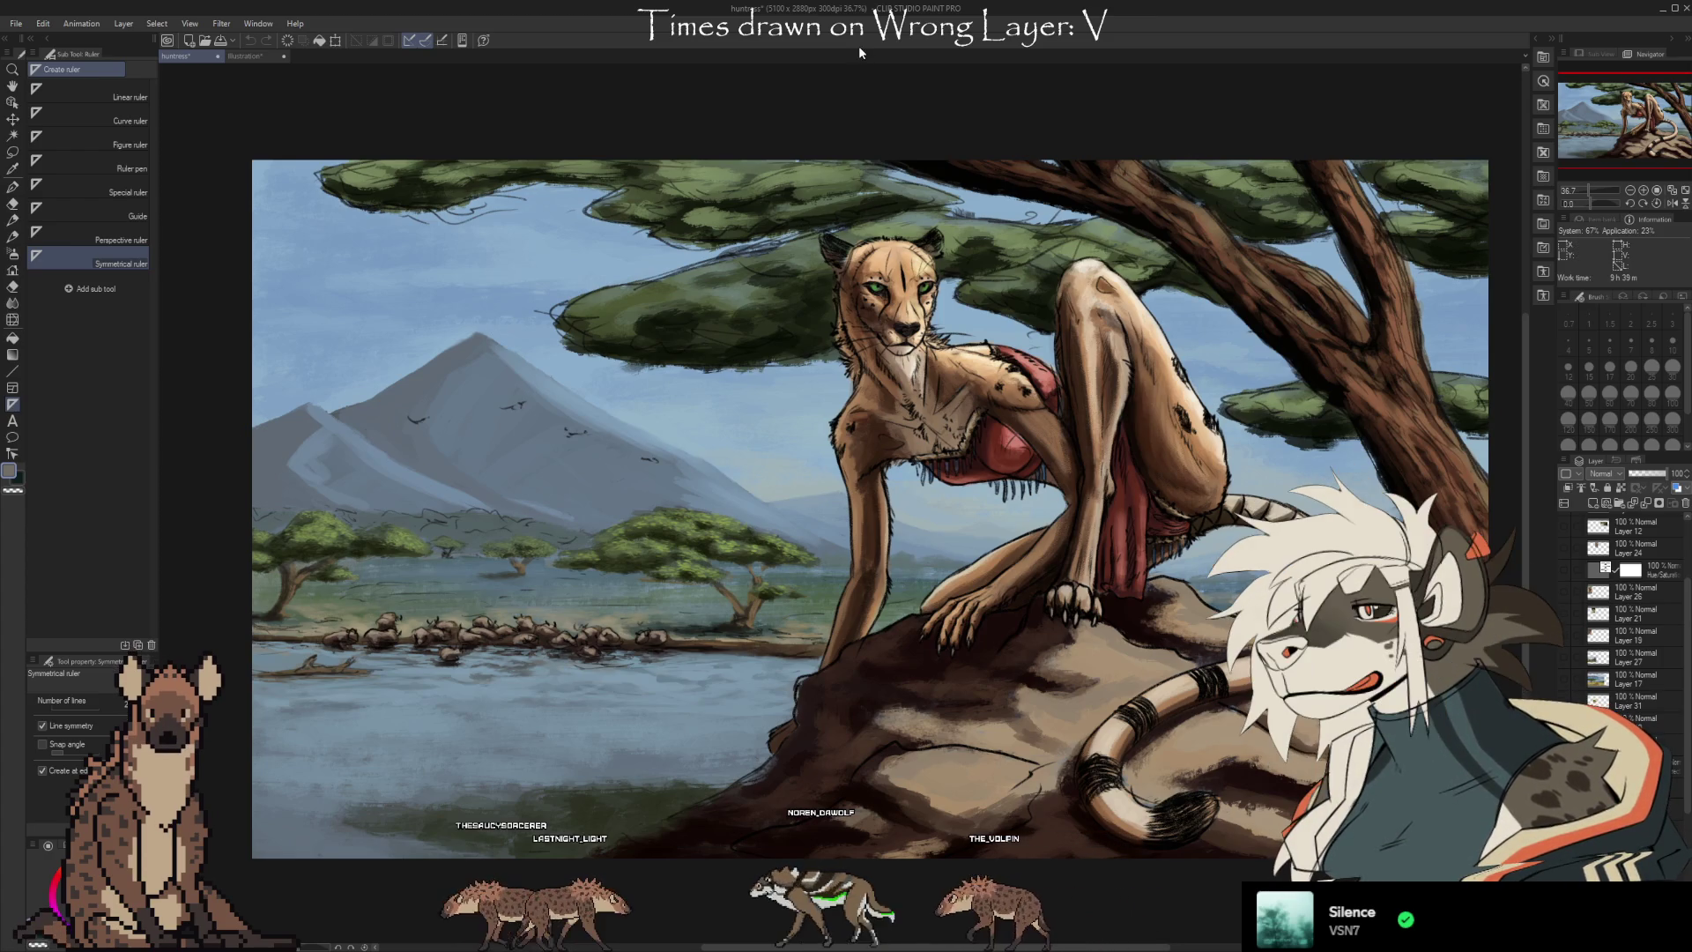
click(256, 59)
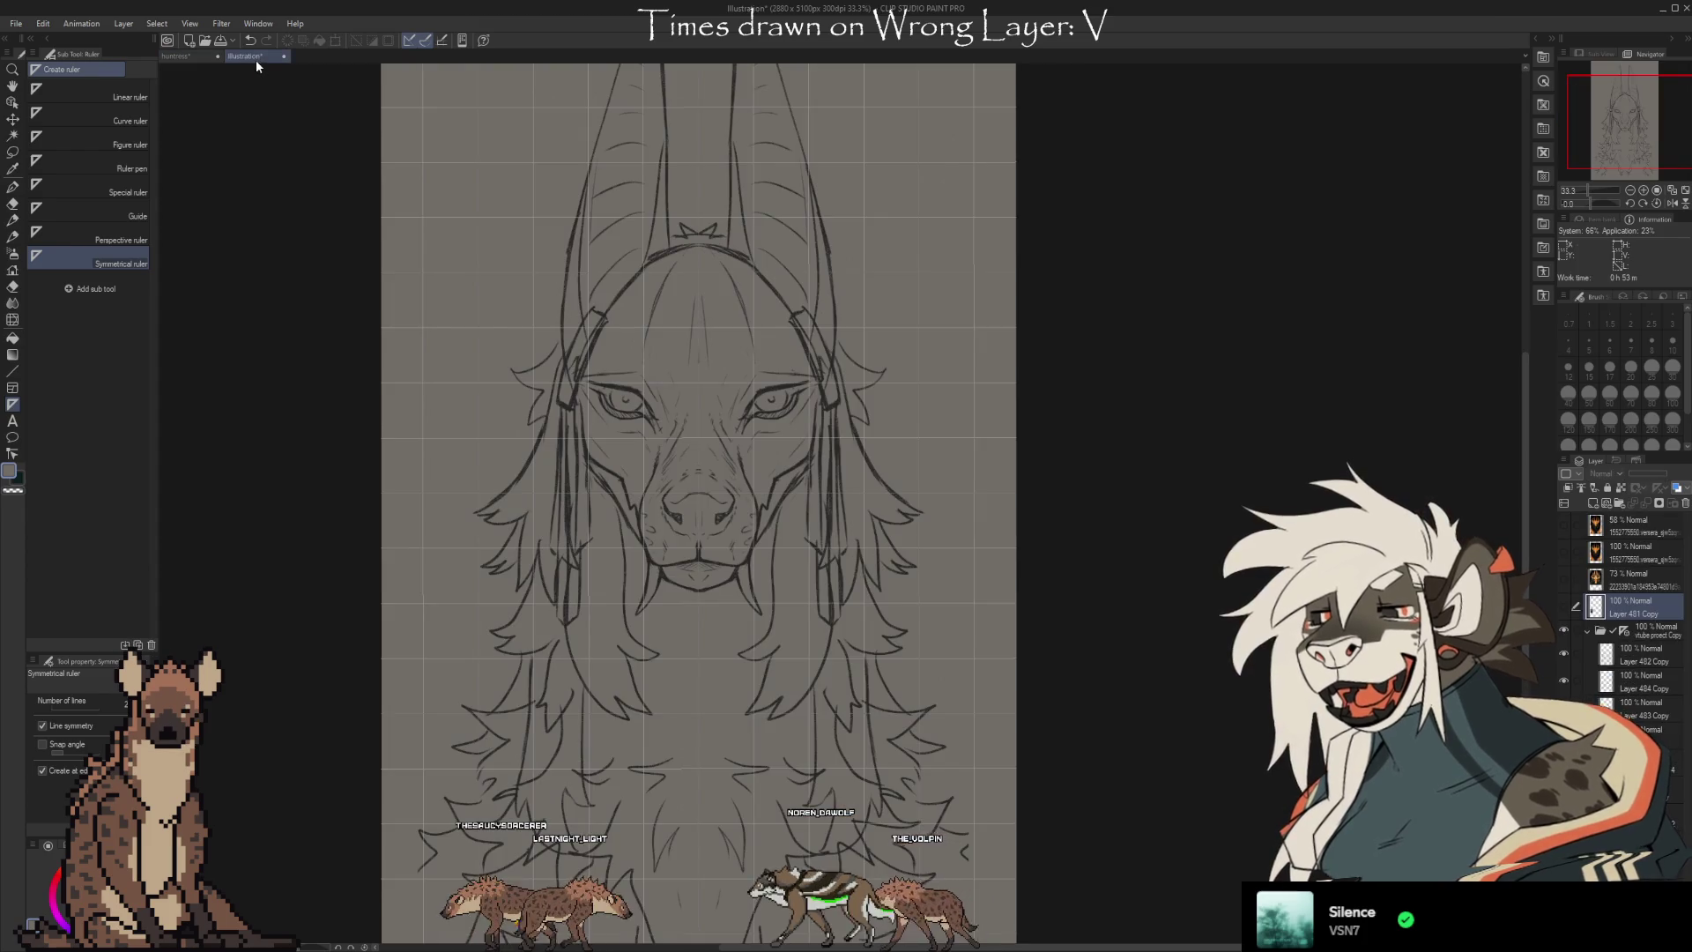
scroll(876, 235, down, 3)
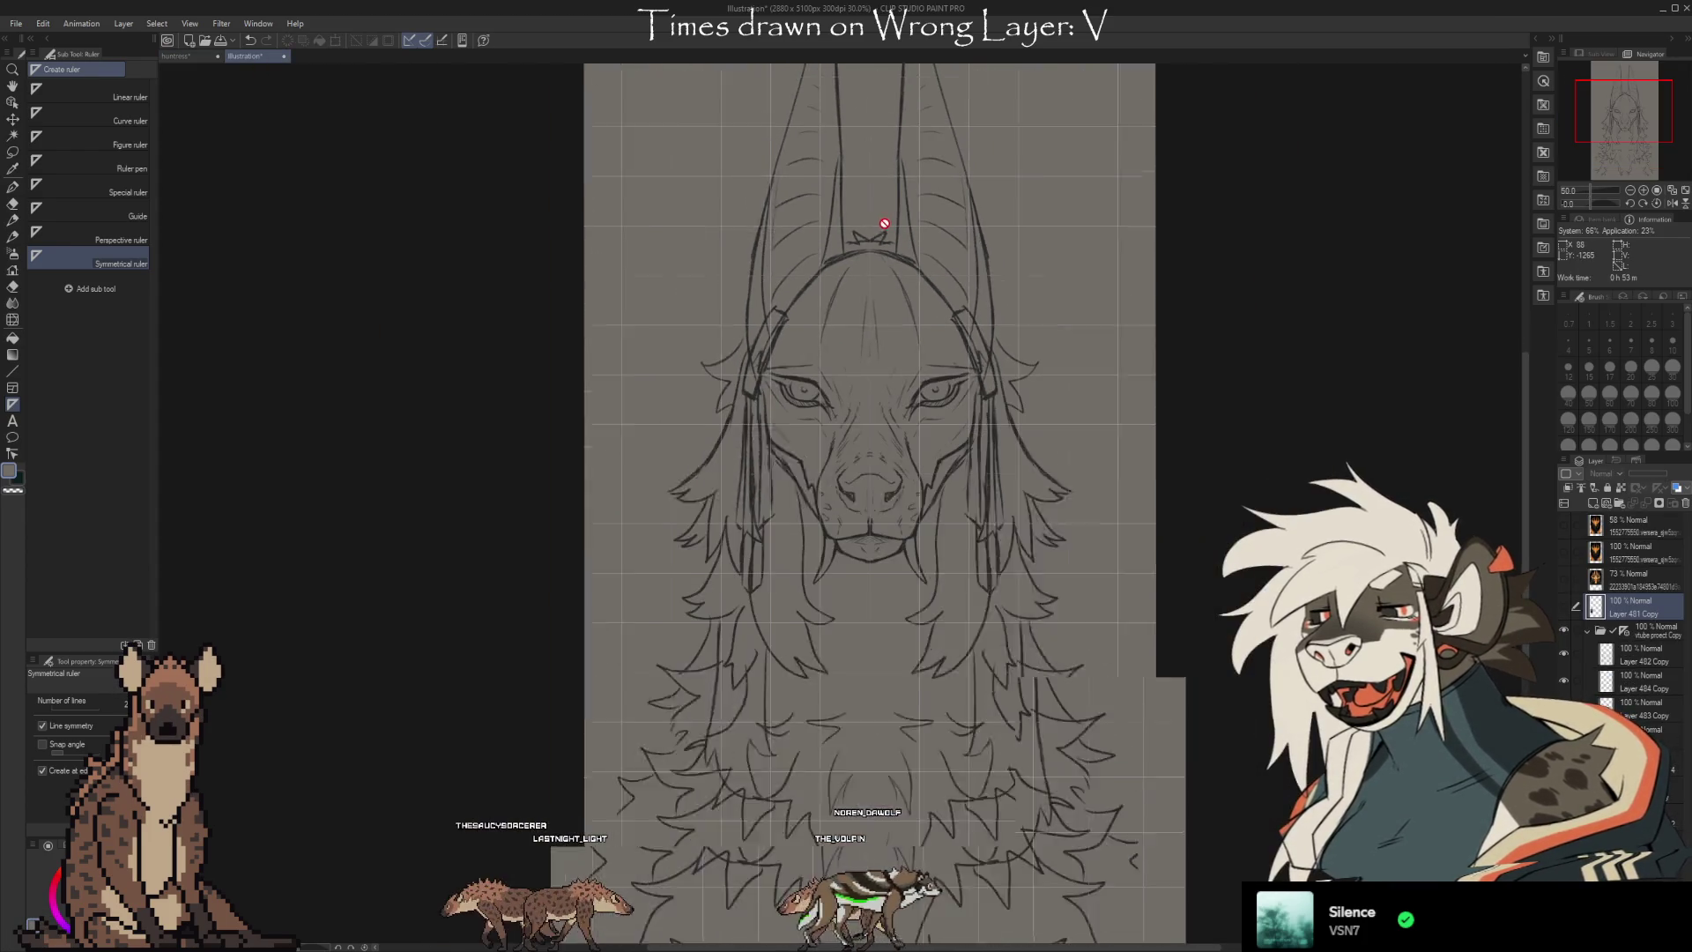
scroll(854, 256, up, 1)
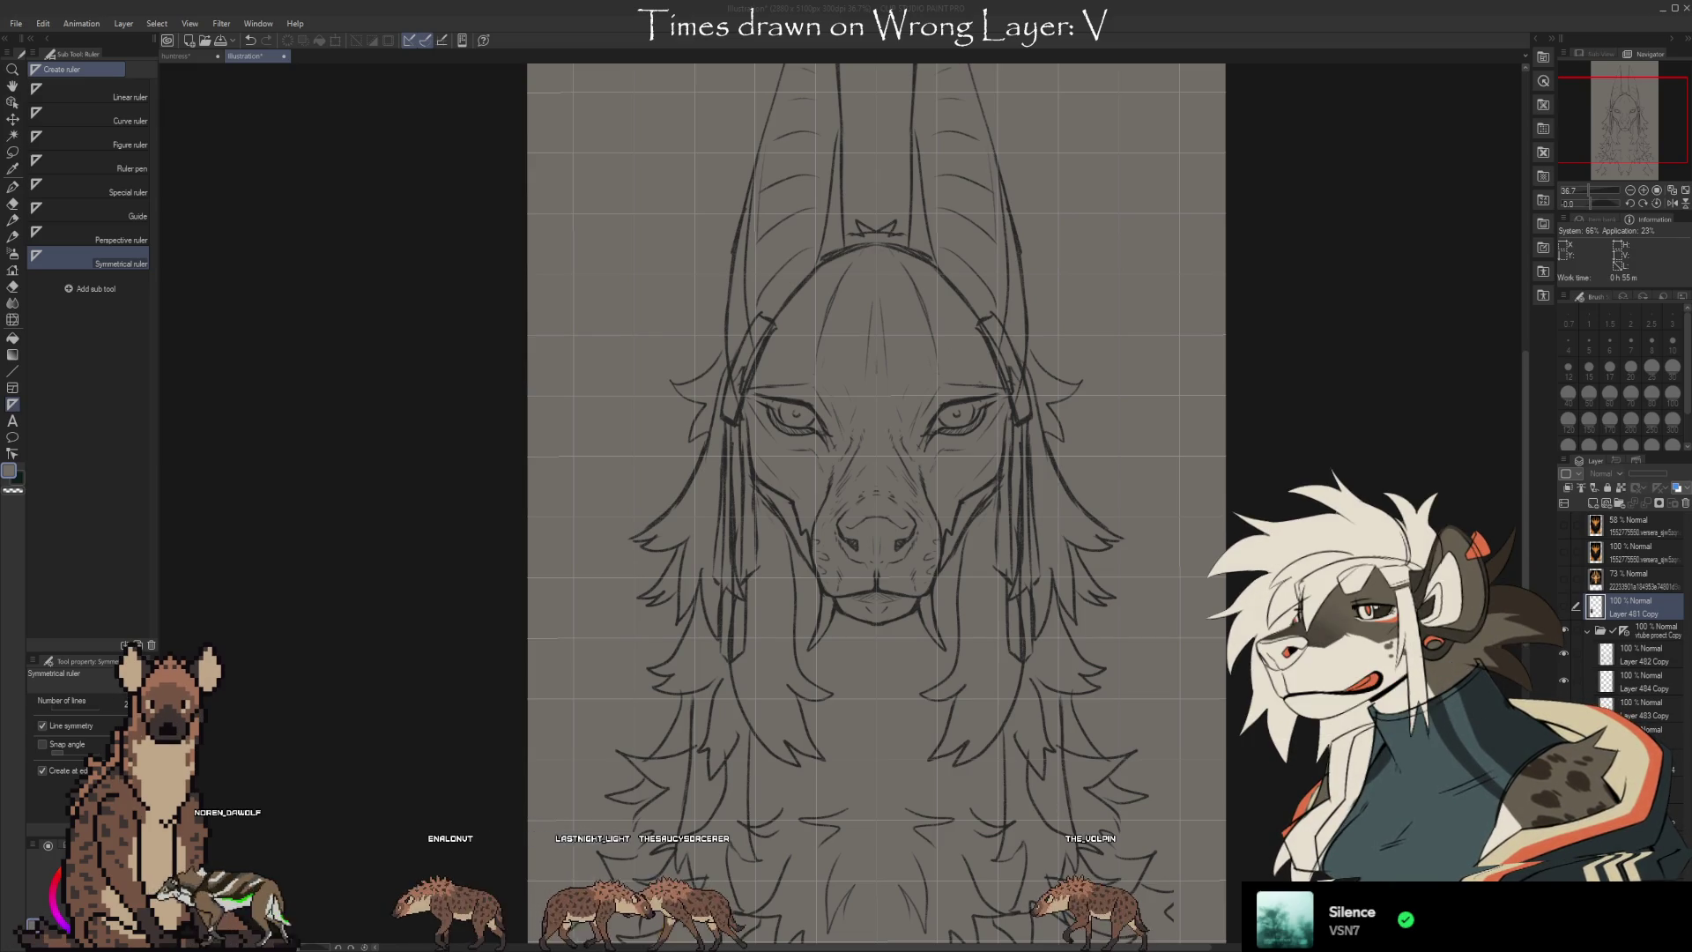
scroll(906, 706, down, 2)
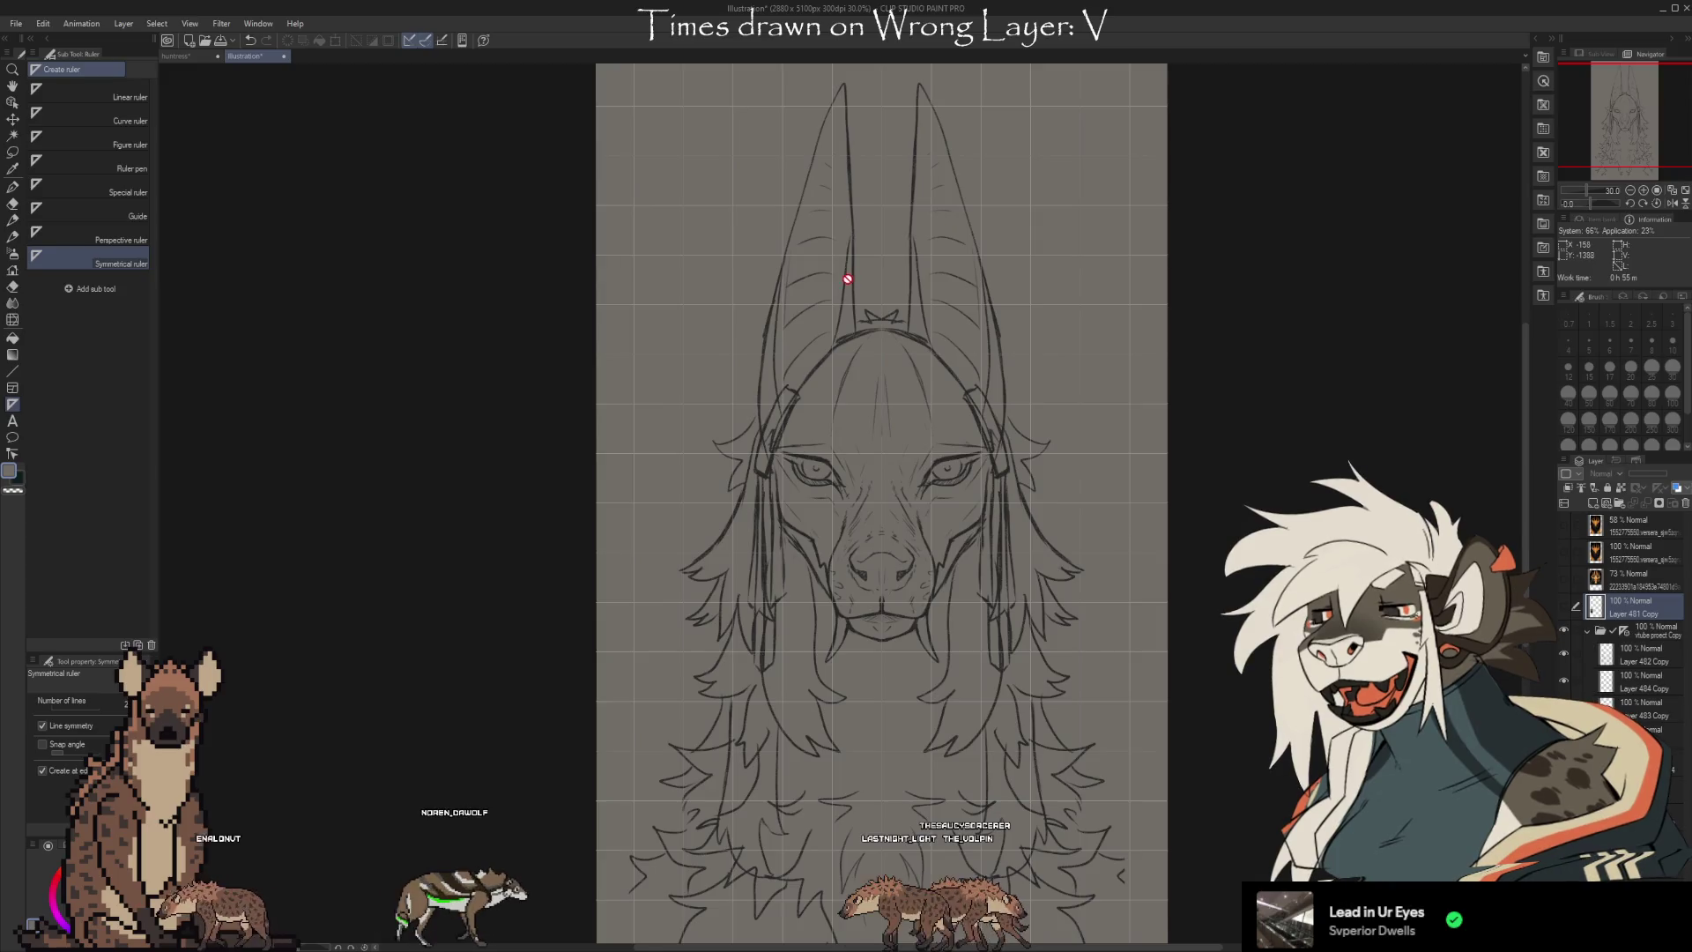
scroll(951, 167, down, 1)
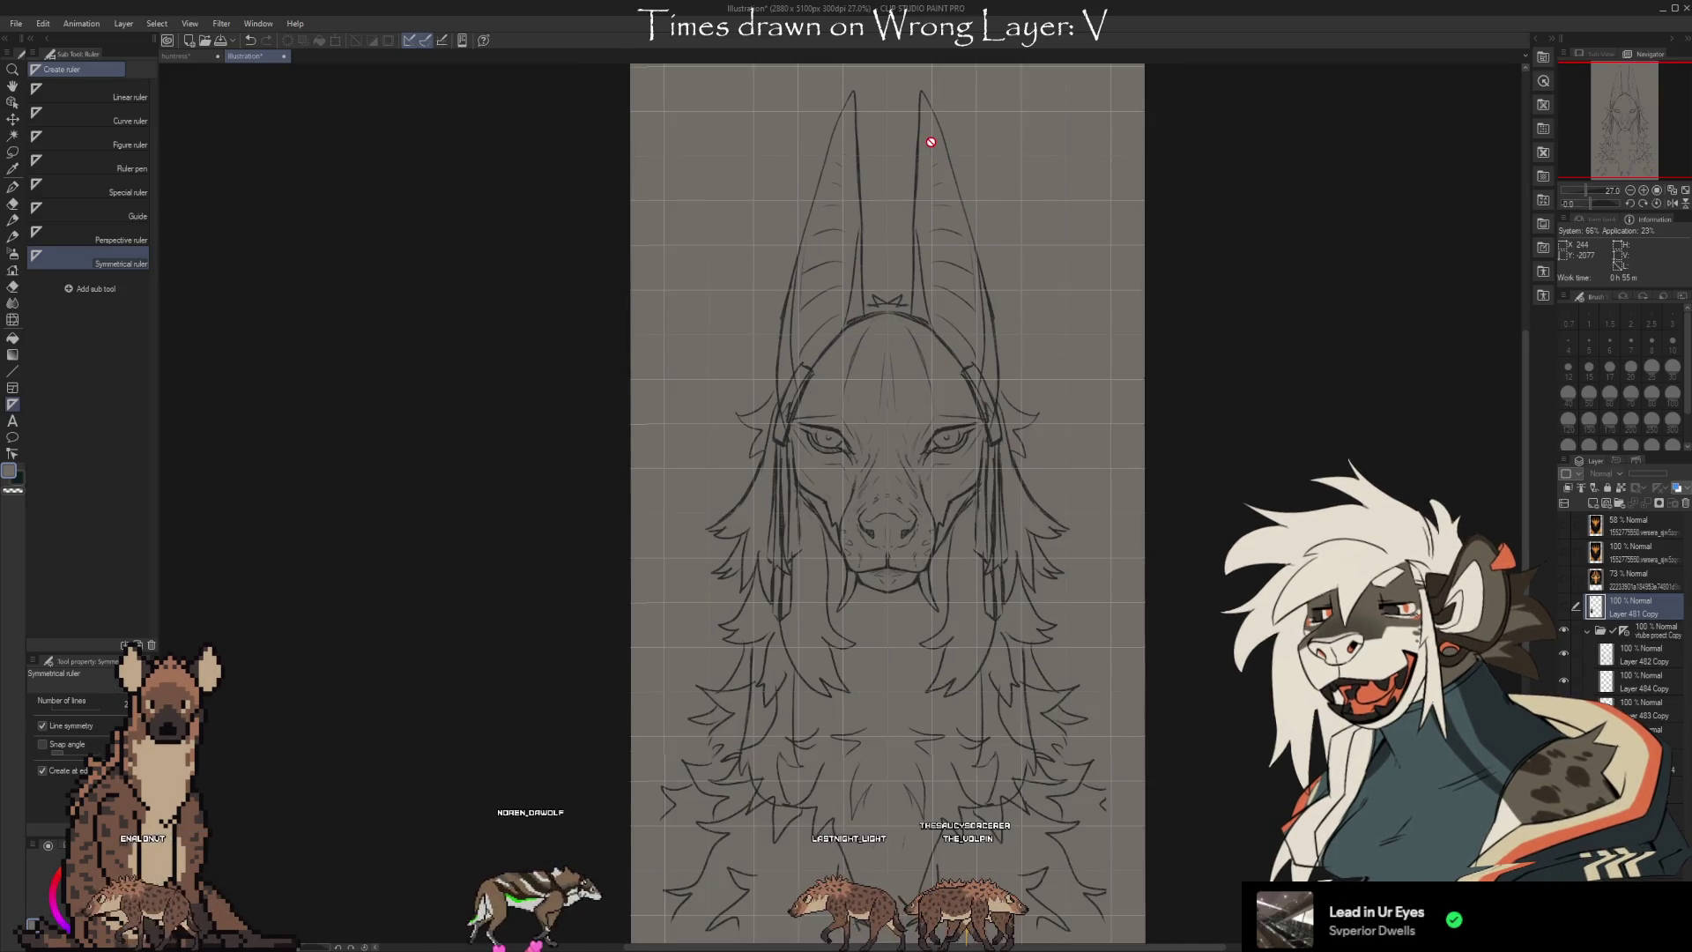
scroll(925, 151, up, 2)
scroll(880, 238, up, 1)
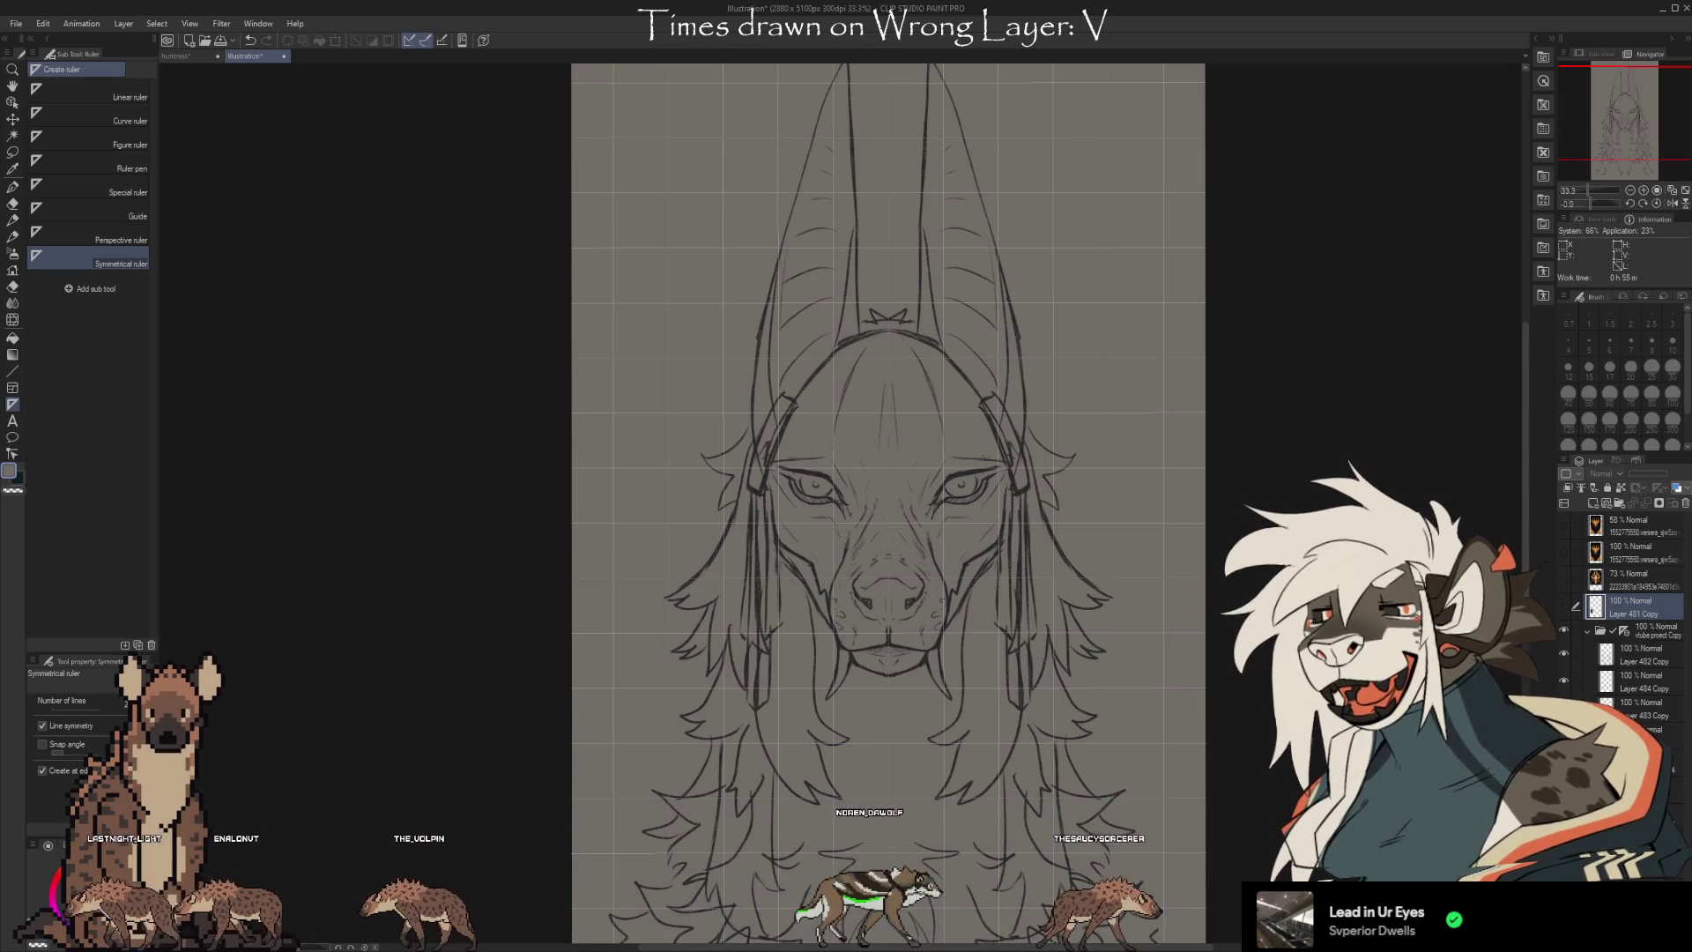
scroll(1017, 376, up, 1)
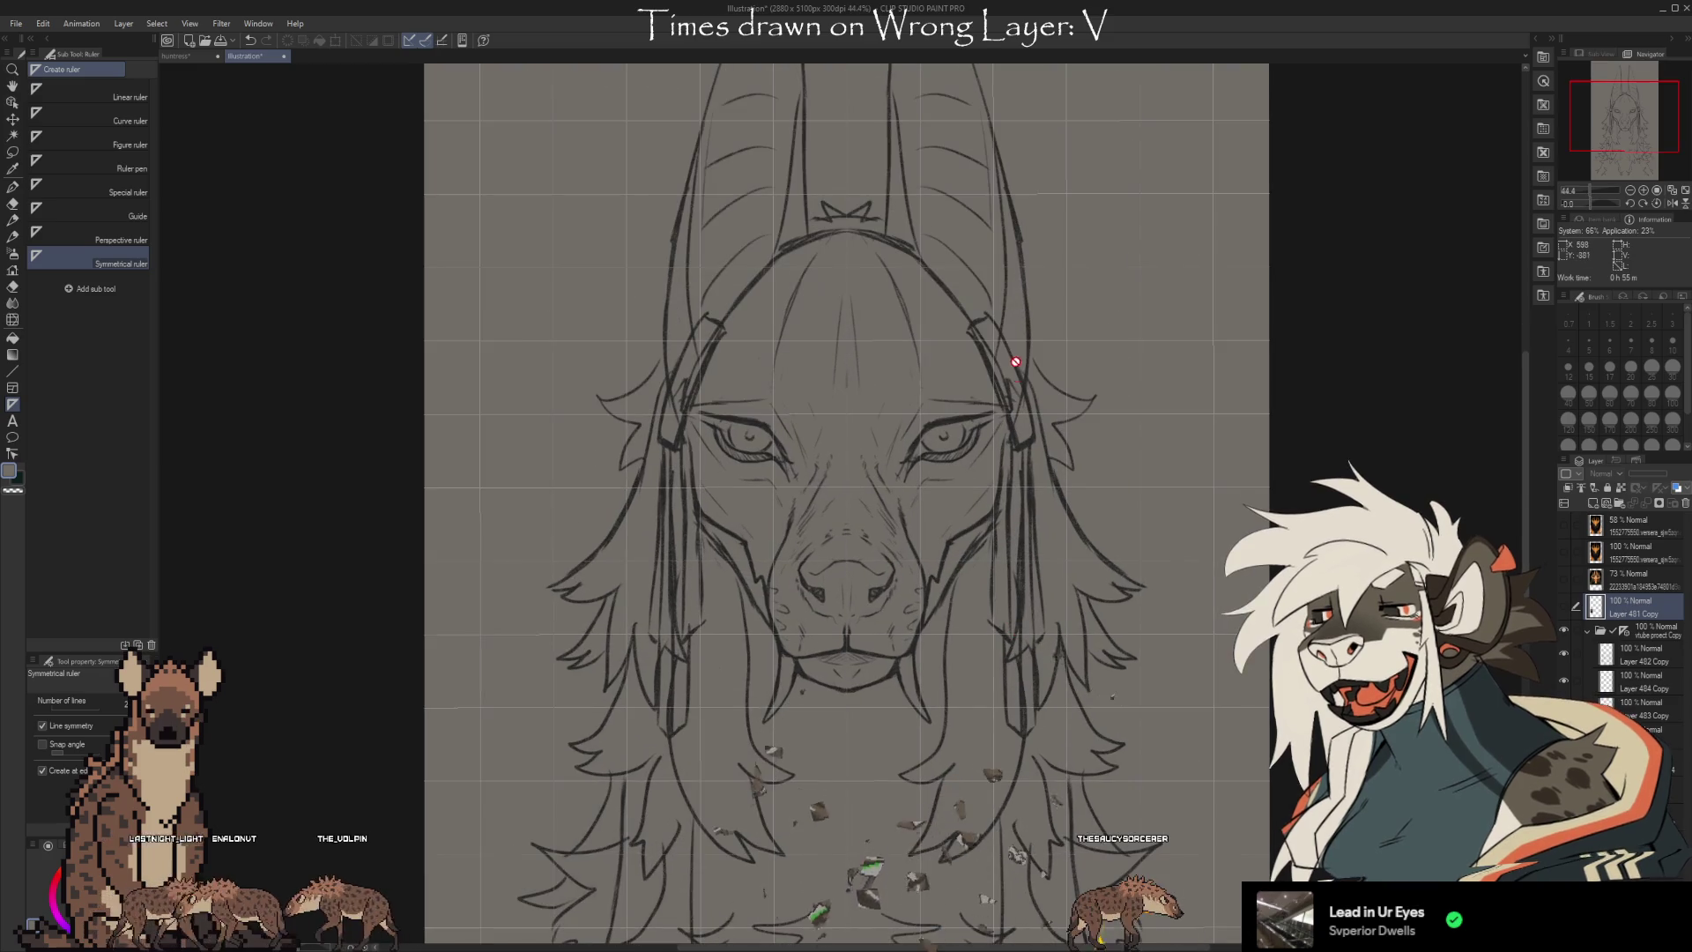
Select Layer 2 in the sketch folder to hold the vertically mirrored strokes
scroll(1014, 472, up, 1)
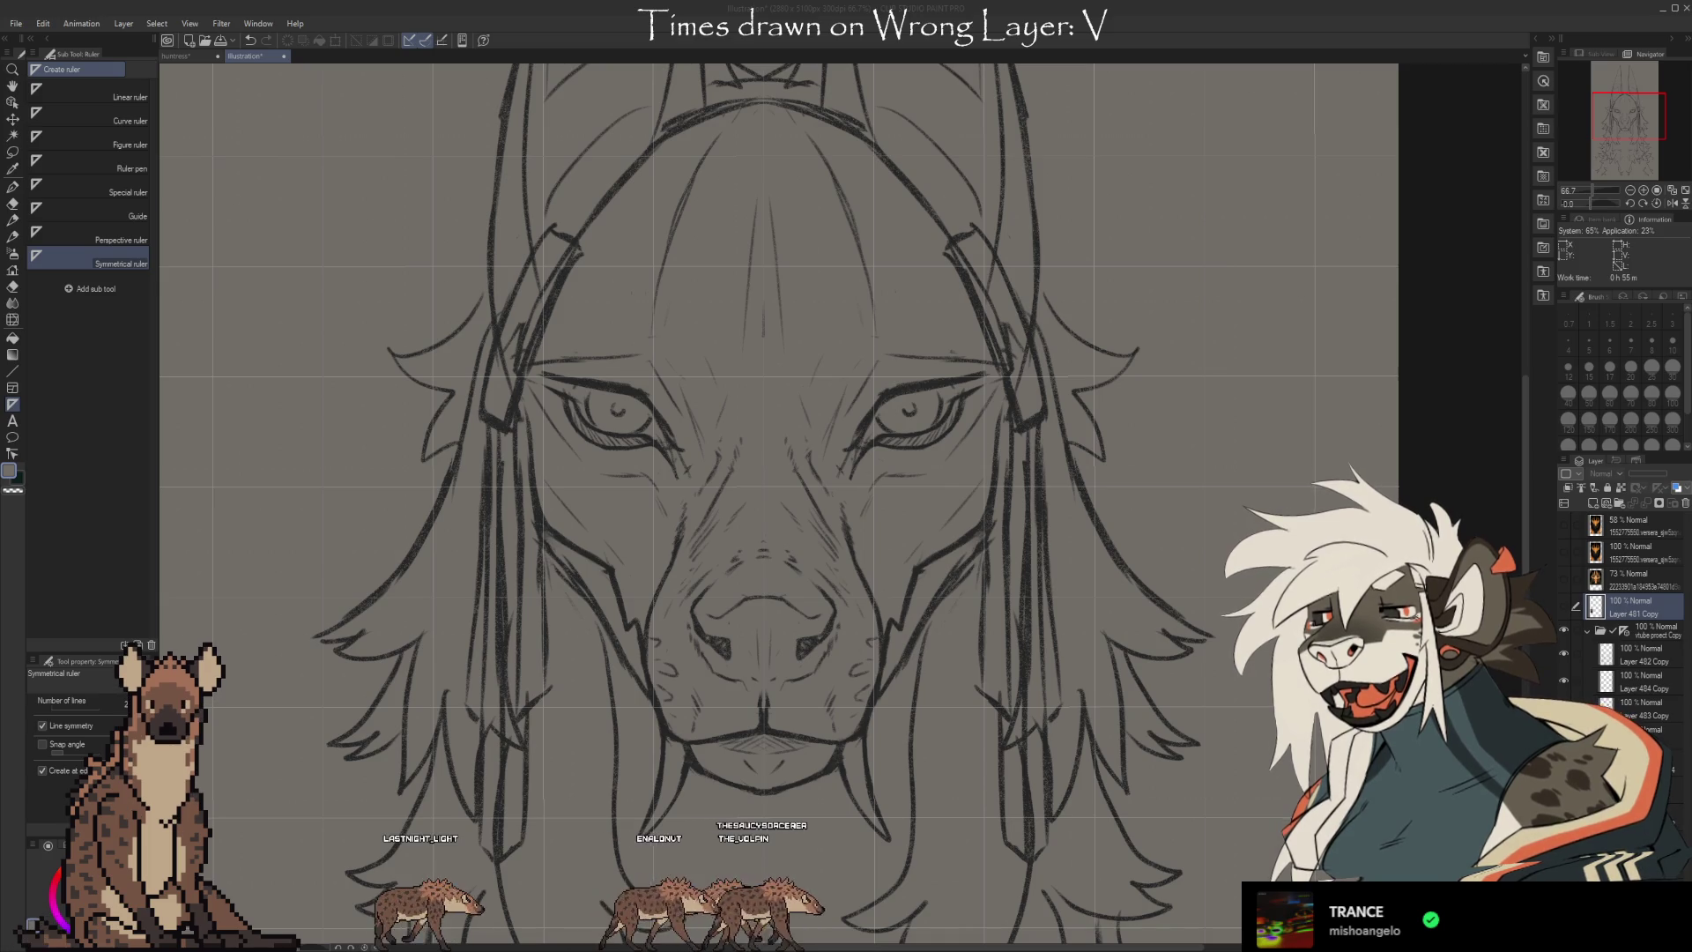
click(1644, 657)
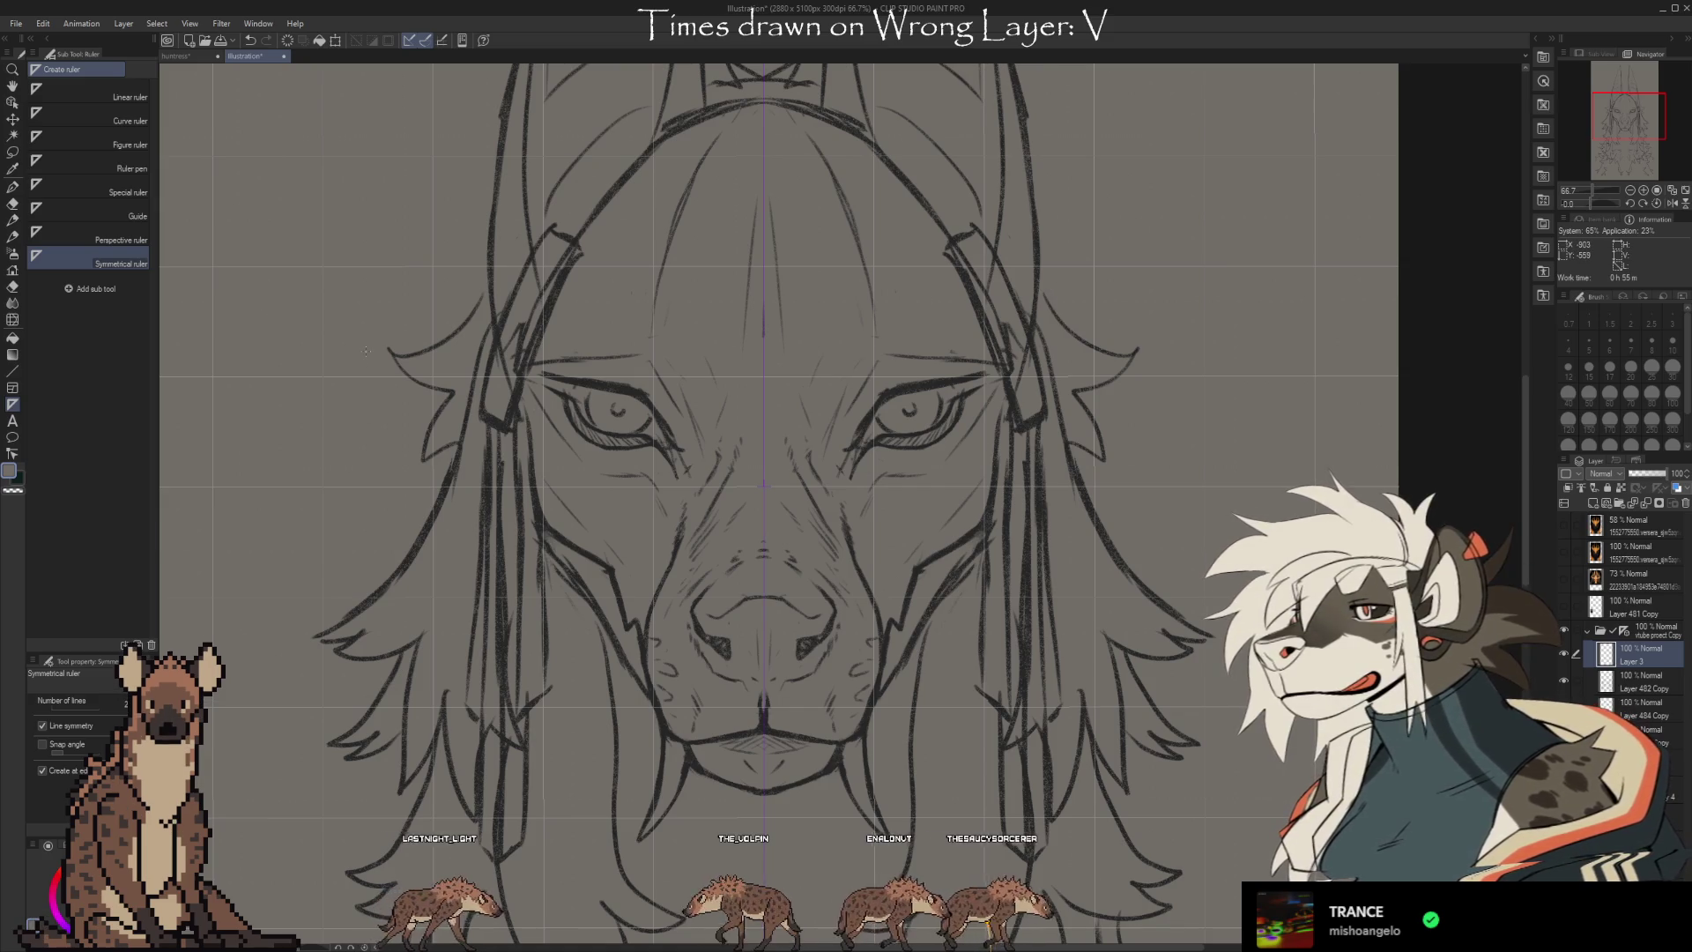
Sample the dark line colour from the sketch for the pencil
key(b)
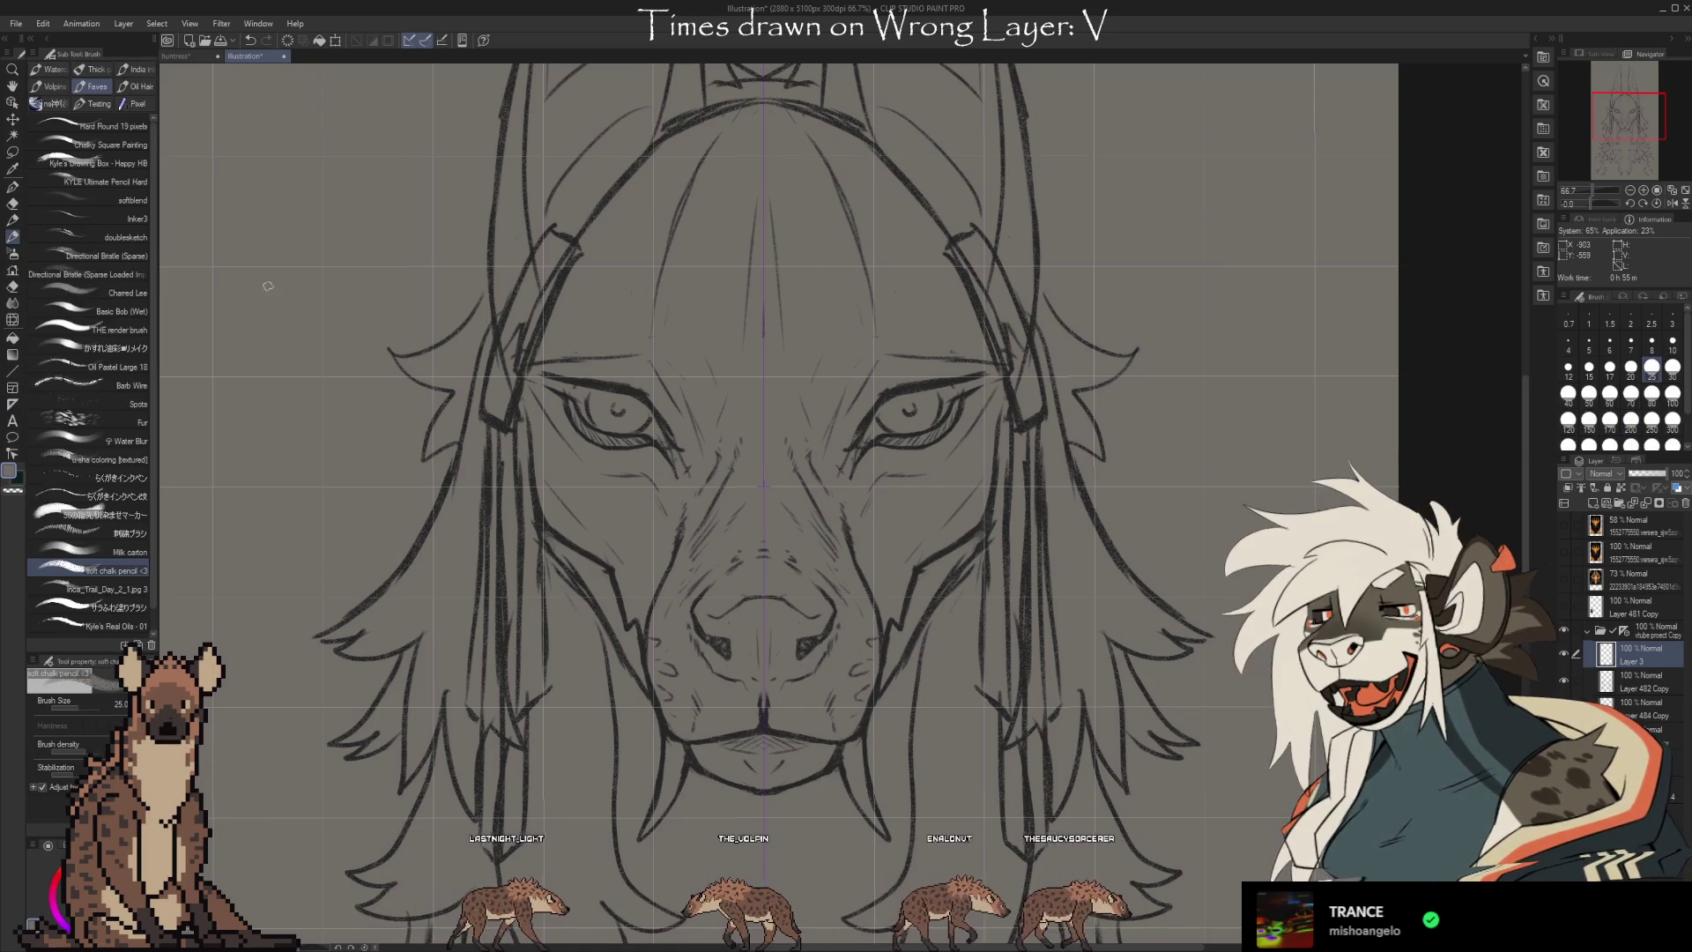
key(i)
click(626, 389)
key(b)
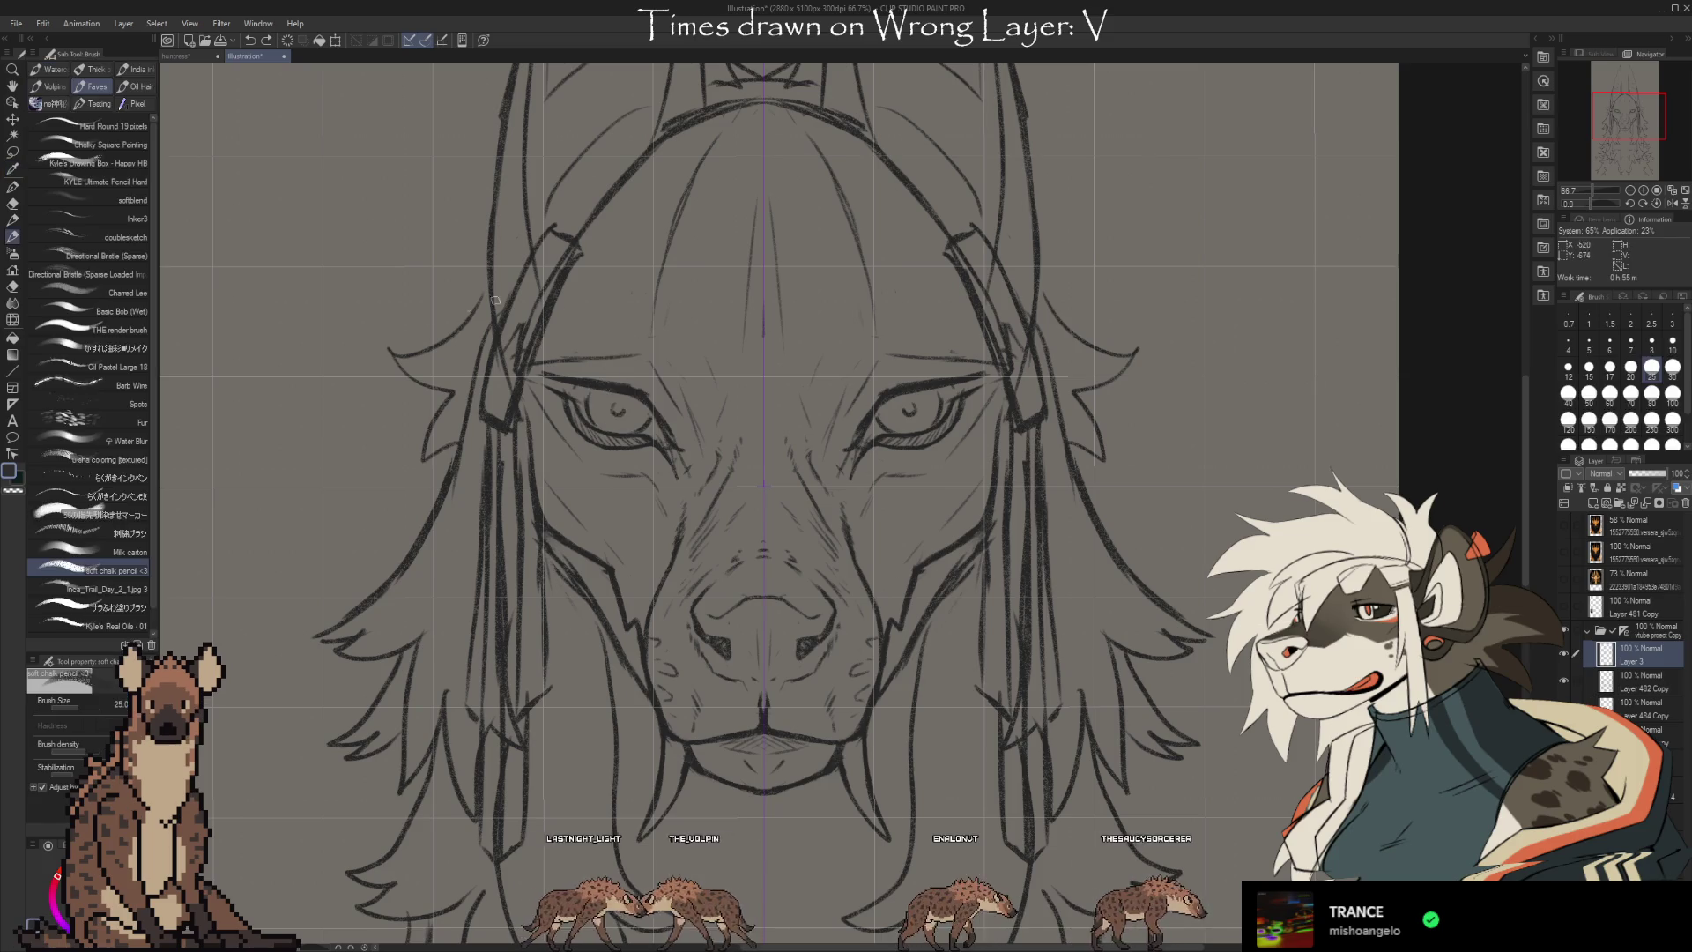
Draw mirrored looping scribbles at the head's upper left and right, undoing a test zigzag
mouse_move(251, 264)
mouse_down()
mouse_move(304, 392)
mouse_move(289, 357)
mouse_move(427, 231)
mouse_up()
key(ctrl+z)
key(ctrl+z)
key(ctrl+z)
key(ctrl+z)
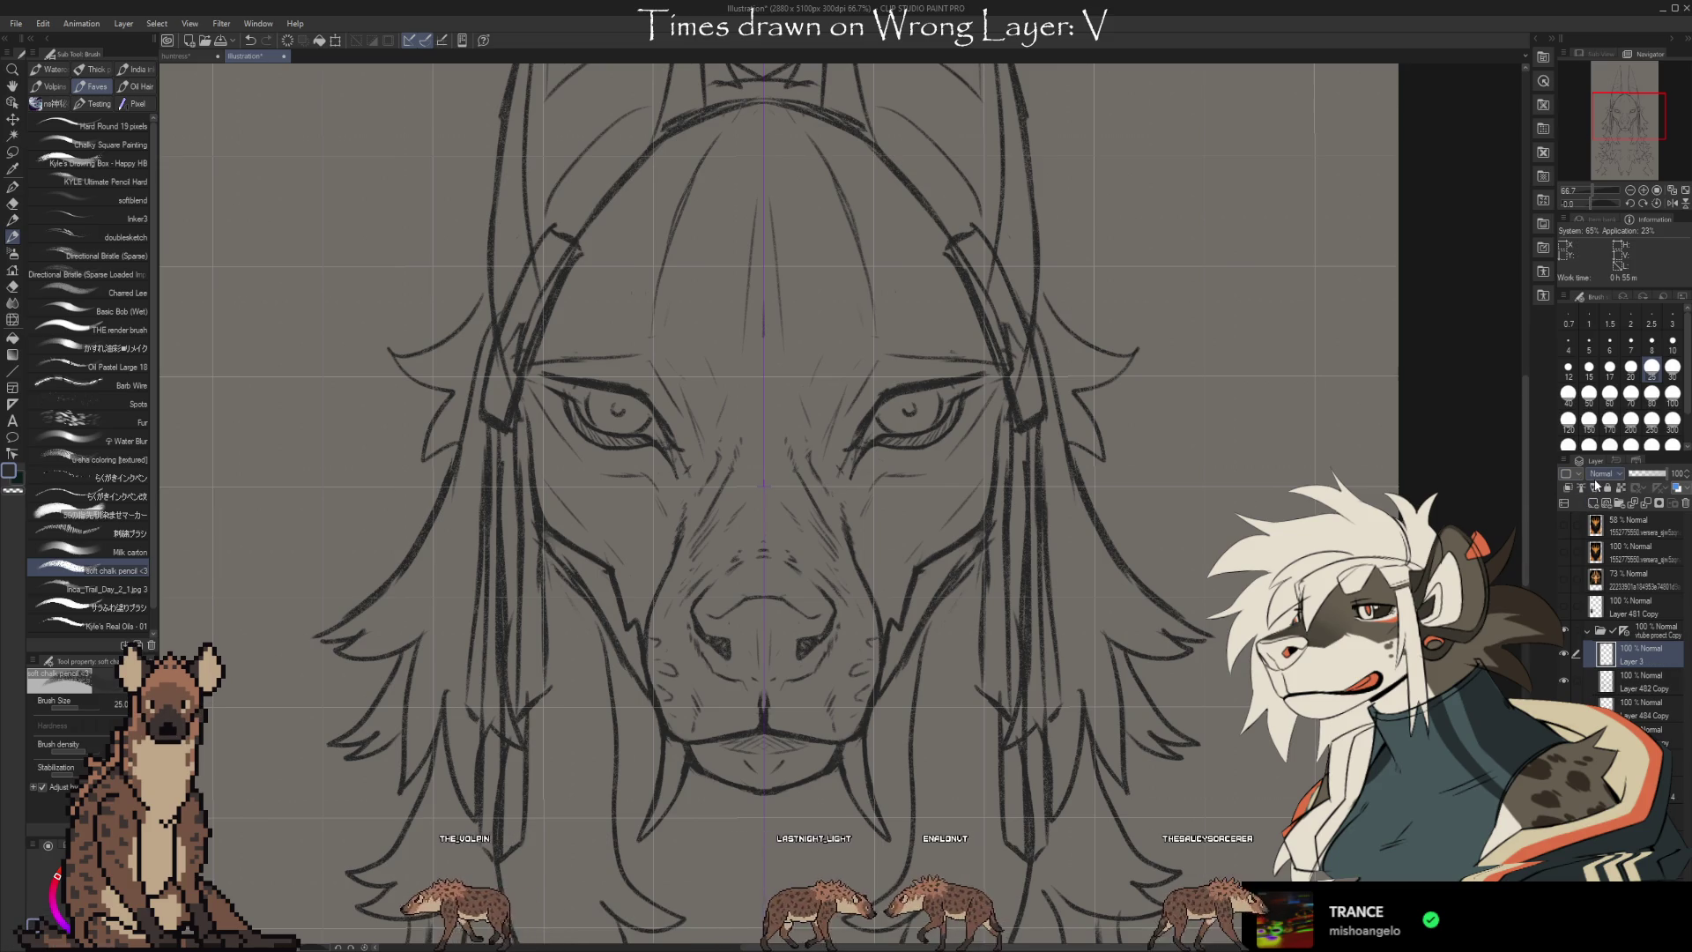
mouse_move(247, 242)
mouse_down()
mouse_move(269, 340)
mouse_move(361, 300)
mouse_up()
drag(304, 211, 420, 286)
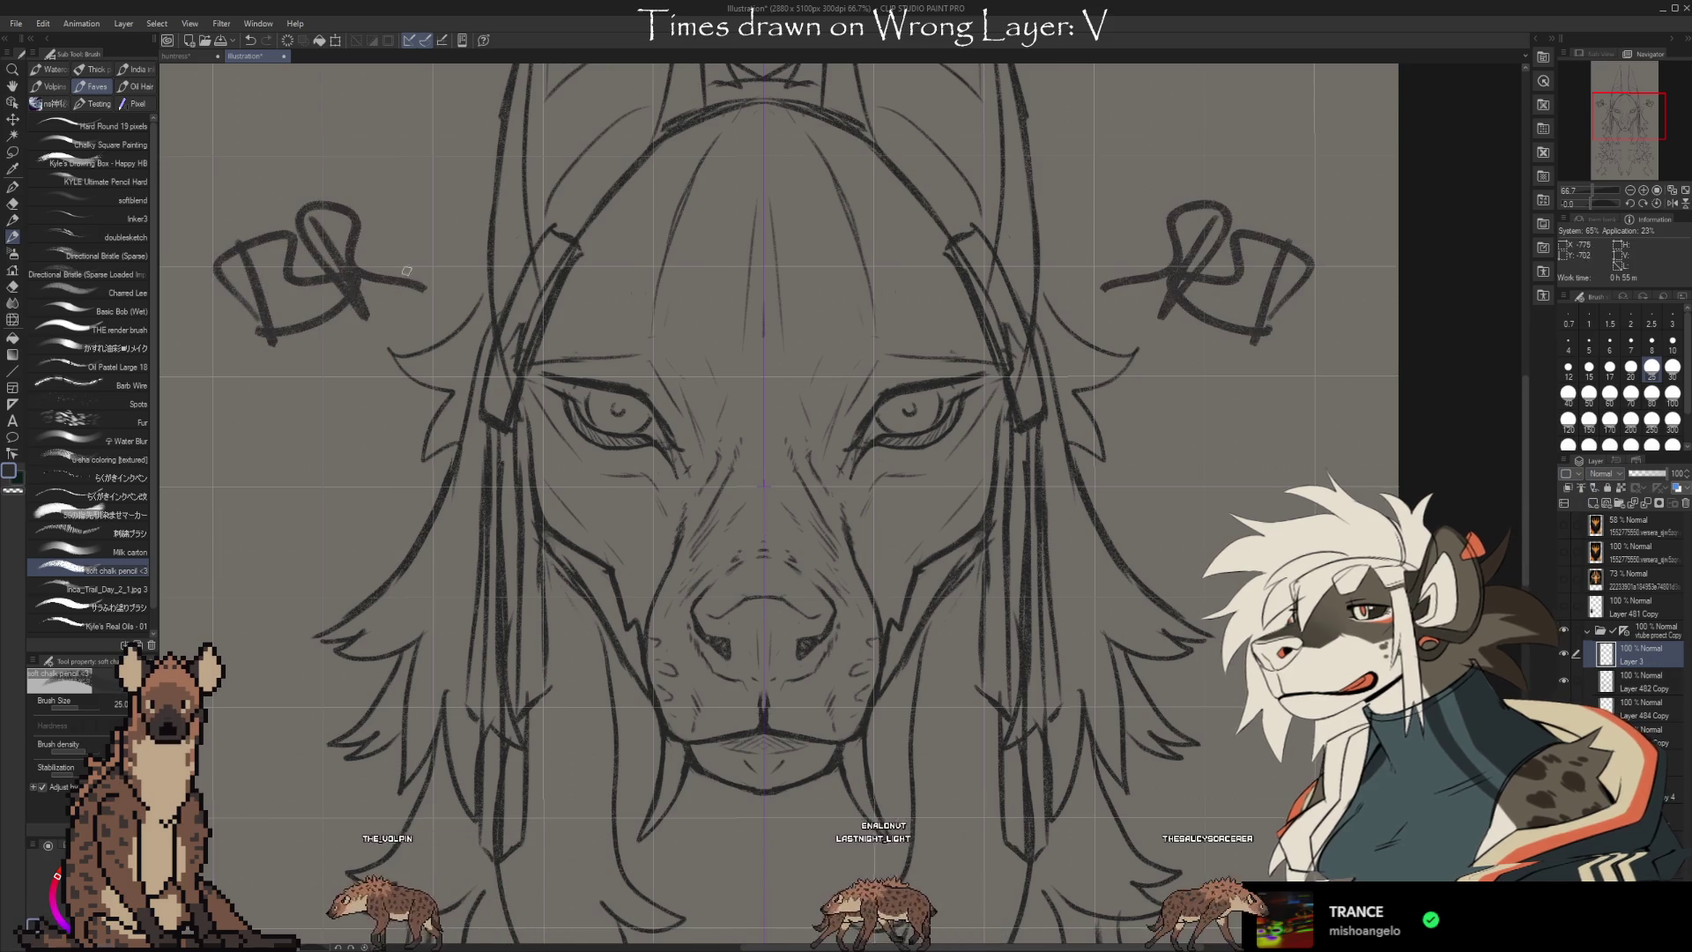
drag(379, 186, 481, 239)
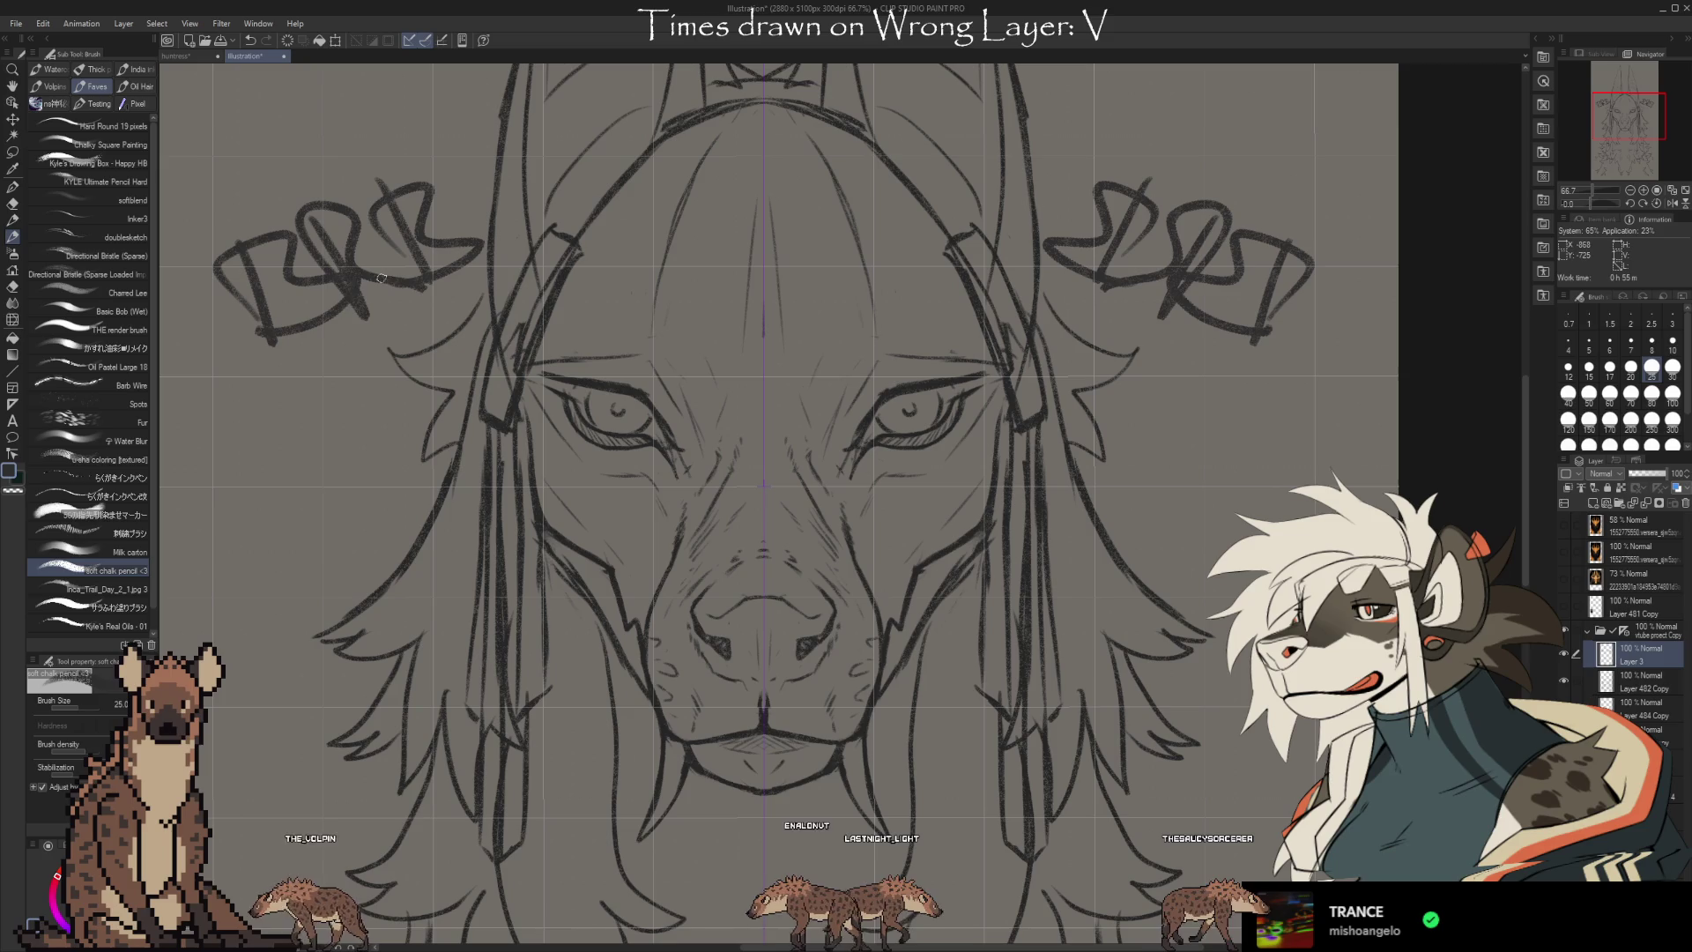
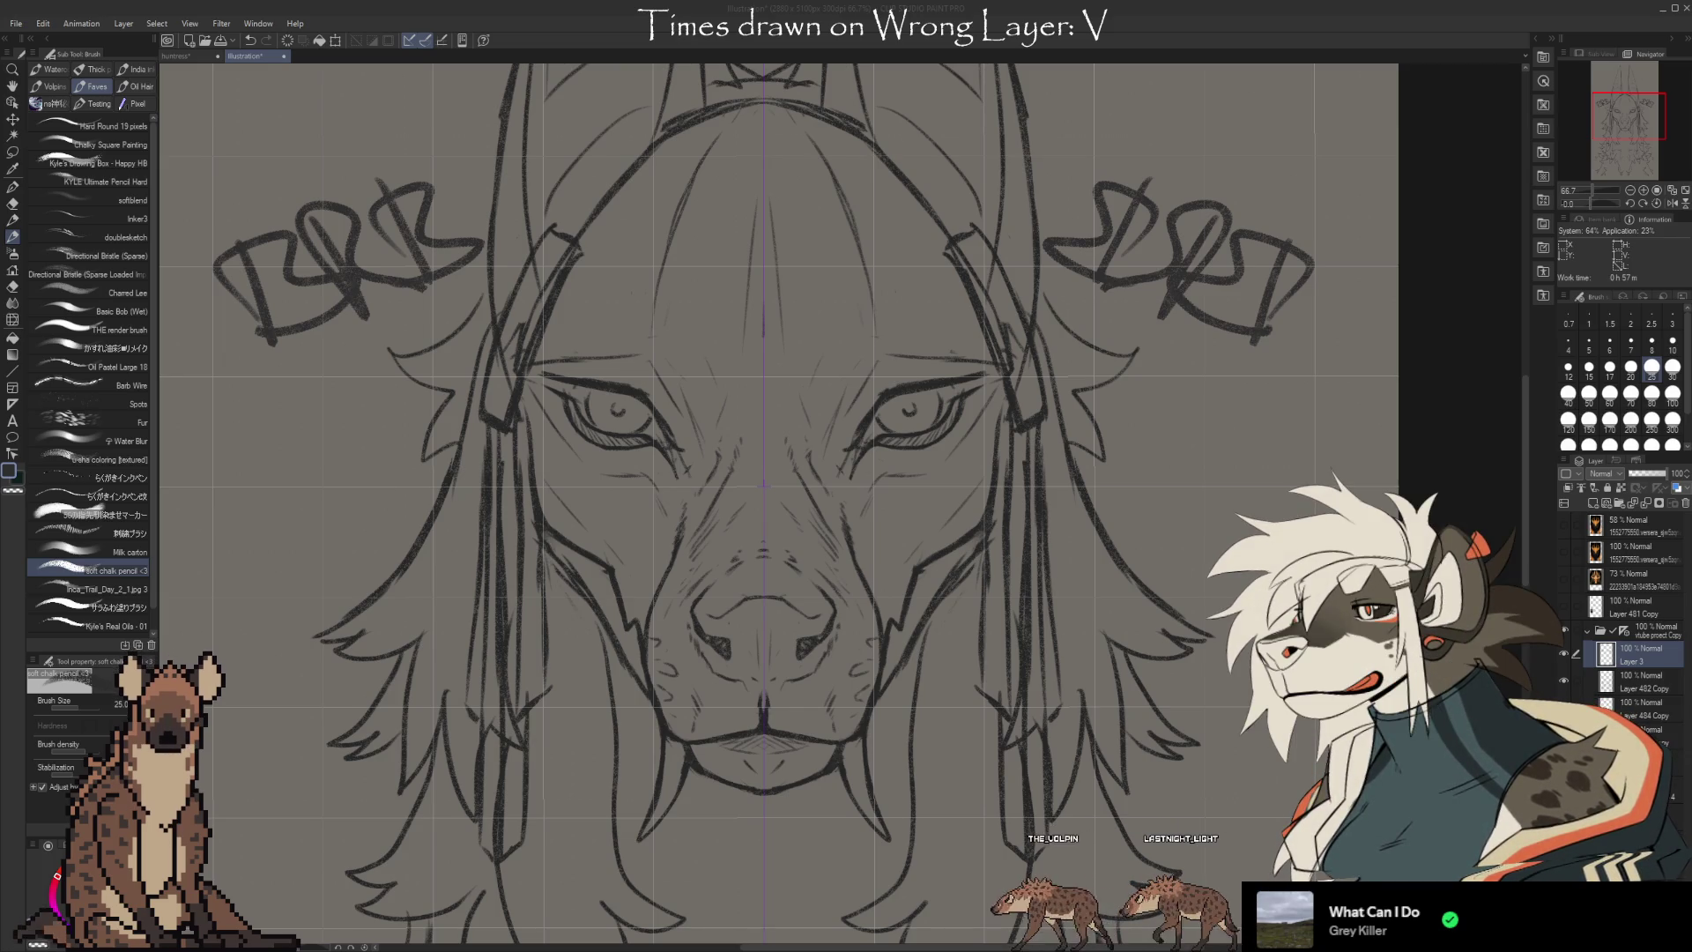
Zoom out, erase the bow sketches beside the jackal's head, and start a mirrored arc there
scroll(820, 649, down, 3)
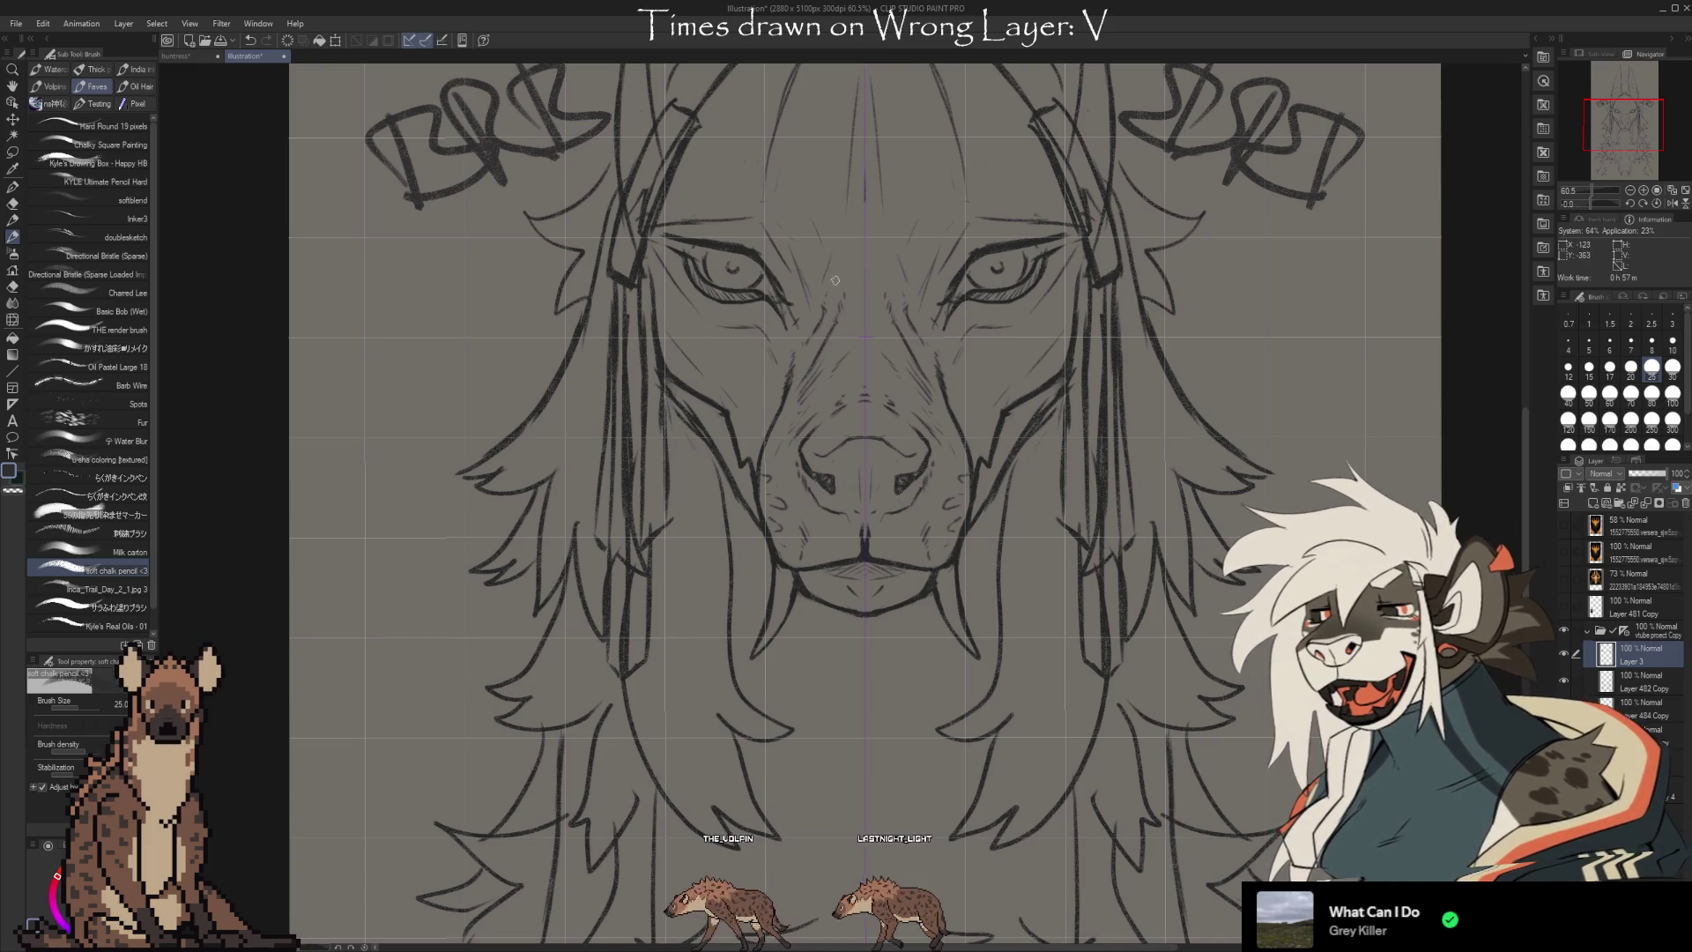
scroll(882, 282, down, 1)
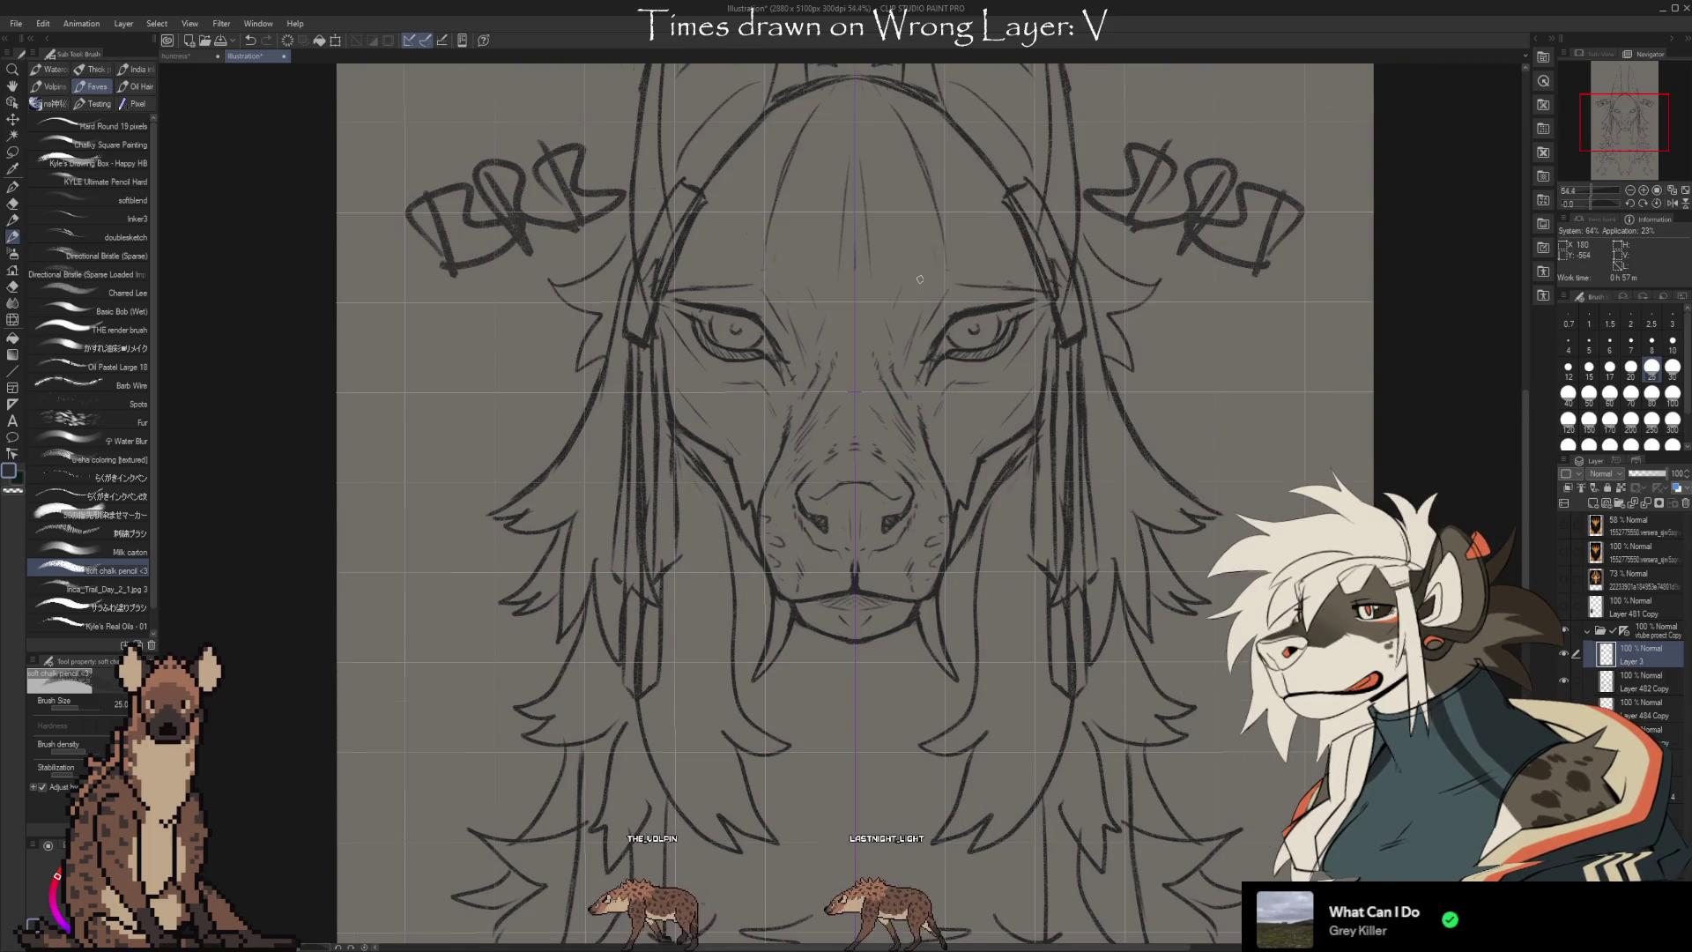
scroll(919, 280, up, 2)
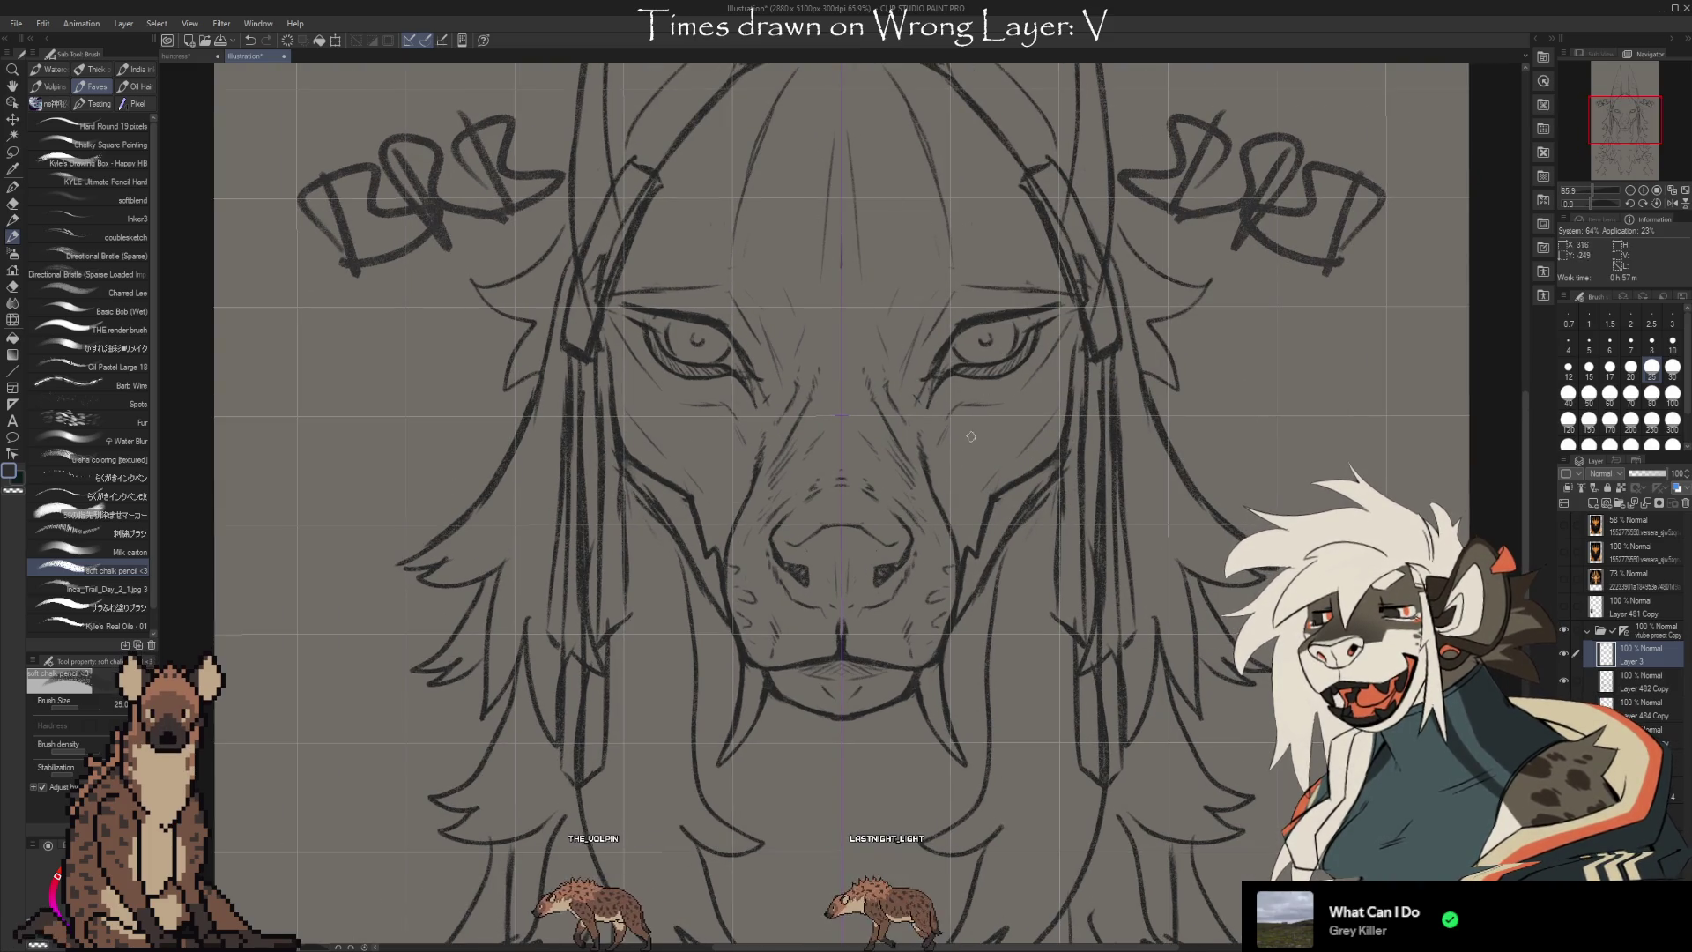
scroll(976, 426, down, 2)
scroll(921, 264, down, 2)
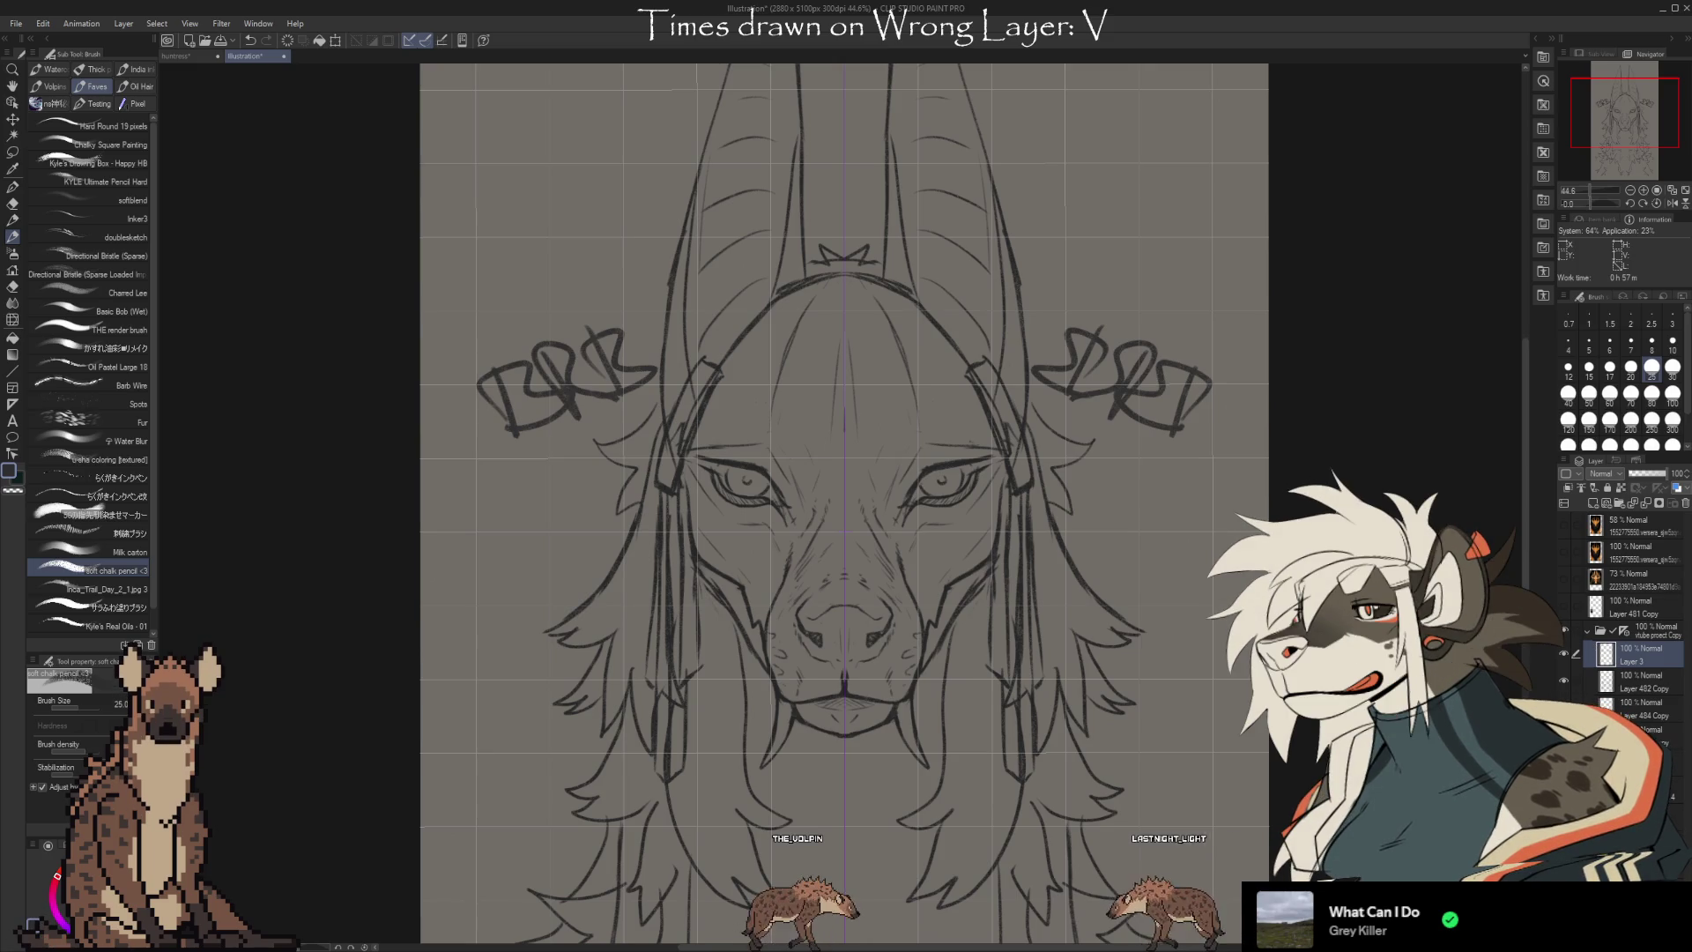
mouse_move(1172, 388)
mouse_down()
mouse_move(1076, 361)
mouse_move(1074, 567)
mouse_up()
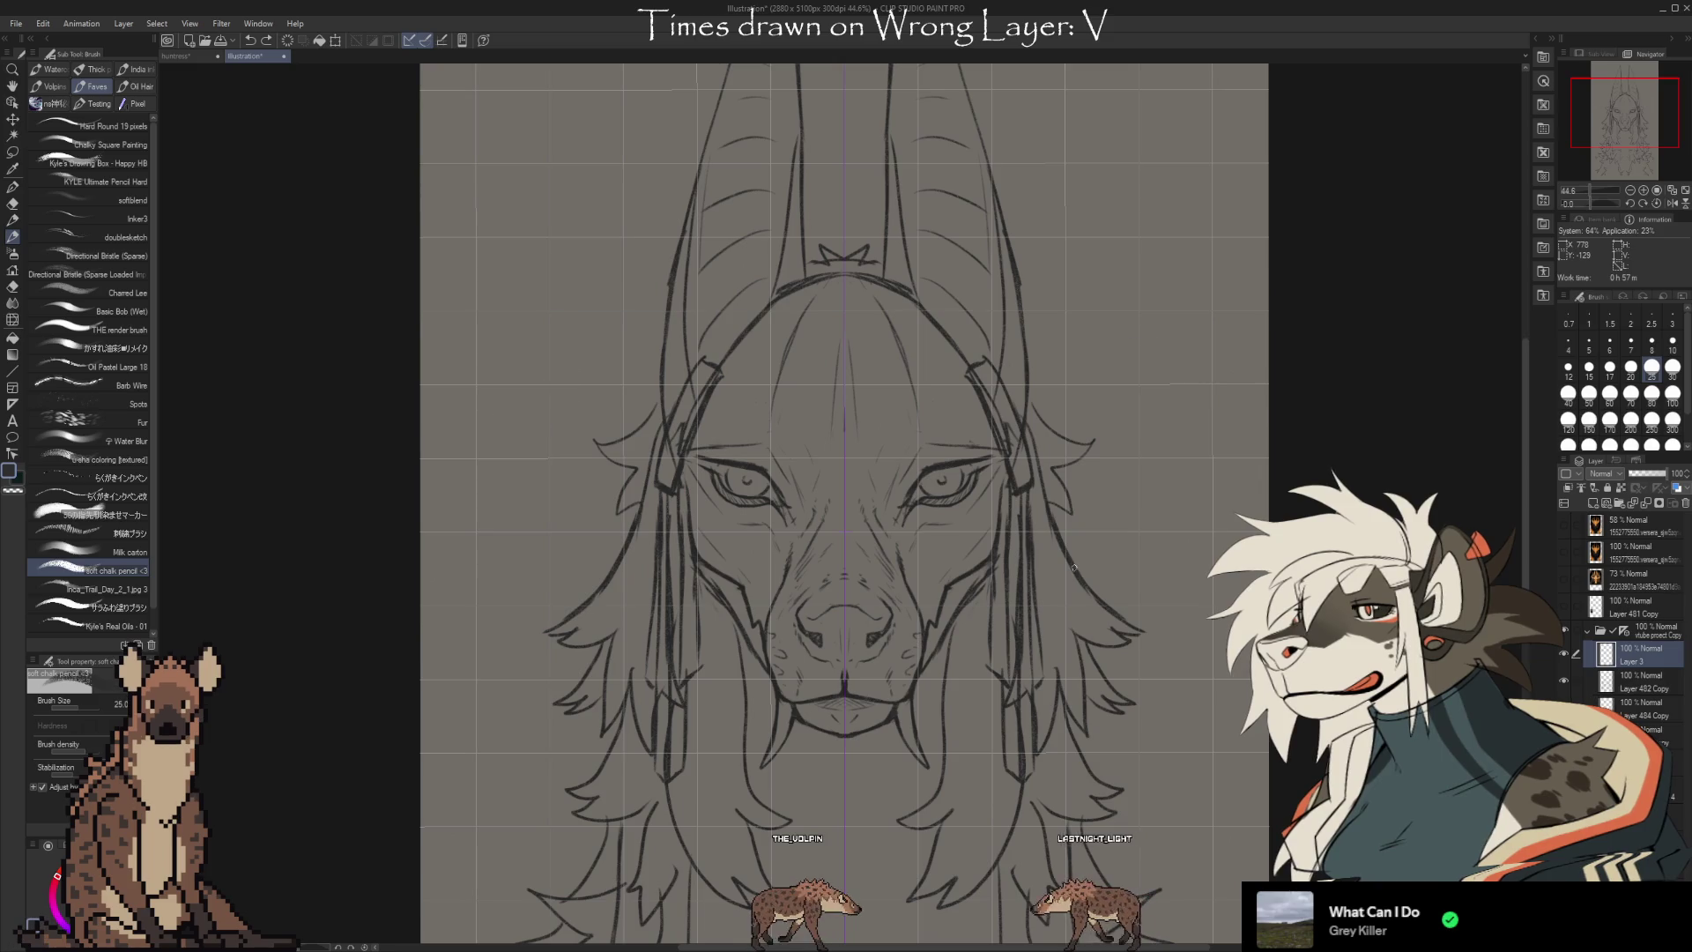
drag(1073, 276, 1159, 373)
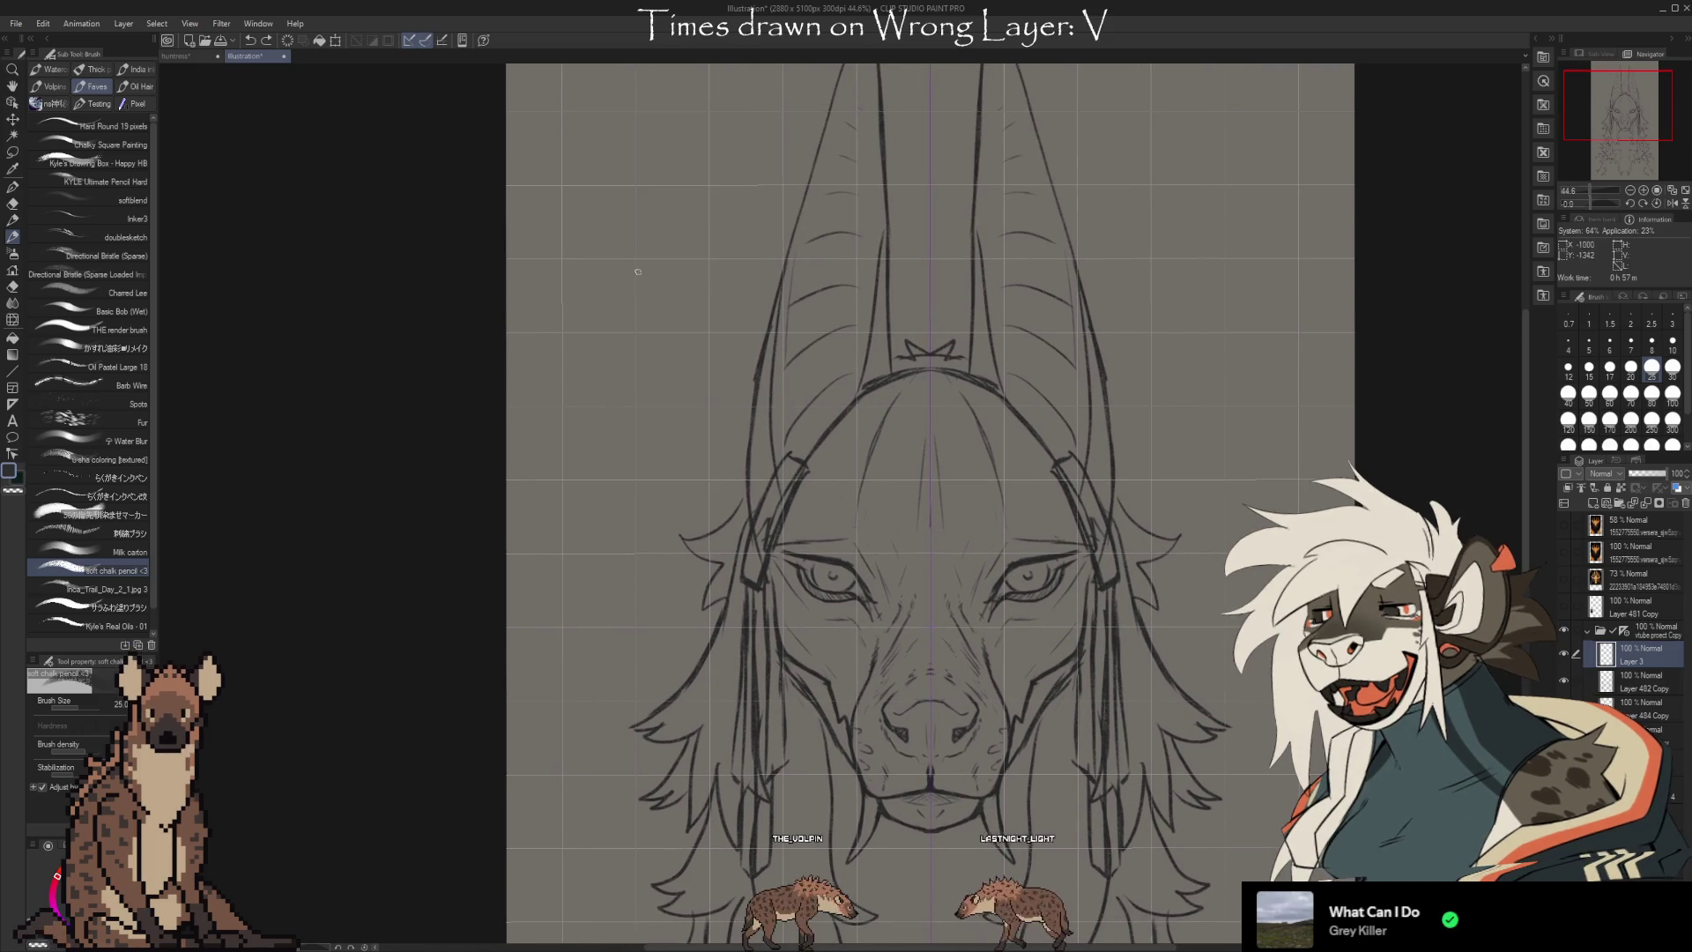
drag(640, 231, 638, 300)
Sketch mirrored circles beside the head with curled inner strokes, short strokes above, and small inner circles
key(ctrl+z)
mouse_move(627, 230)
mouse_down()
mouse_move(569, 320)
mouse_move(614, 227)
mouse_up()
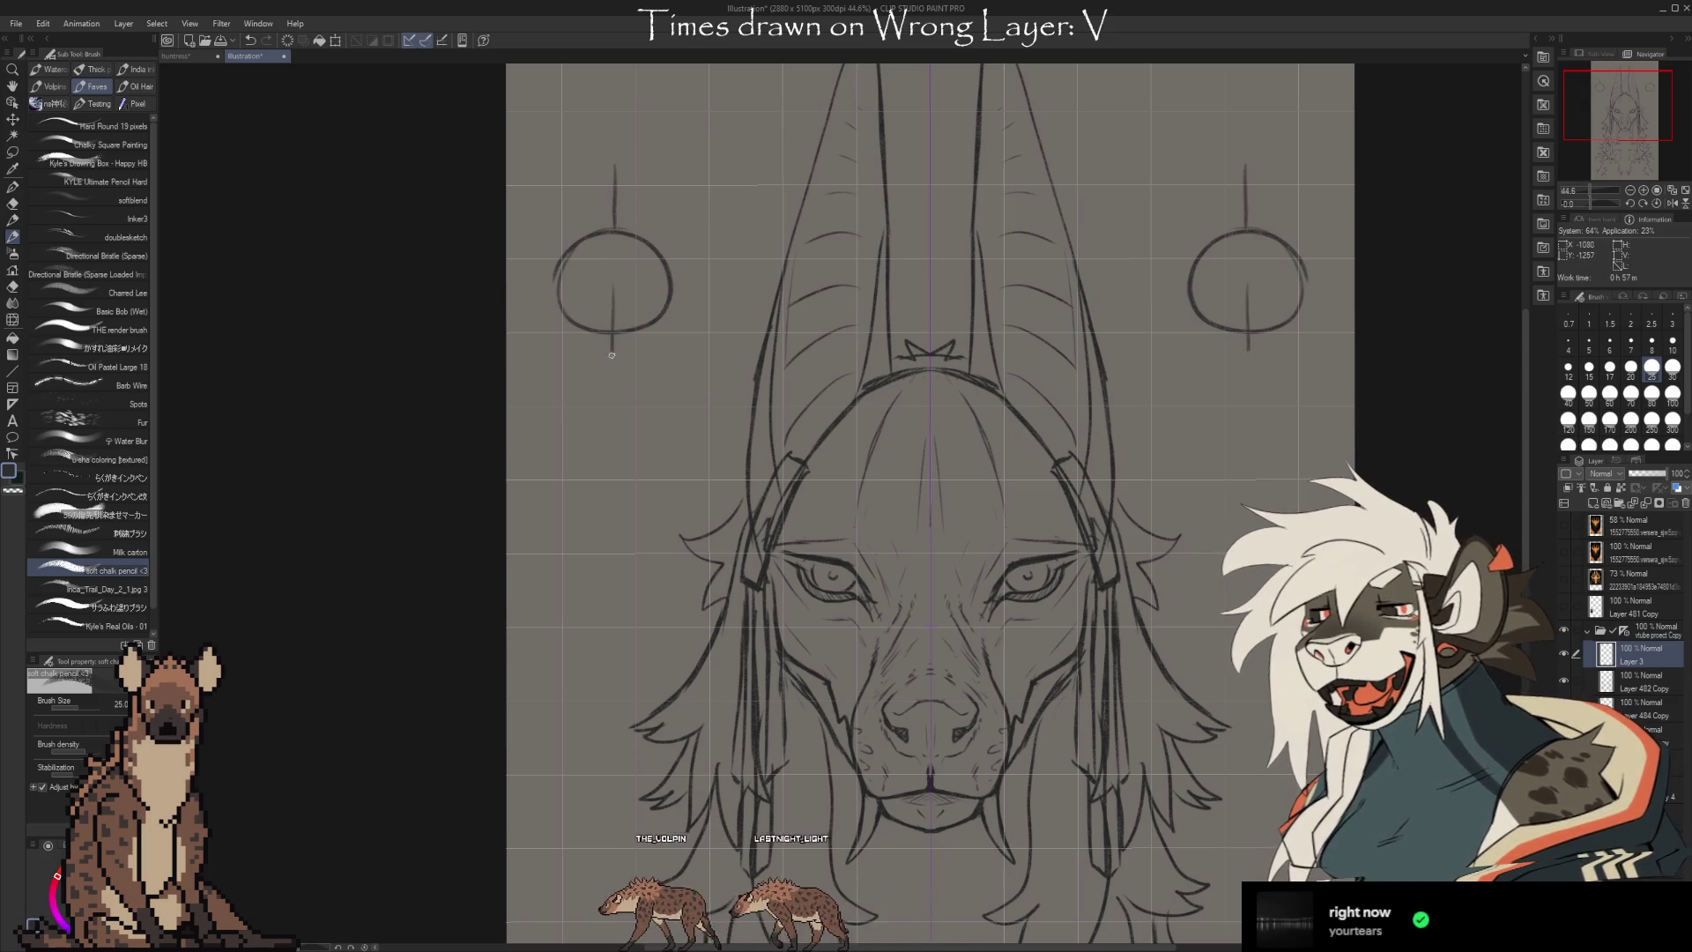
drag(674, 289, 605, 266)
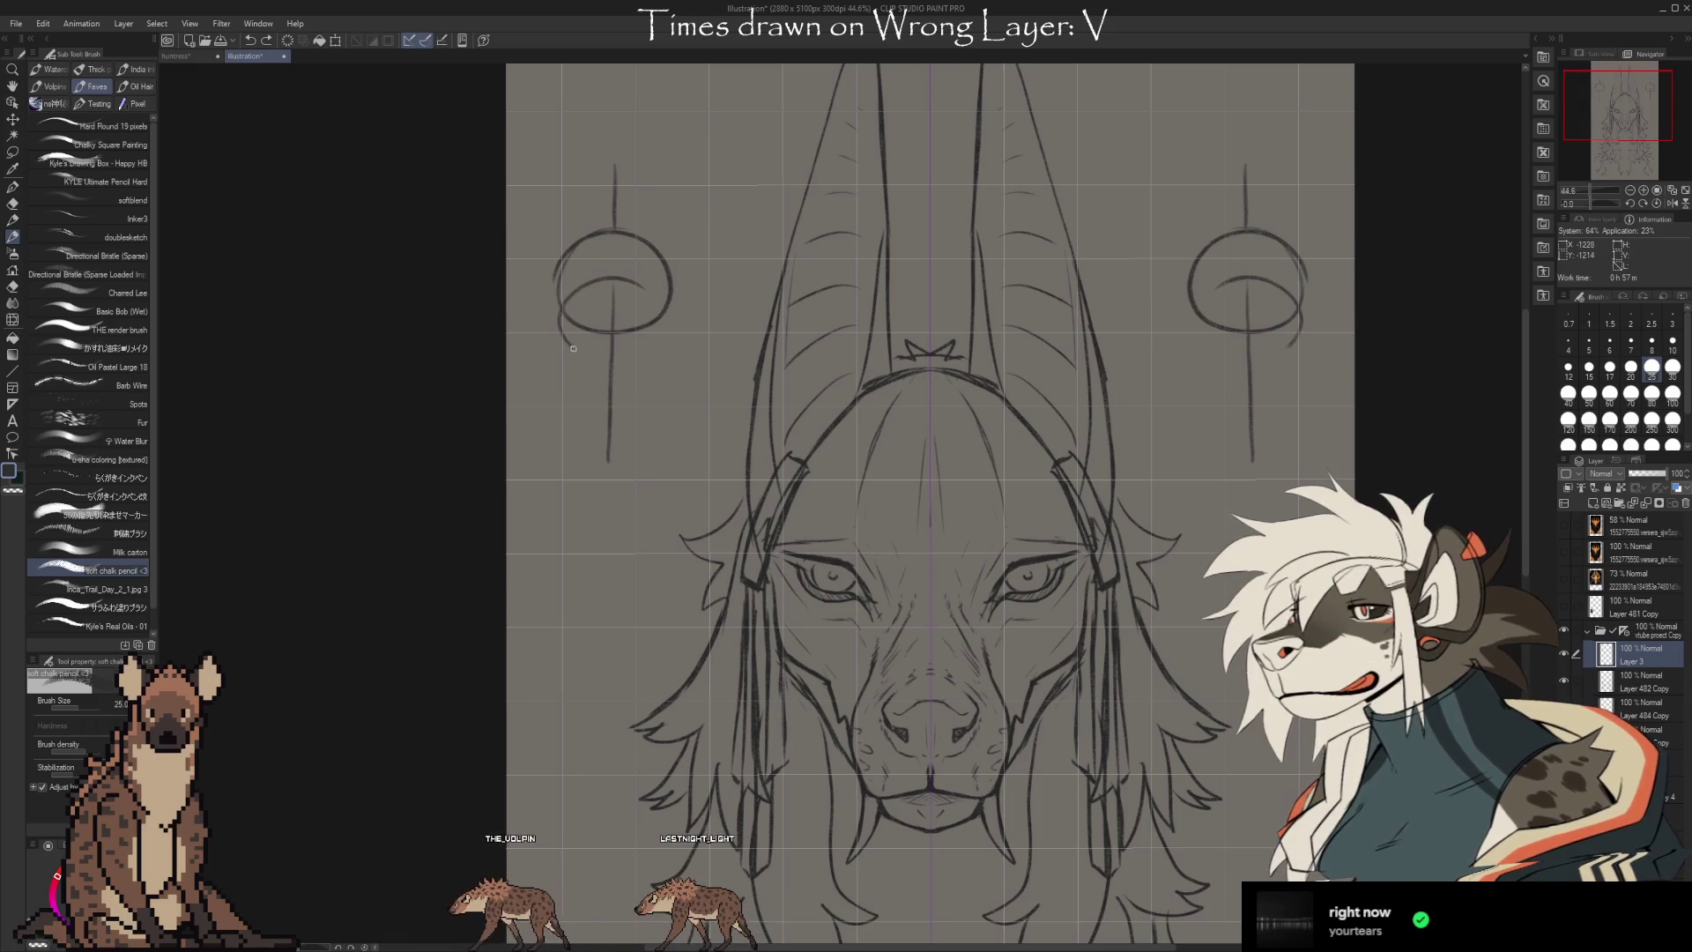
key(ctrl+z)
key(ctrl+z)
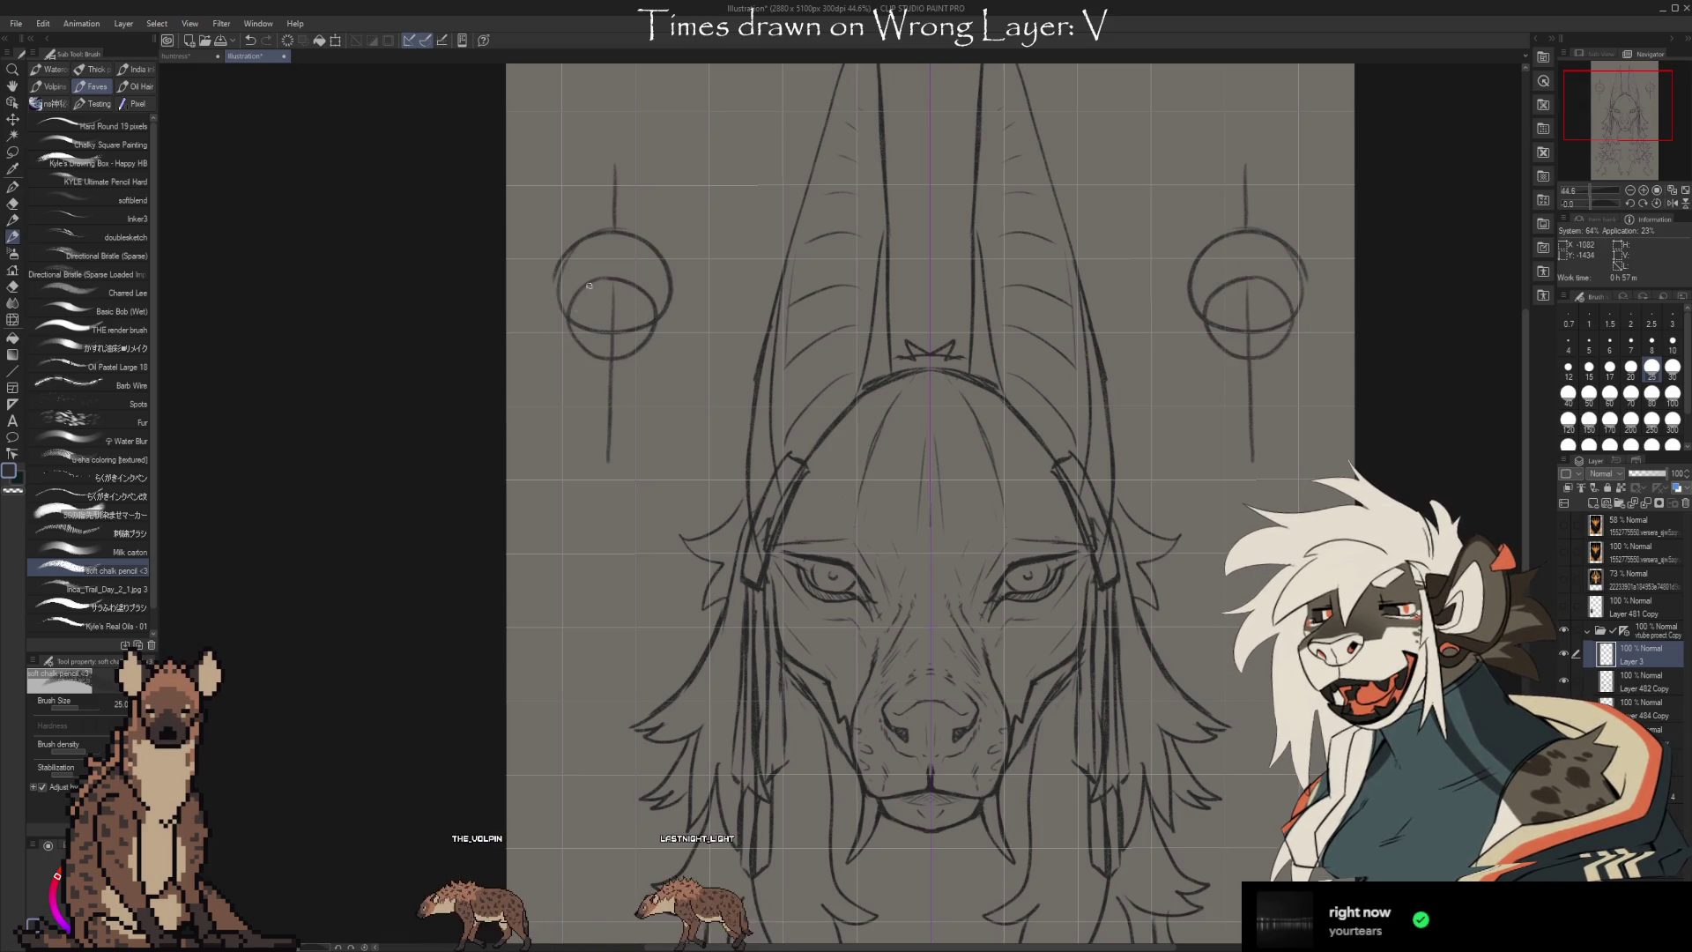
drag(620, 338, 595, 372)
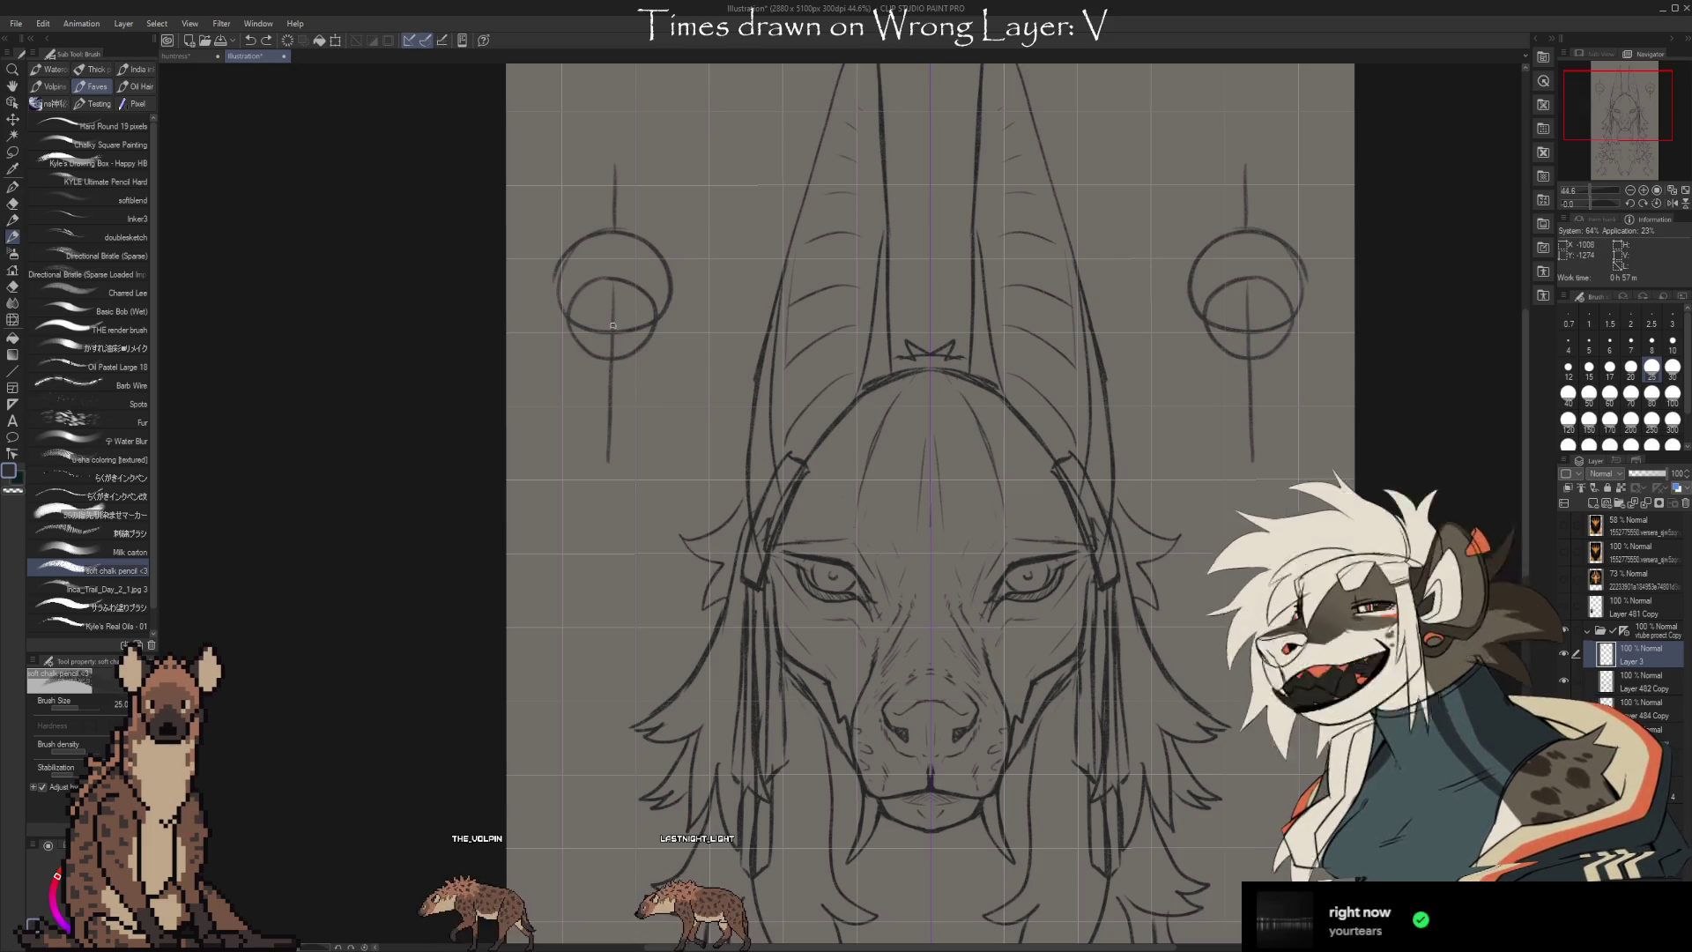
drag(646, 220, 646, 236)
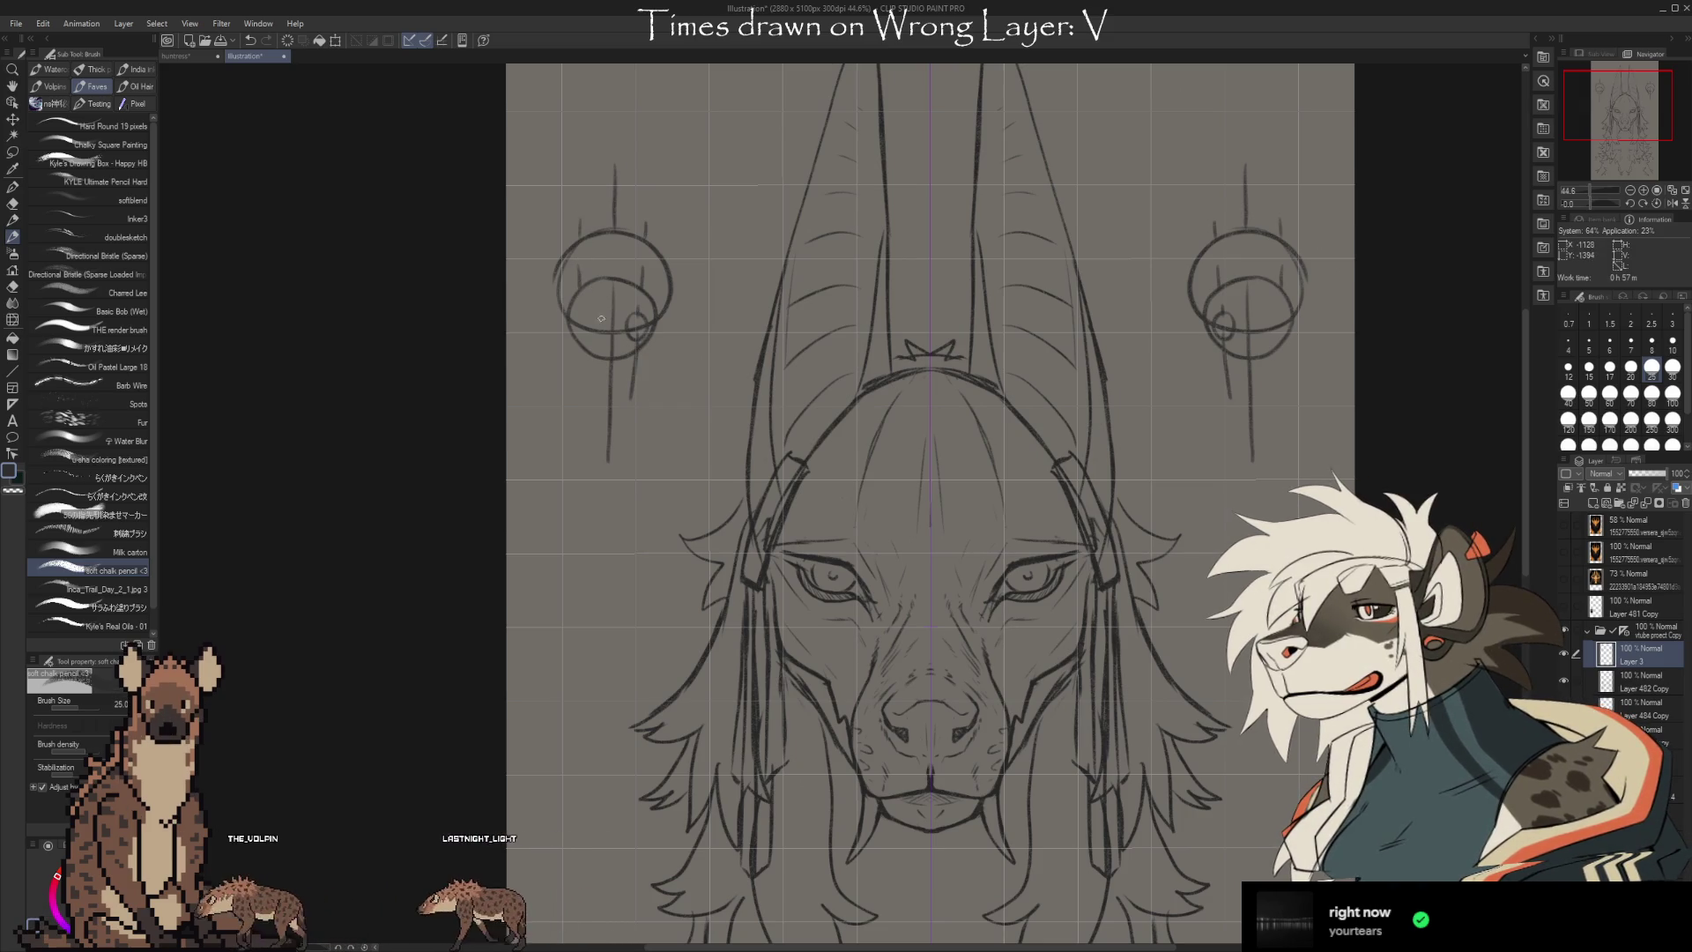
drag(583, 309, 596, 333)
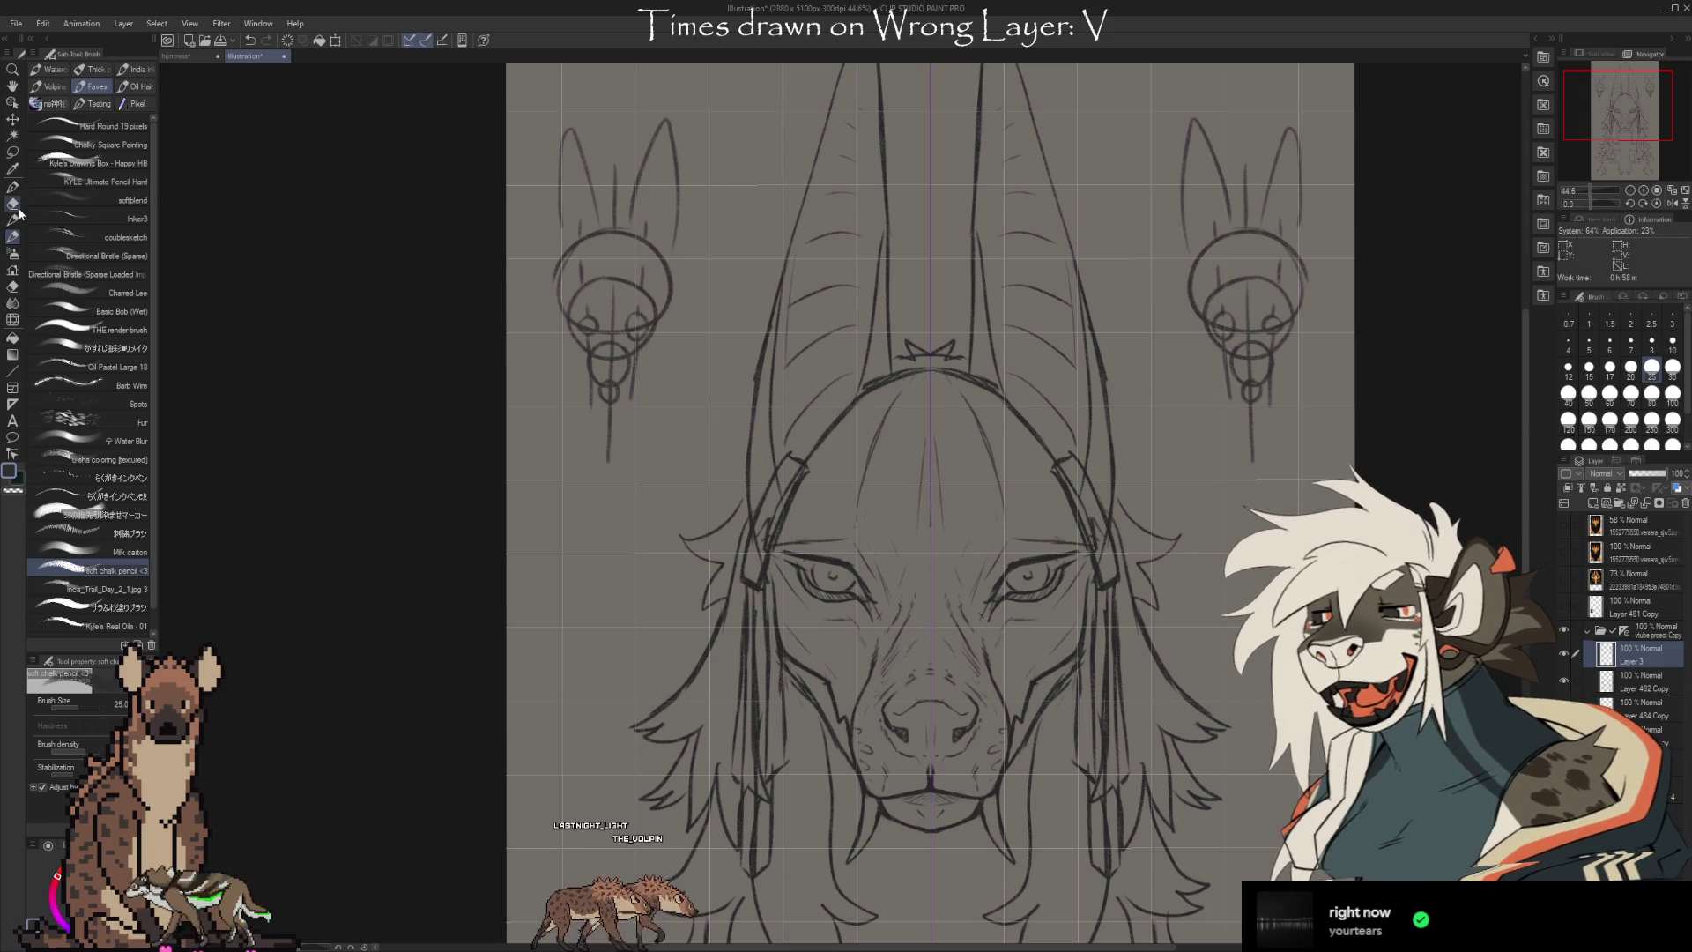
Lasso both ornament sketches, skew them upright, then sketch a small arrow beside the left ornament
key(m)
mouse_move(646, 434)
mouse_down()
mouse_move(564, 141)
mouse_move(718, 291)
mouse_move(674, 467)
mouse_up()
key(ctrl+t)
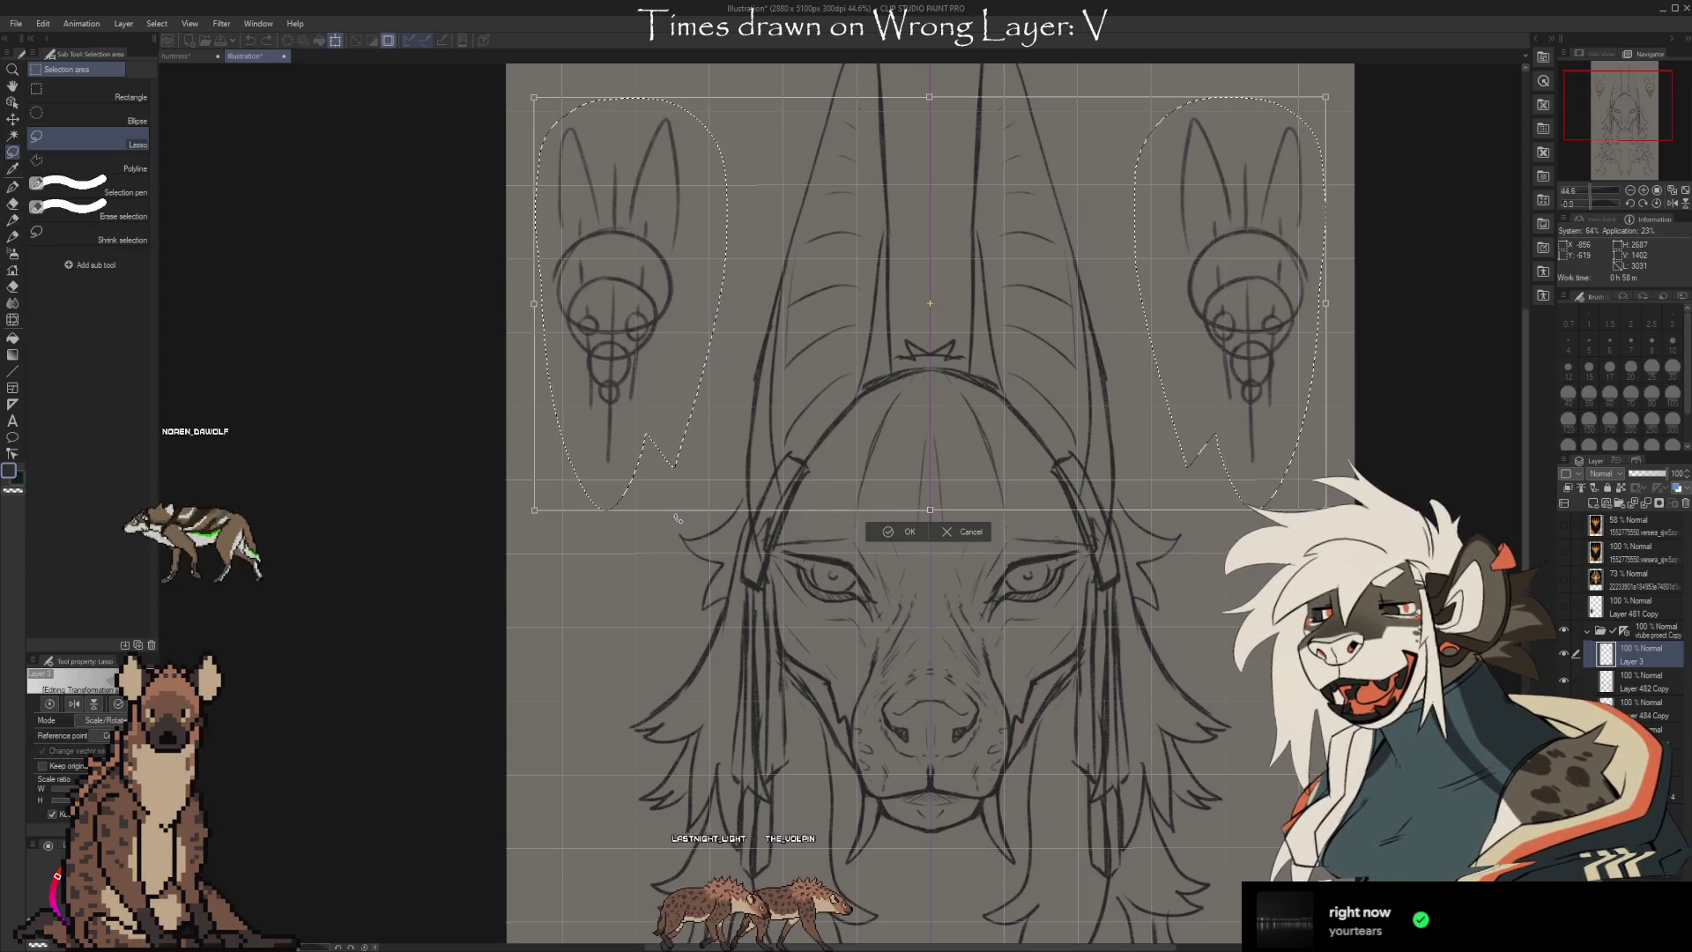
scroll(677, 373, up, 5)
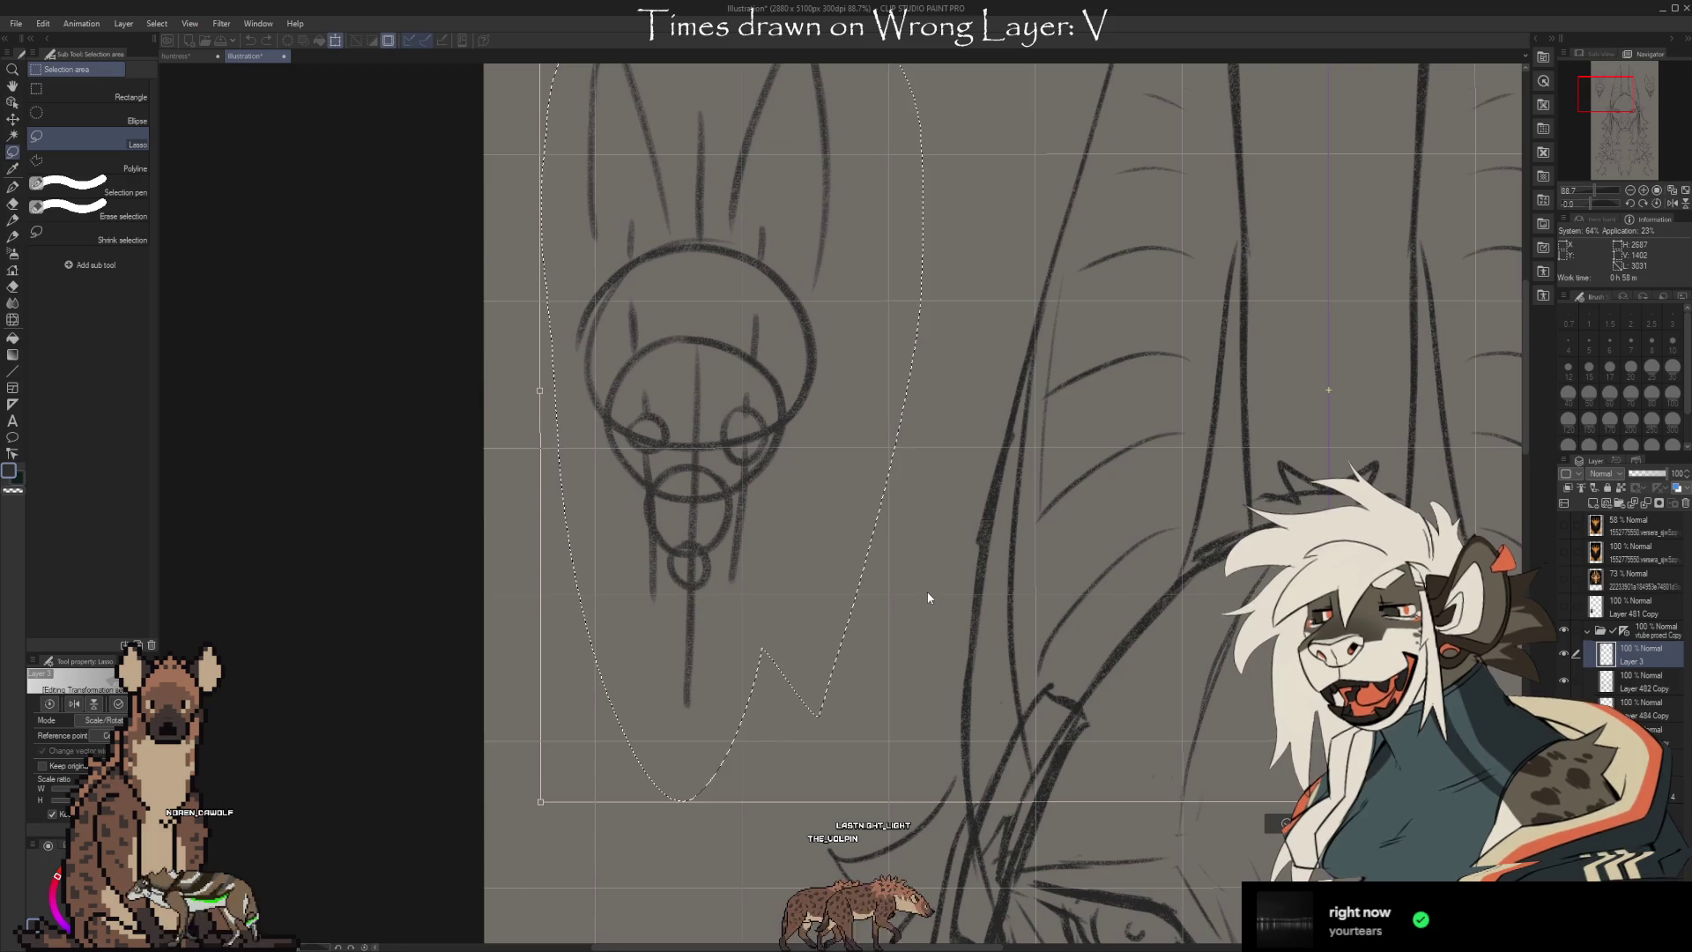
drag(1328, 390, 1399, 390)
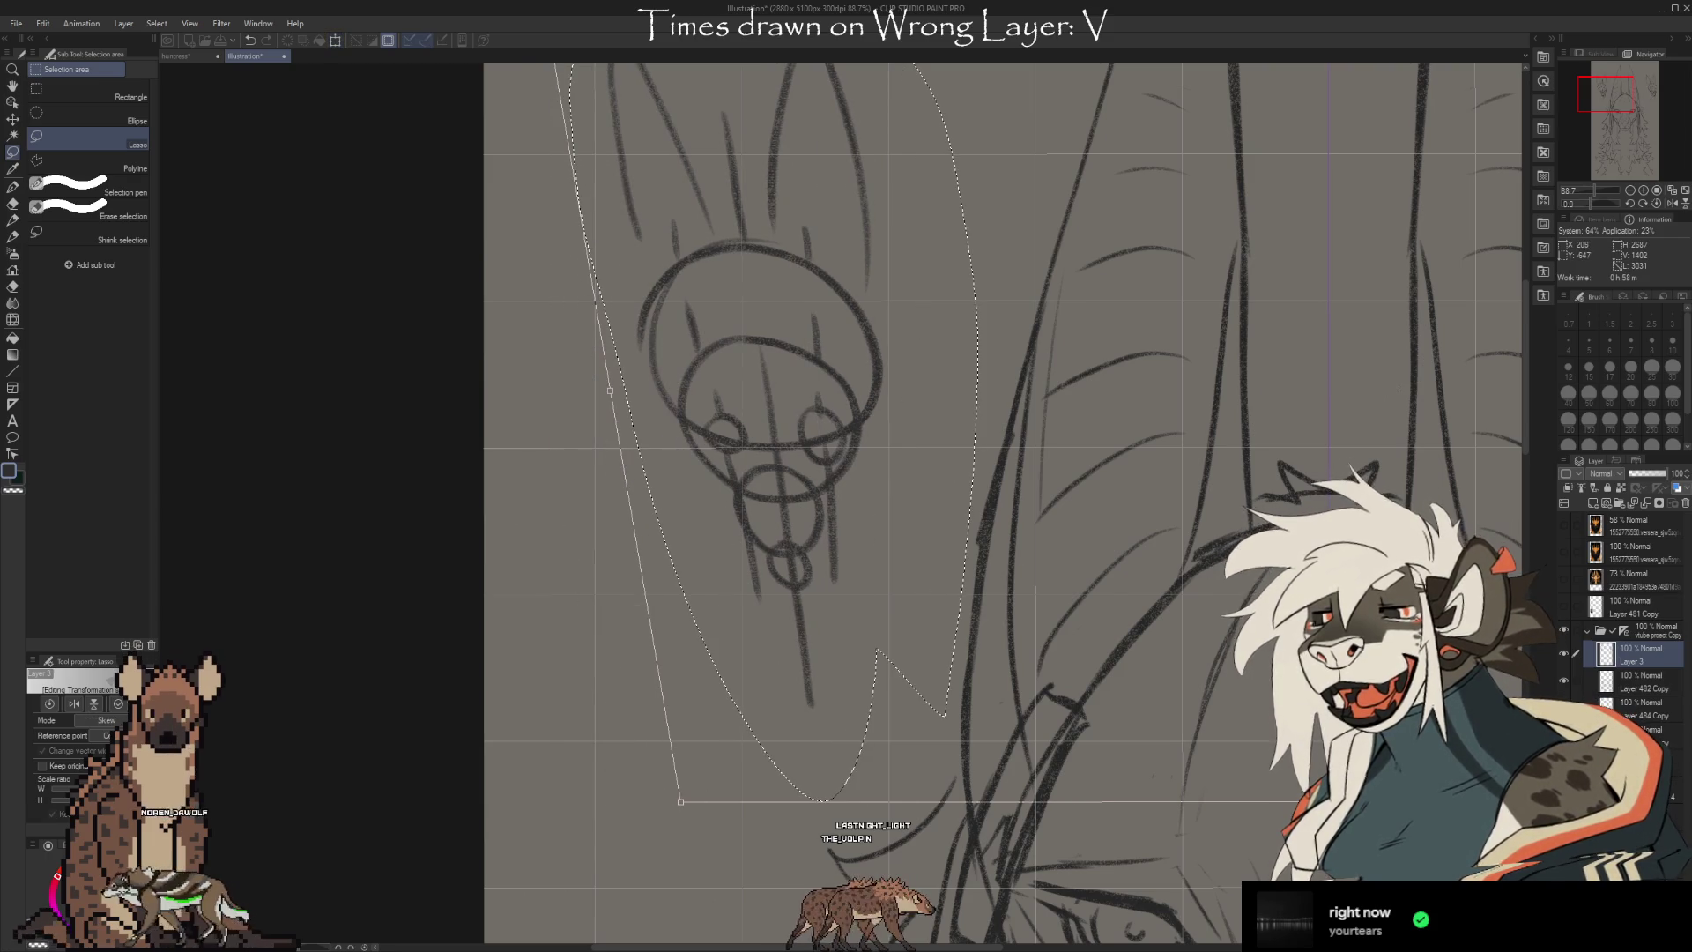
mouse_move(1471, 815)
mouse_down()
mouse_move(1069, 815)
mouse_move(1371, 816)
mouse_up()
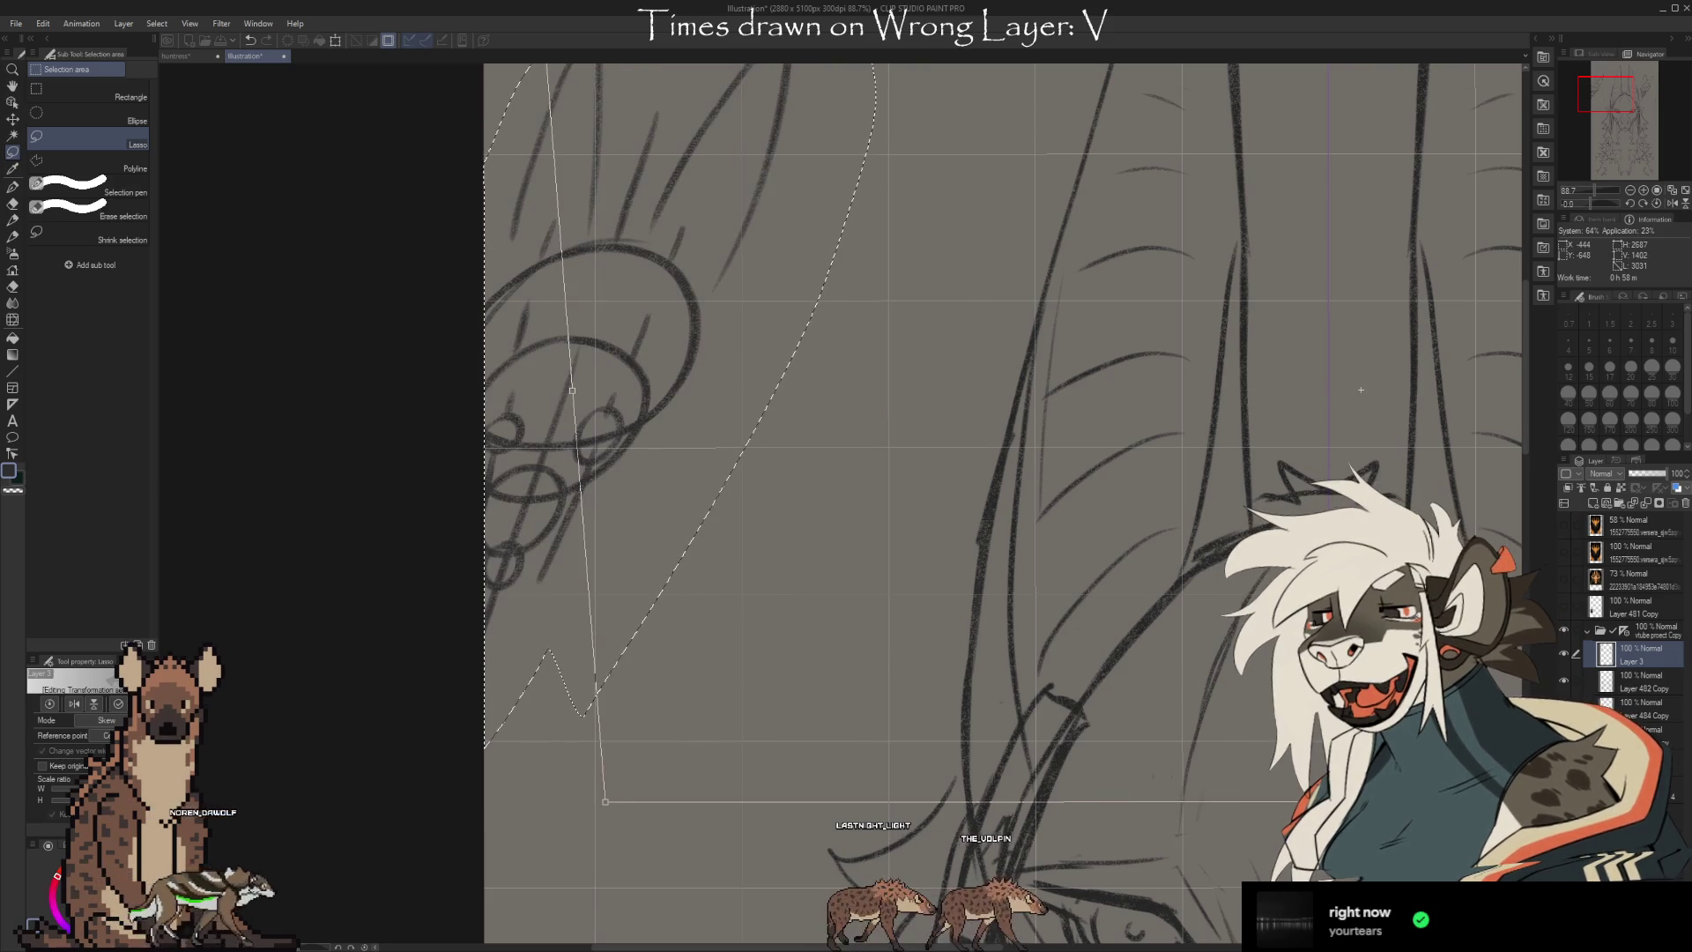
drag(1348, 390, 1362, 390)
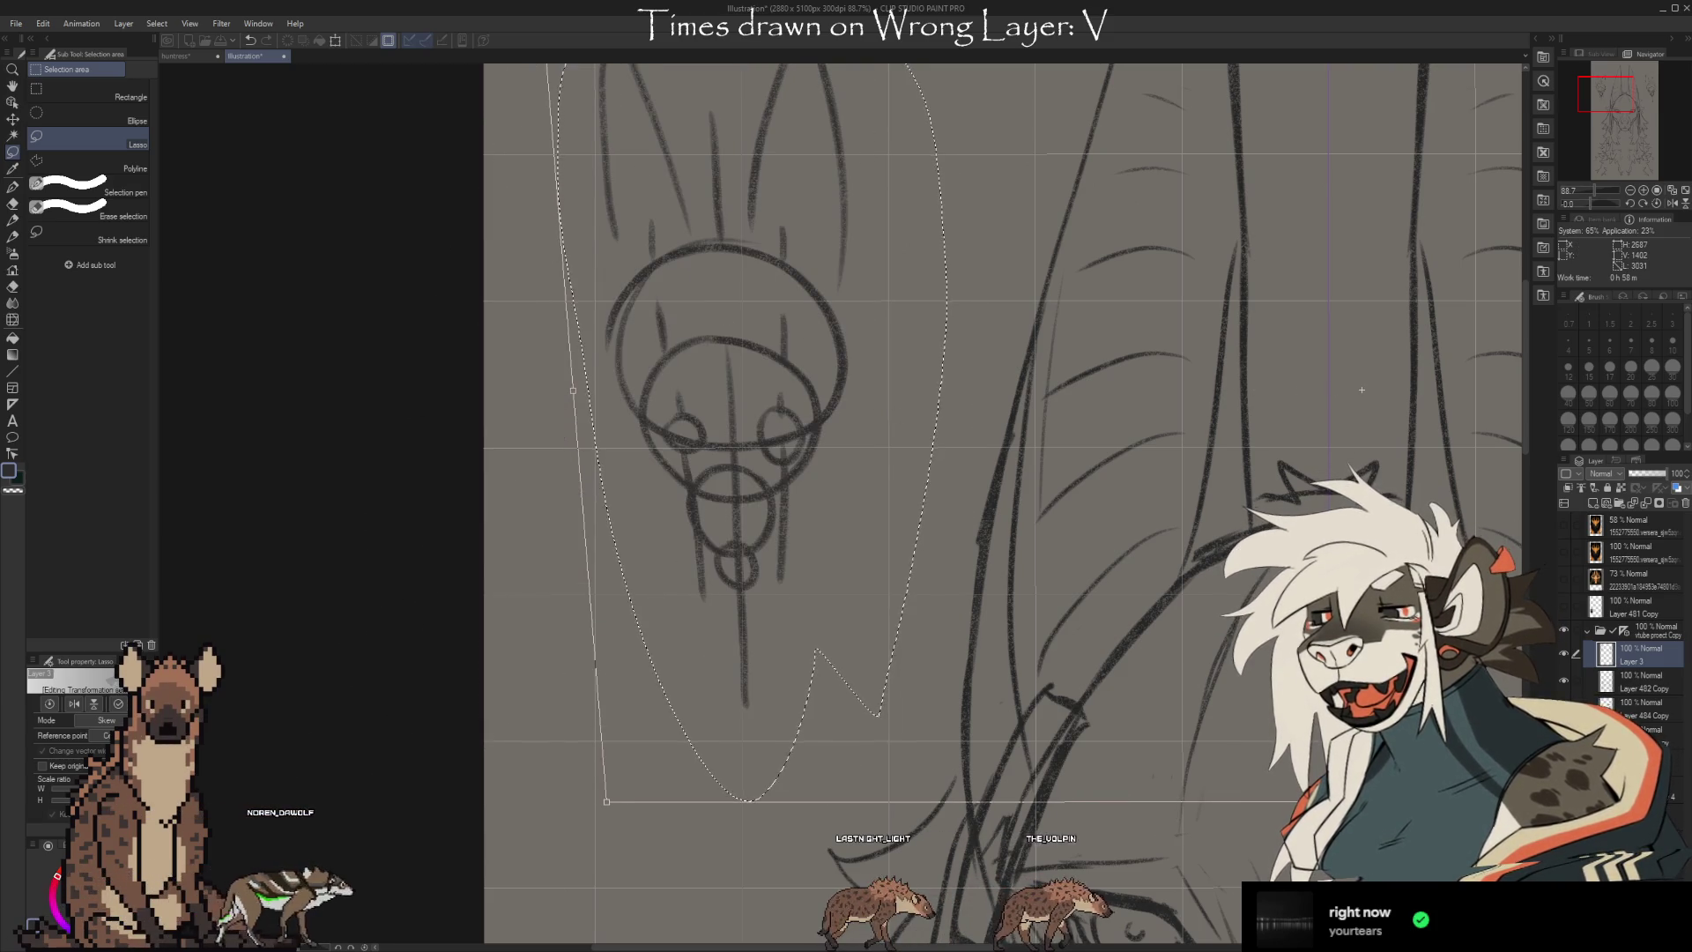
key(Return)
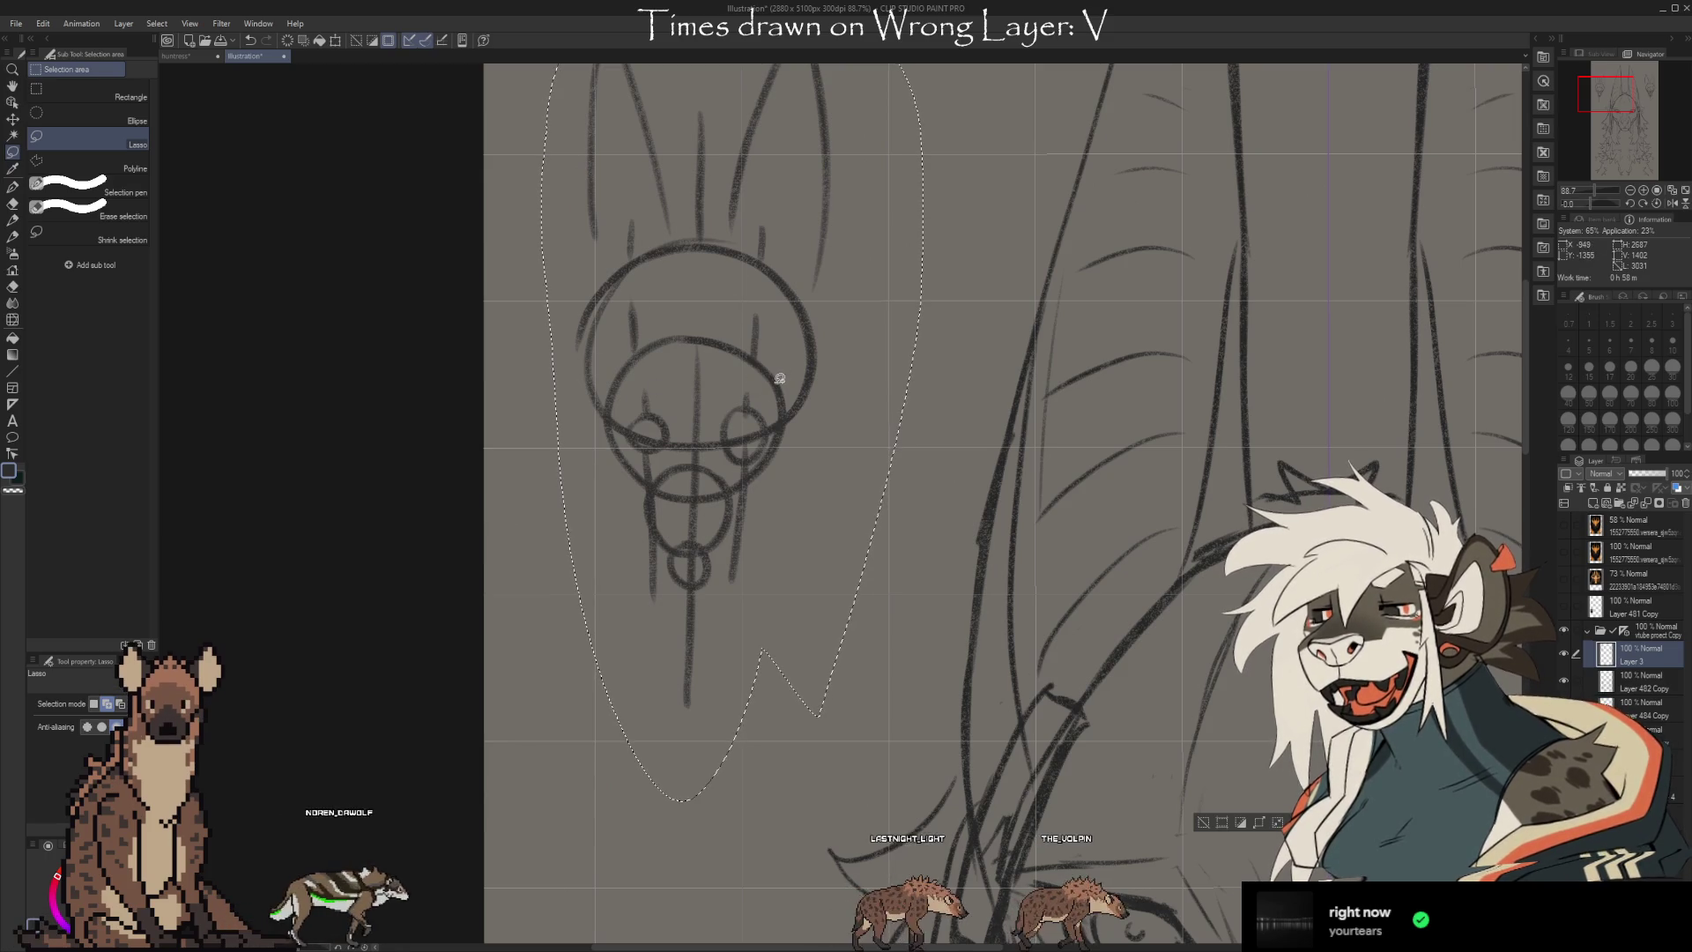
key(ctrl+d)
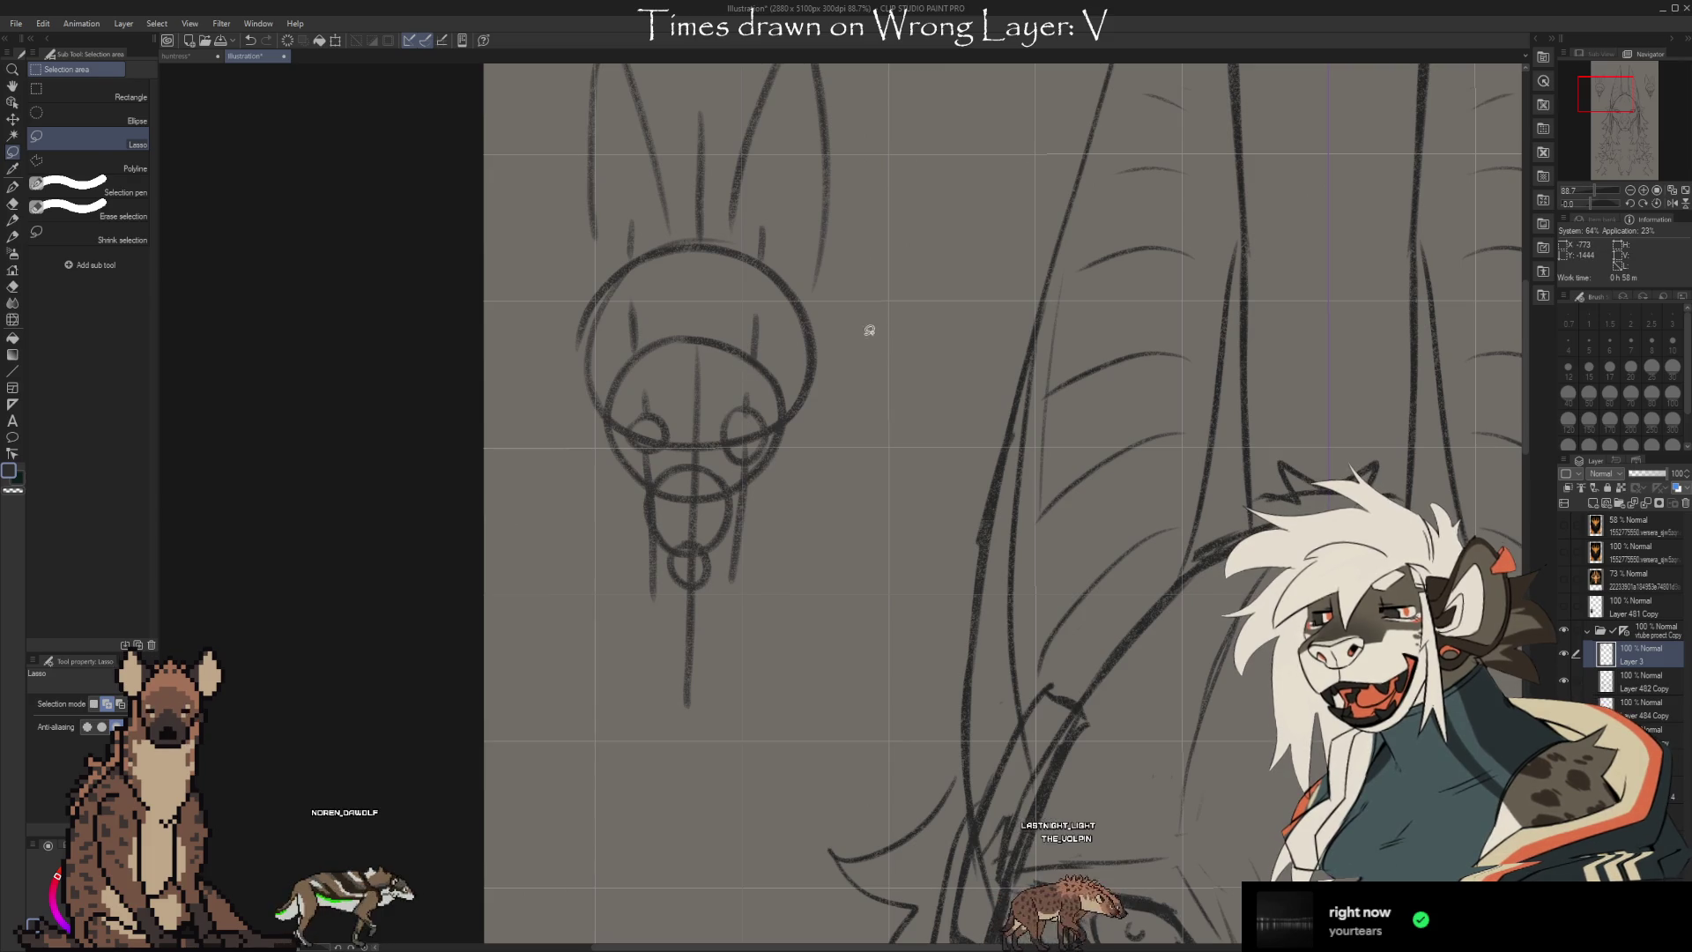
key(b)
drag(851, 327, 949, 328)
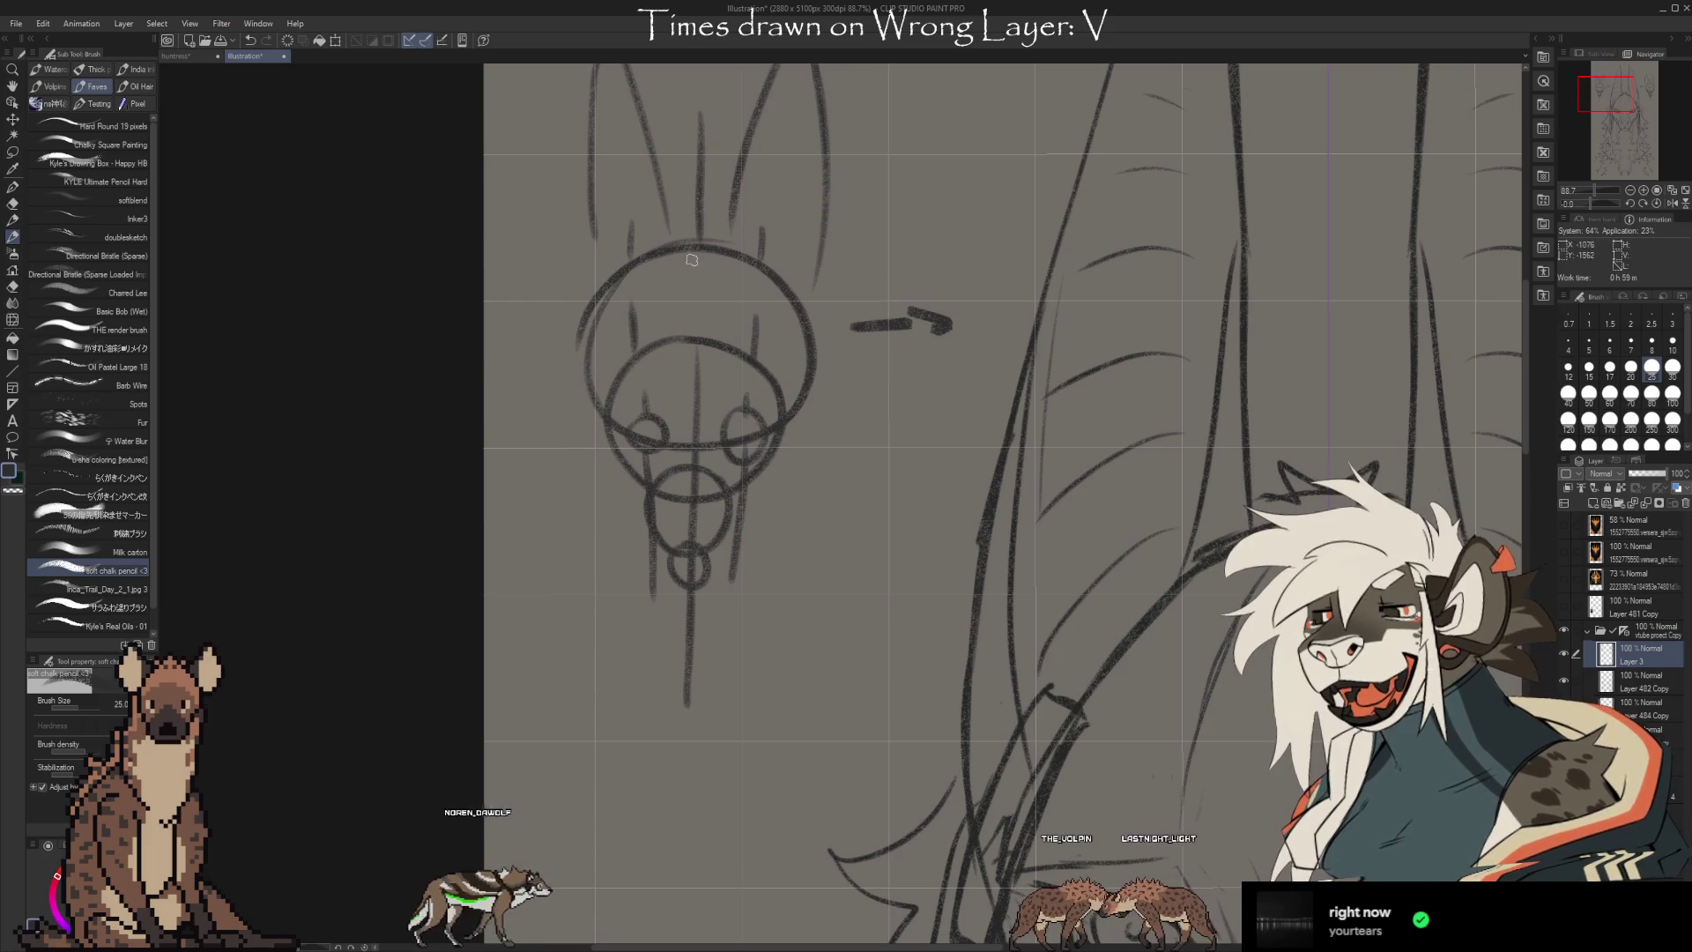
Switch to red and draw the jackal head's round skull and tall pointed ears over the doodle
key(x)
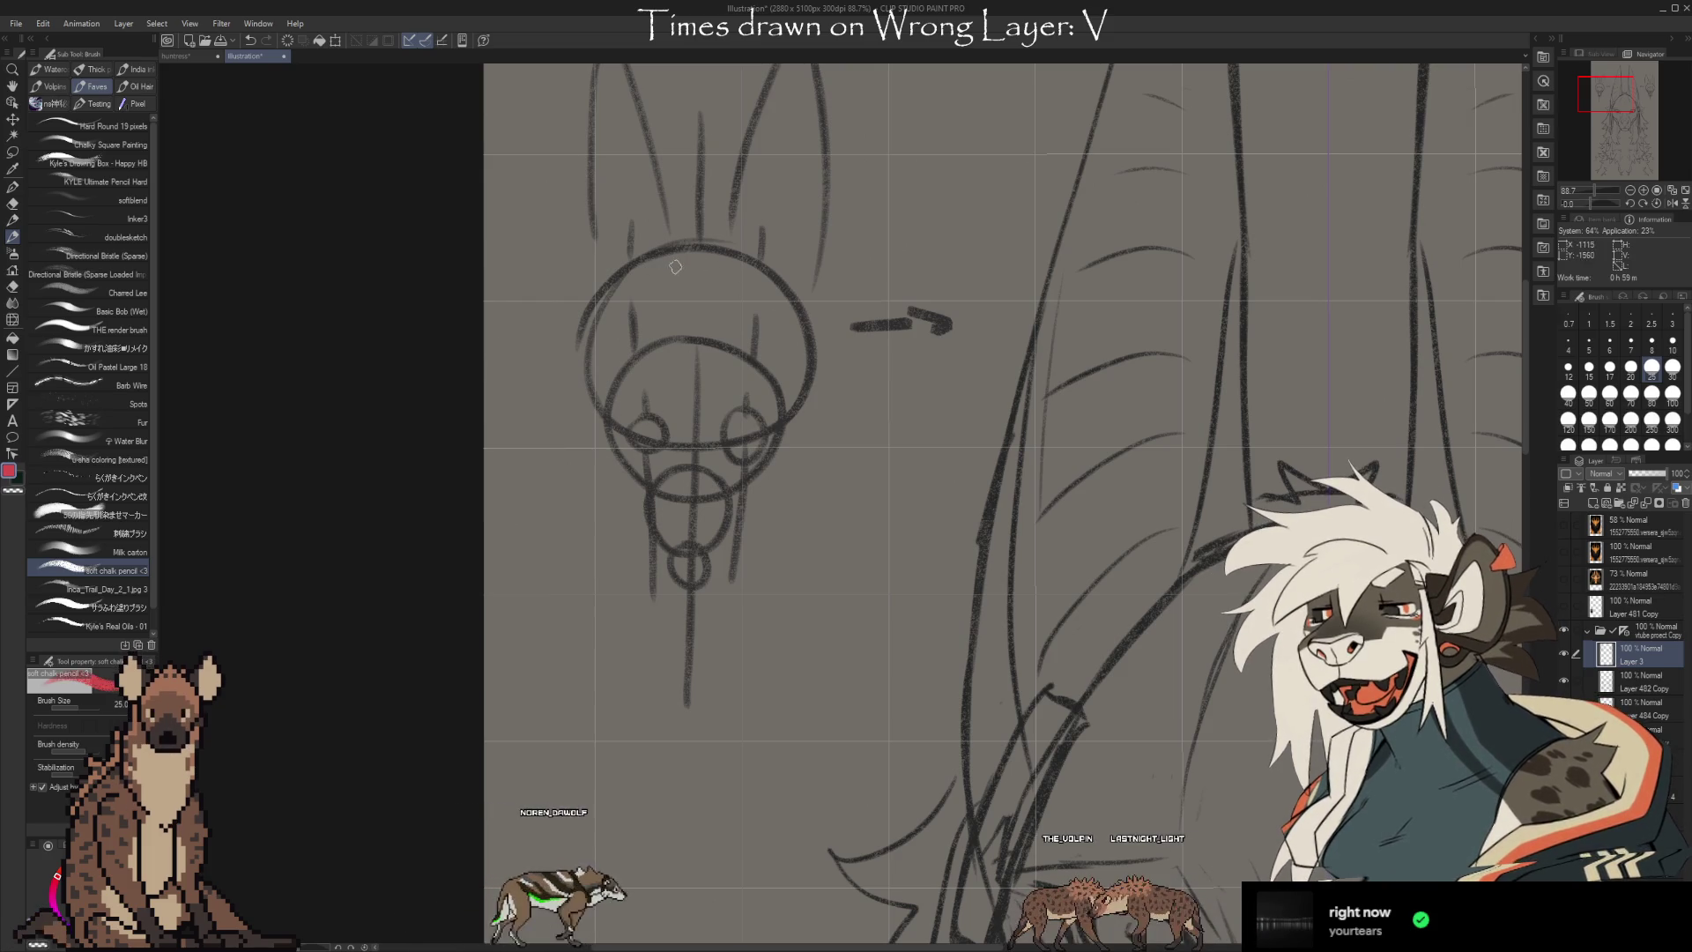
mouse_move(650, 269)
mouse_down()
mouse_move(606, 339)
mouse_move(618, 417)
mouse_up()
key(ctrl+z)
mouse_move(638, 275)
mouse_down()
mouse_move(599, 342)
mouse_move(660, 416)
mouse_move(780, 421)
mouse_move(825, 366)
mouse_move(733, 246)
mouse_up()
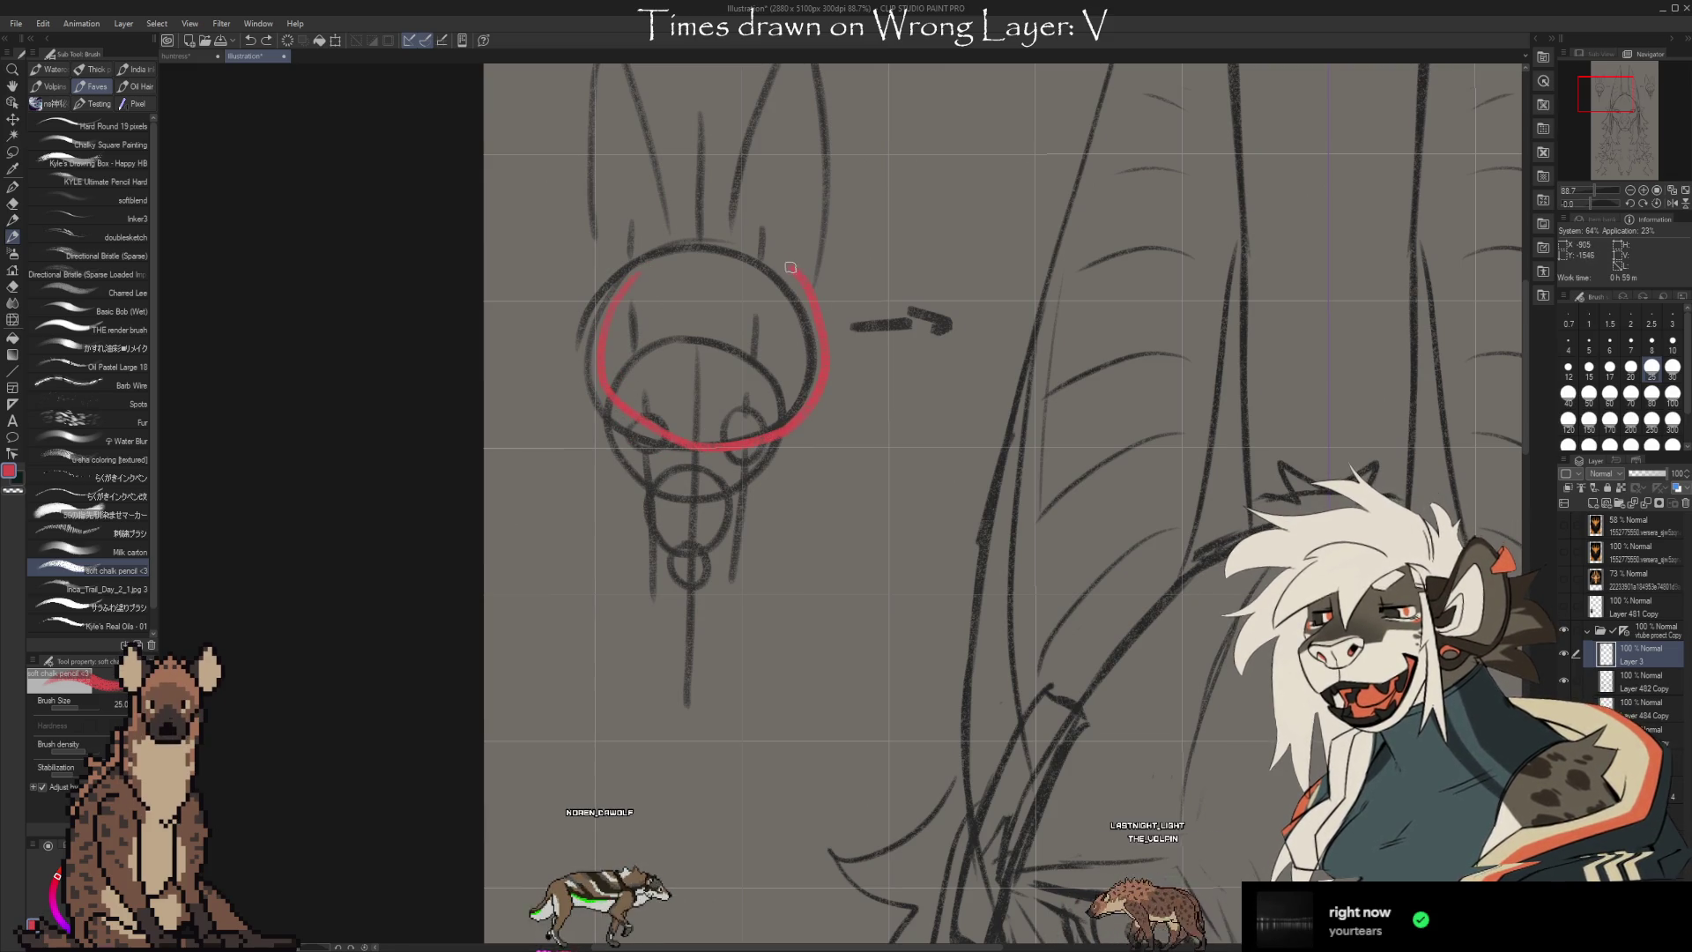
drag(949, 275, 916, 372)
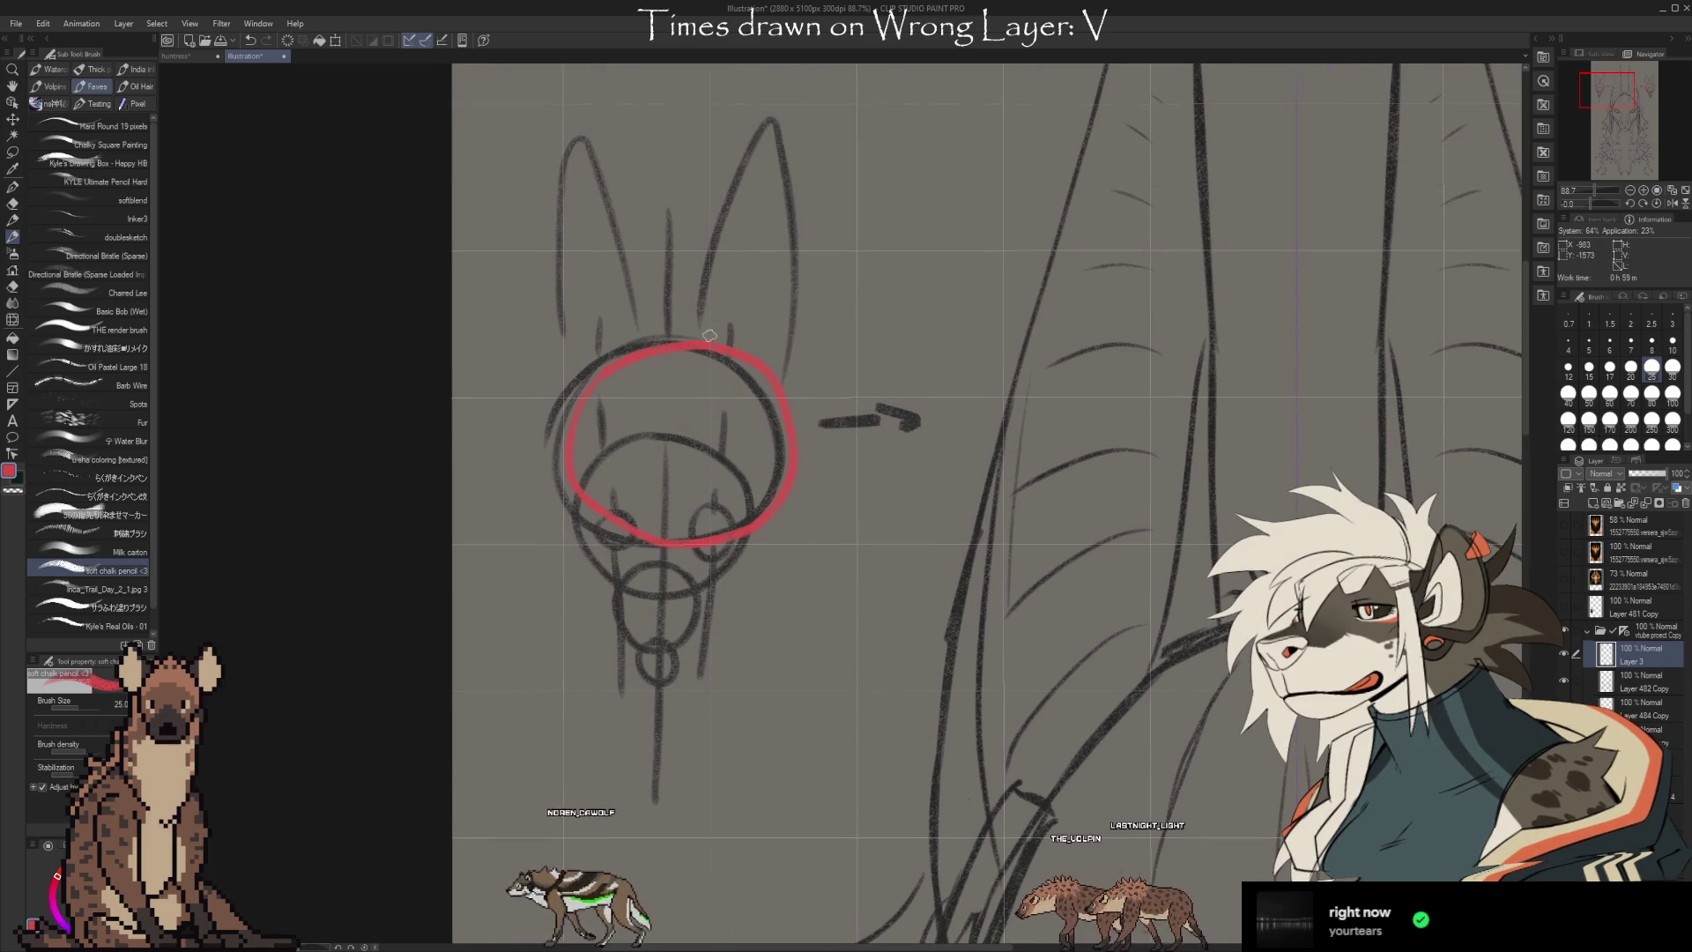
mouse_move(693, 326)
mouse_down()
mouse_move(737, 128)
mouse_move(774, 361)
mouse_up()
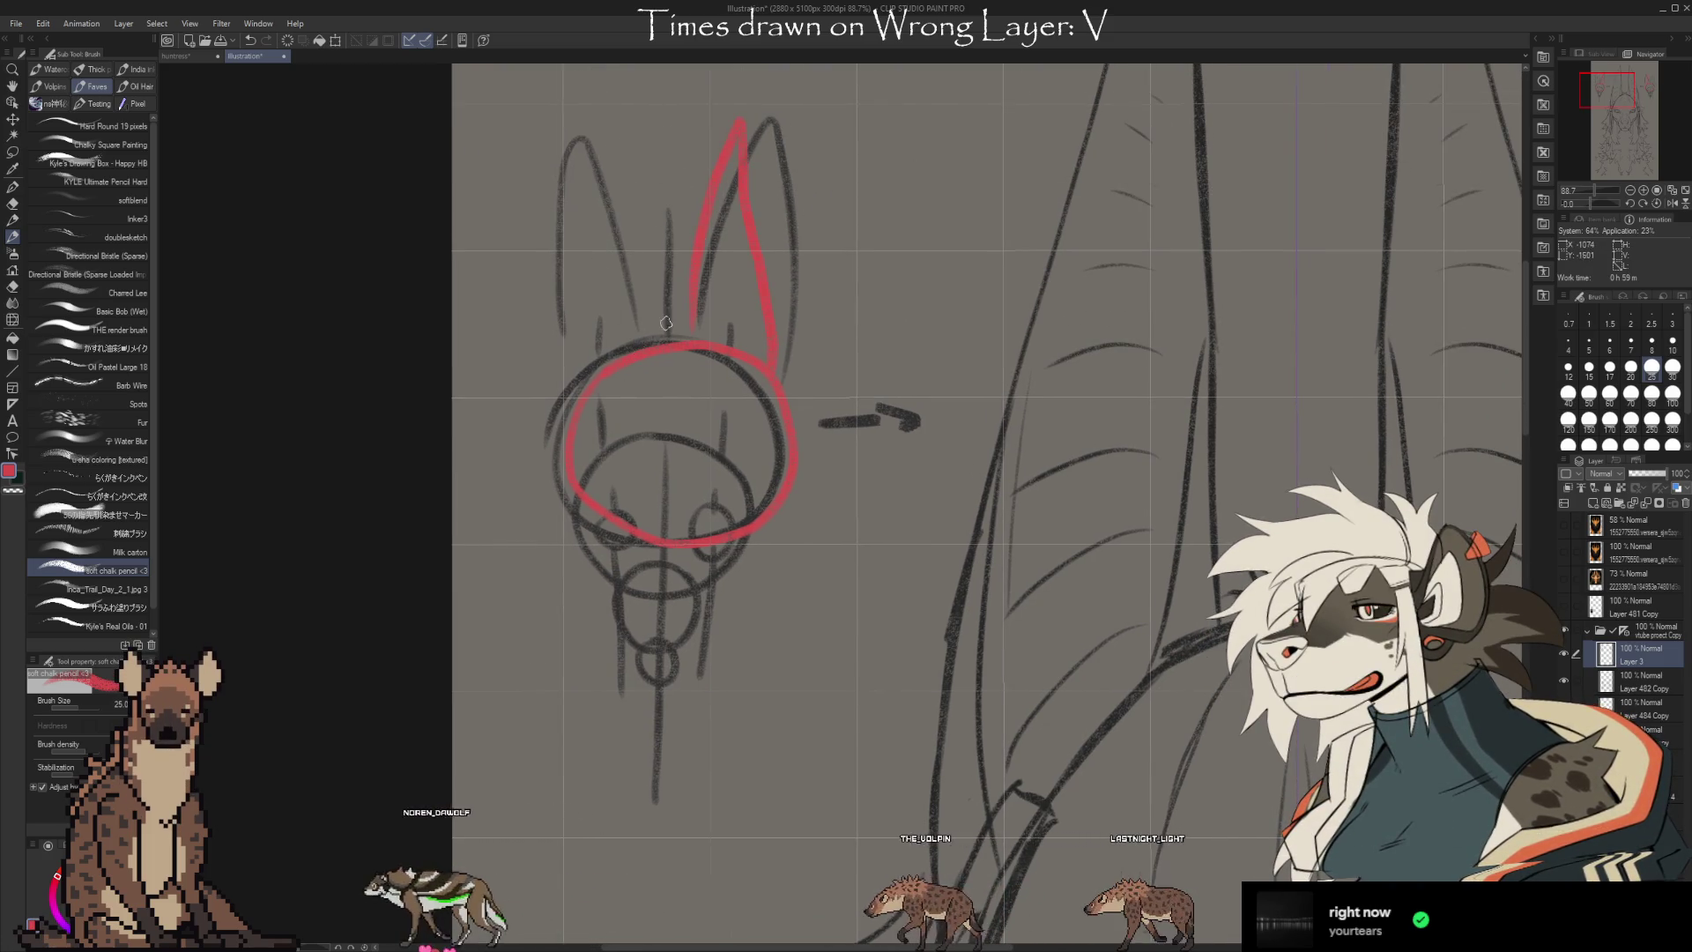
drag(628, 339, 622, 308)
drag(543, 211, 552, 396)
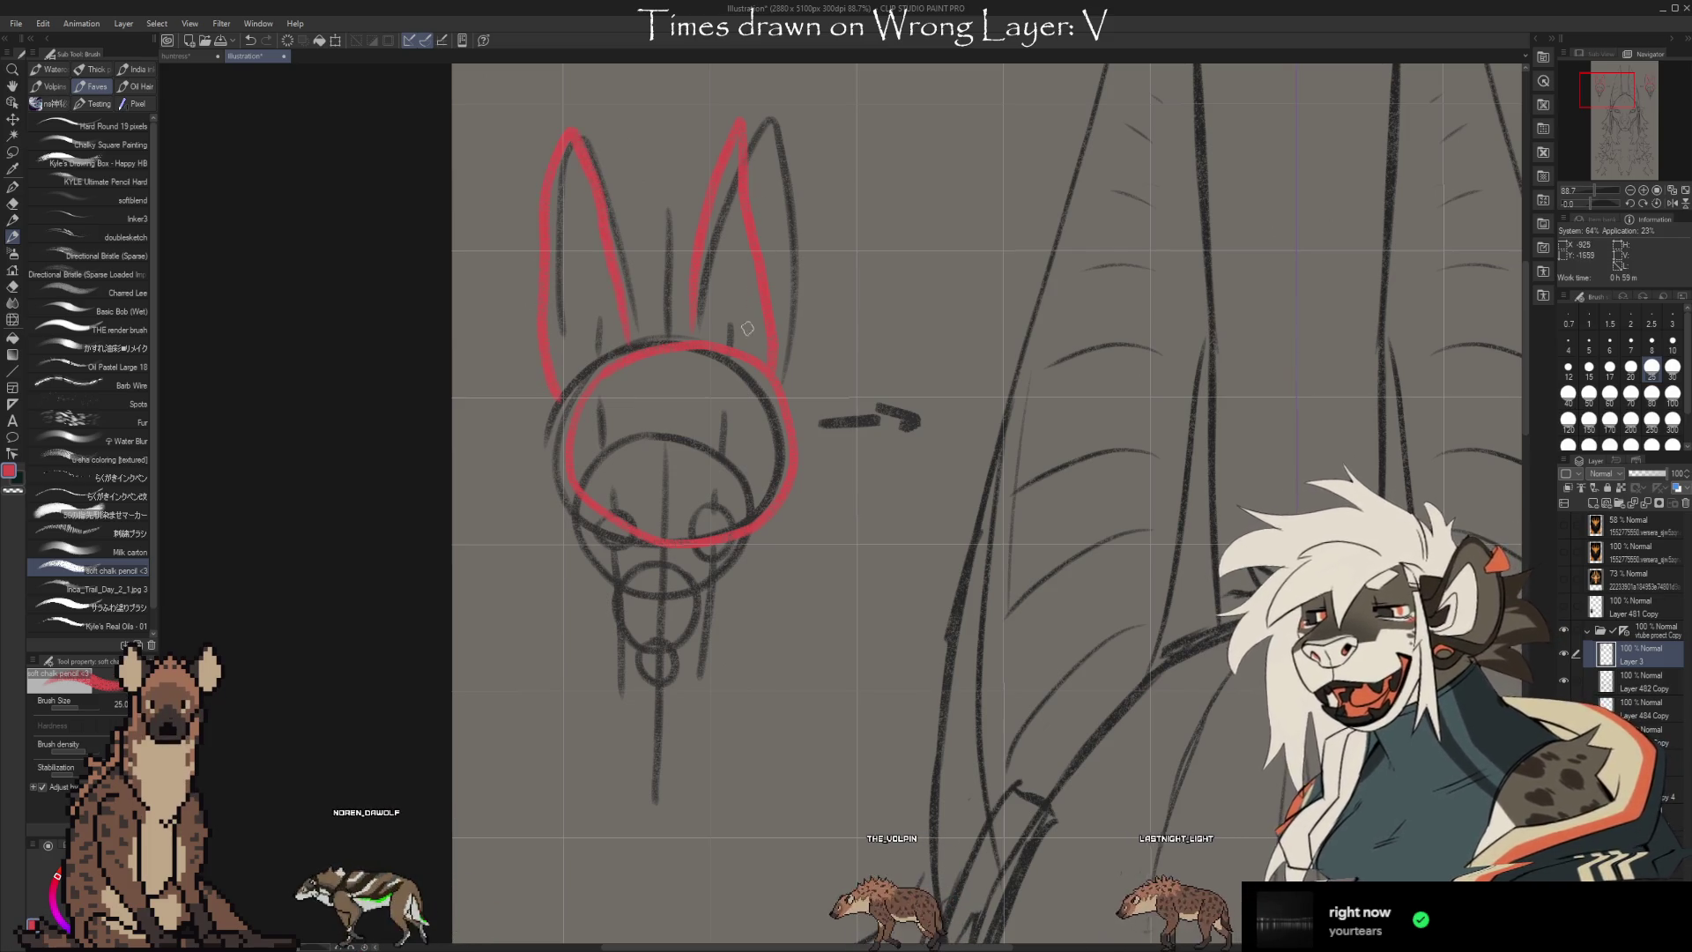
Sketch the snout line down from the red head and two small circles on the muzzle
scroll(754, 328, down, 2)
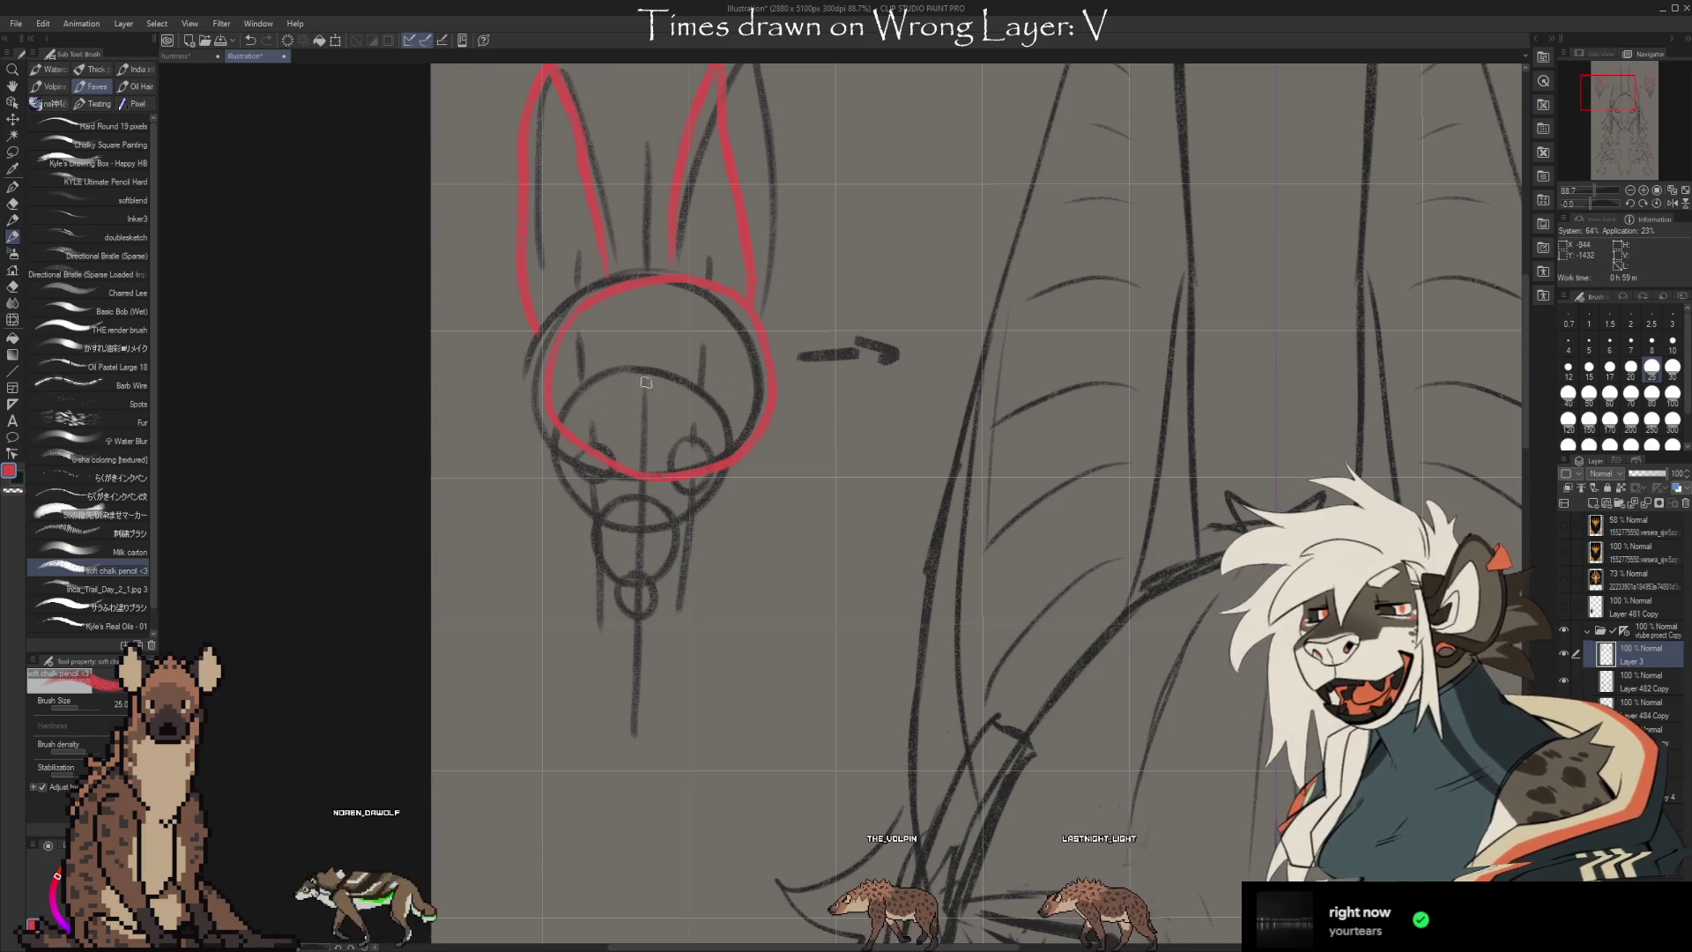
drag(742, 356, 578, 433)
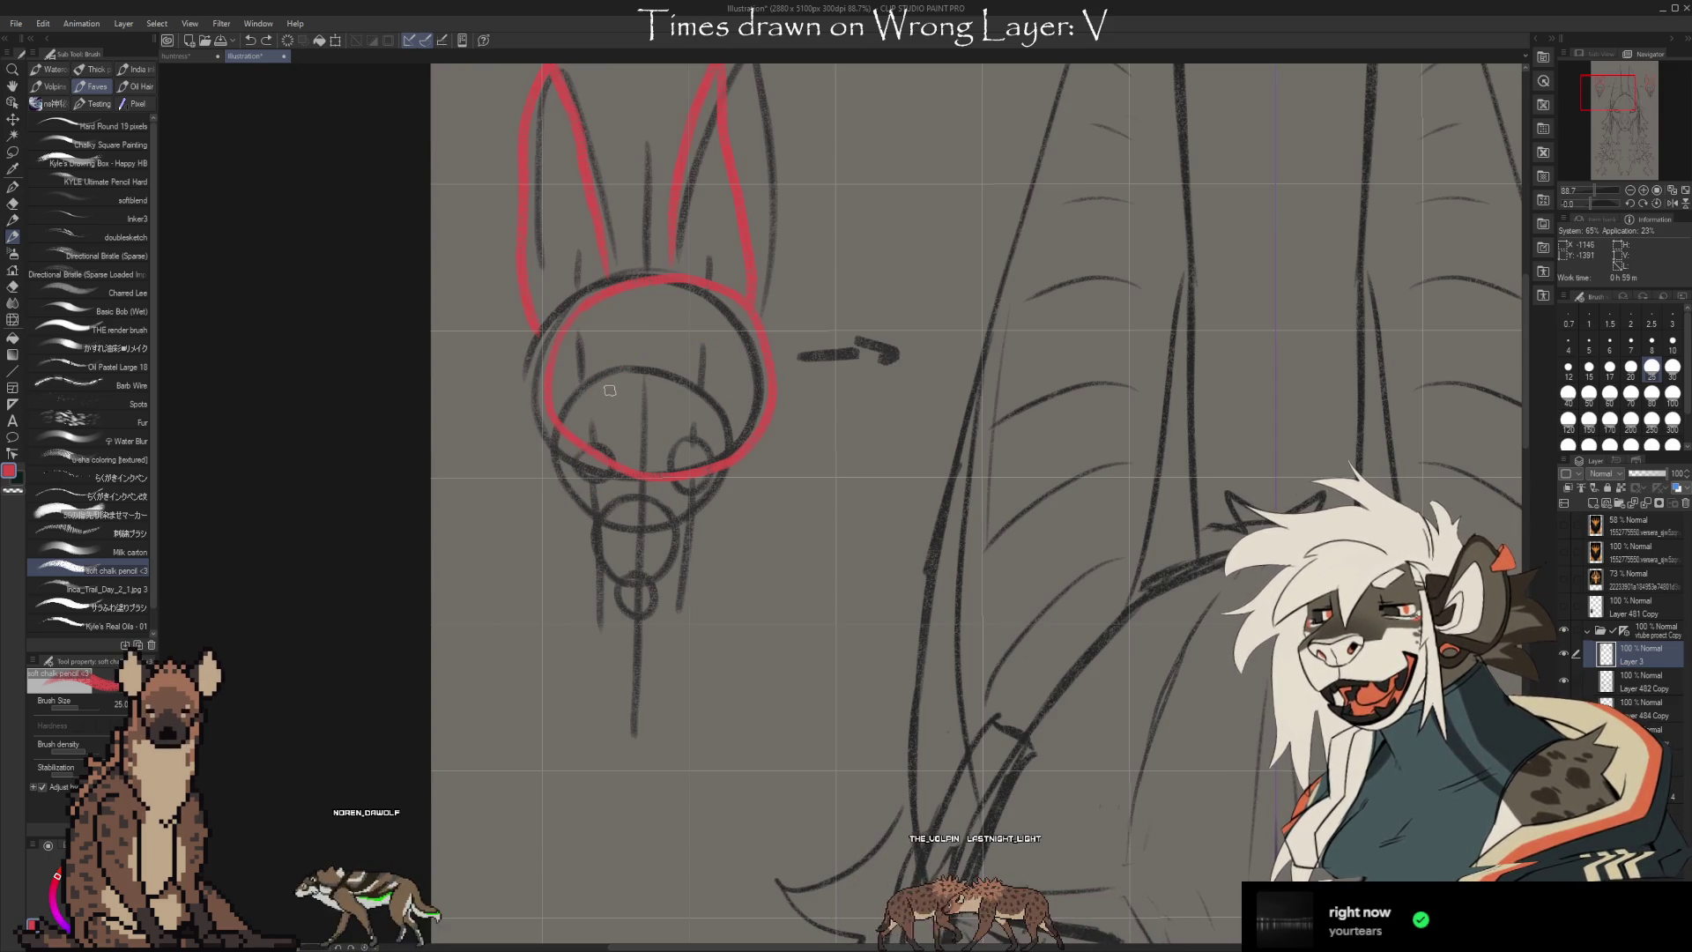
drag(607, 394, 615, 389)
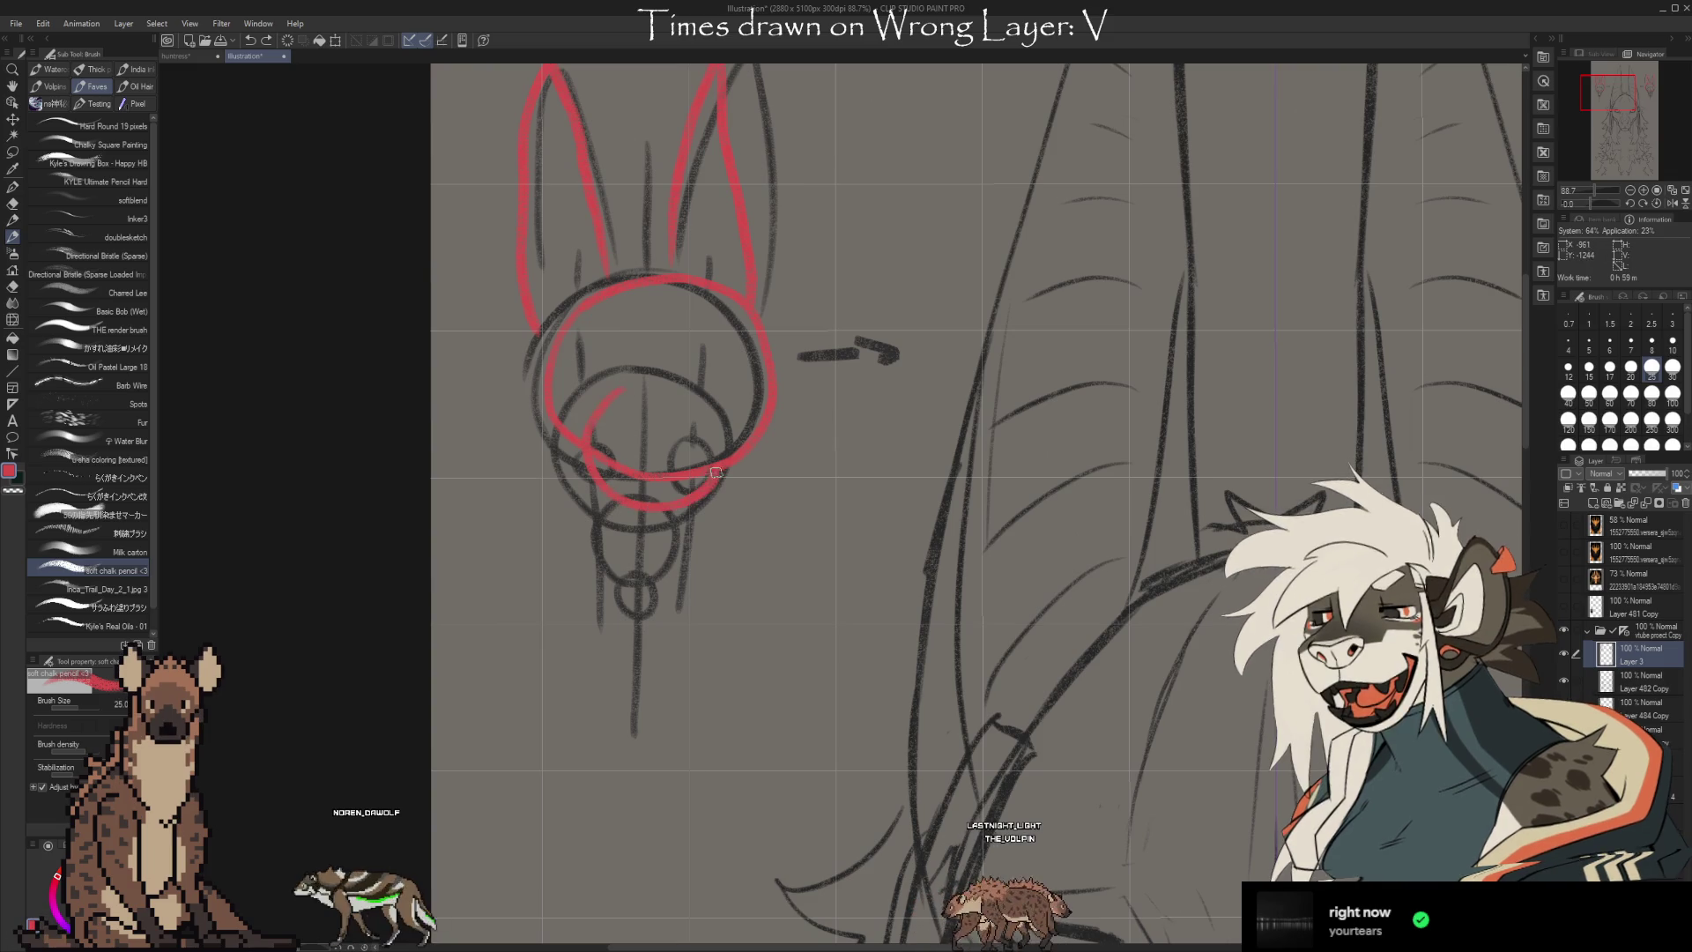
key(ctrl+z)
drag(609, 401, 605, 498)
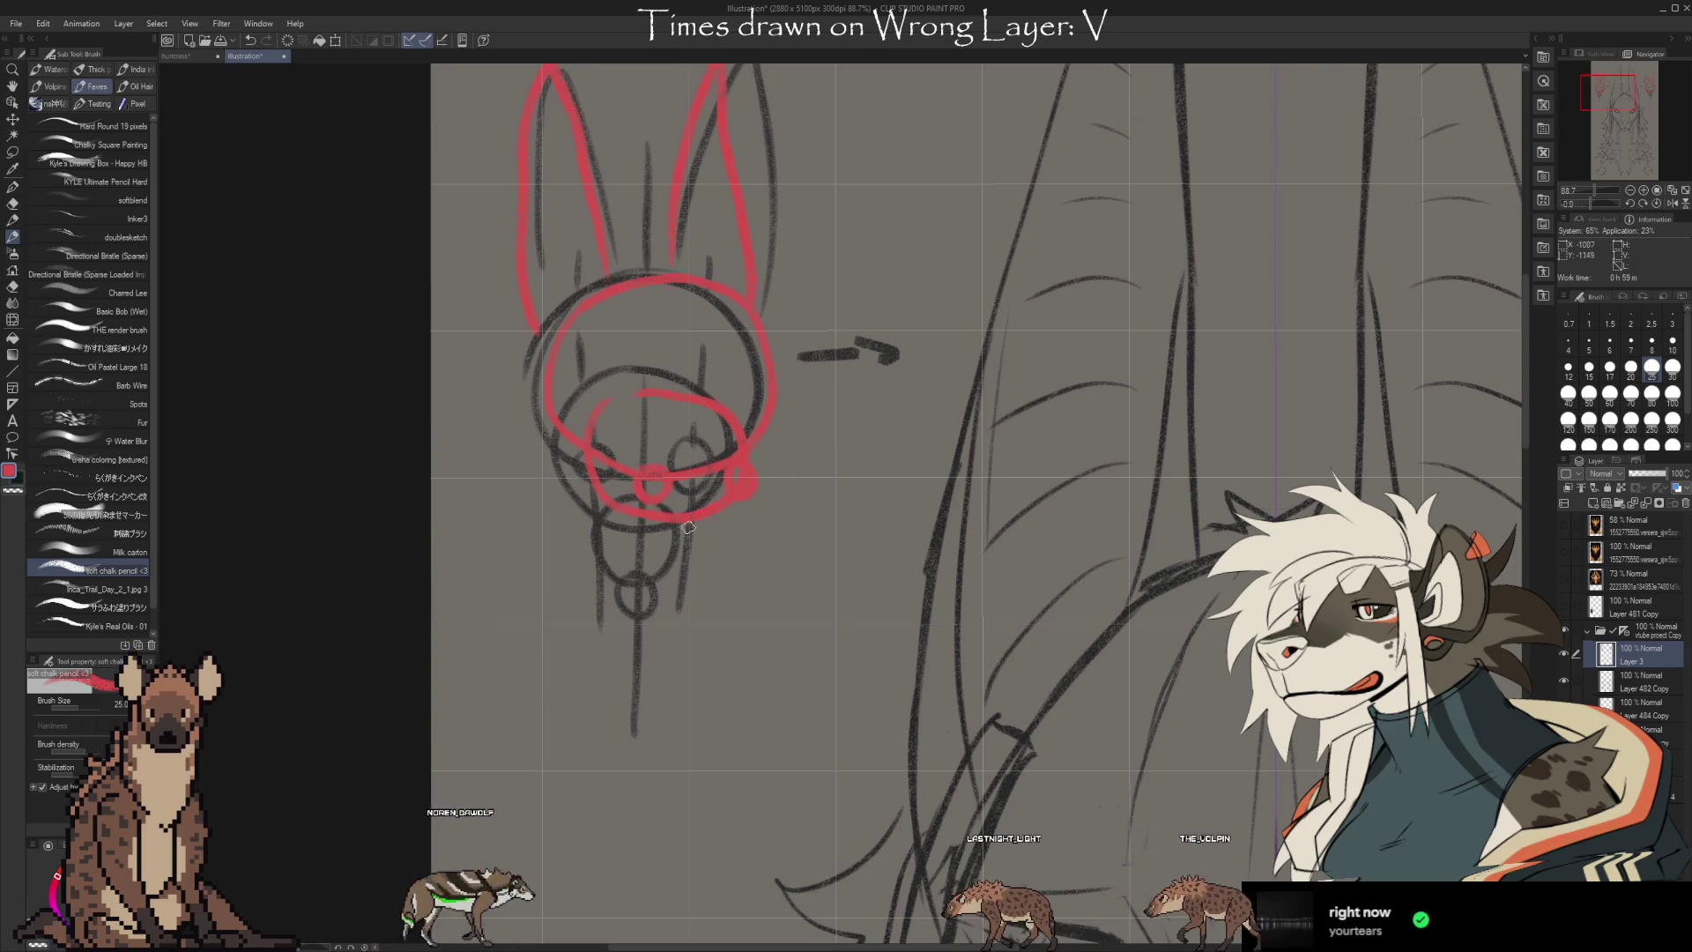
drag(623, 473, 624, 467)
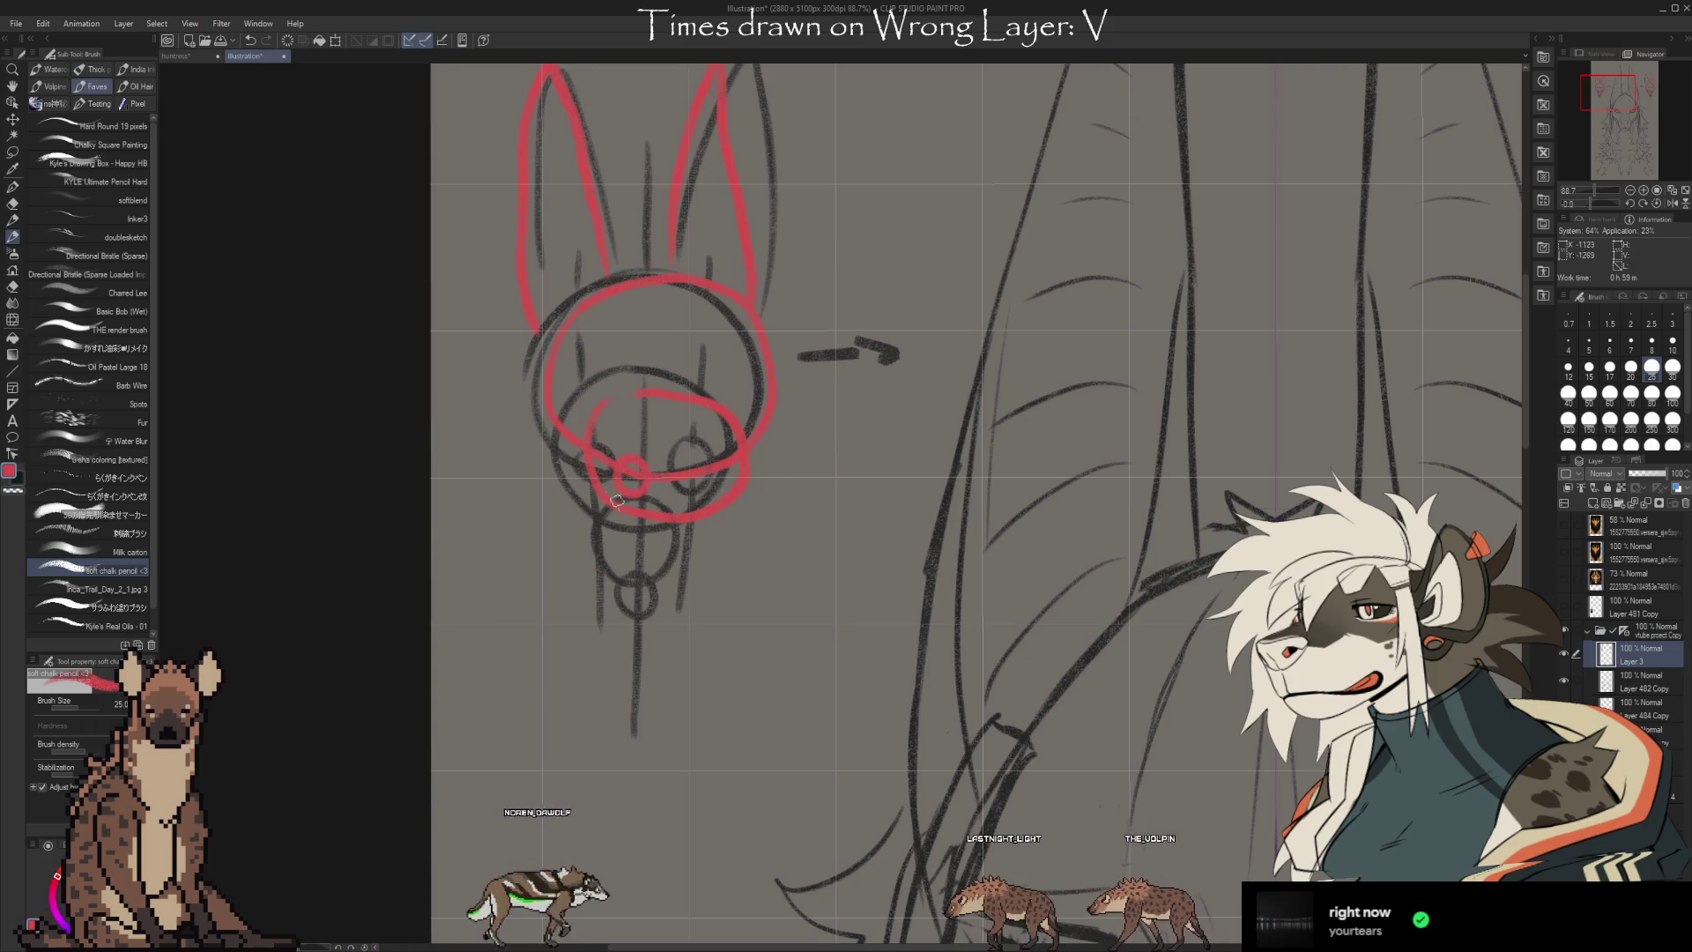
drag(727, 462, 725, 463)
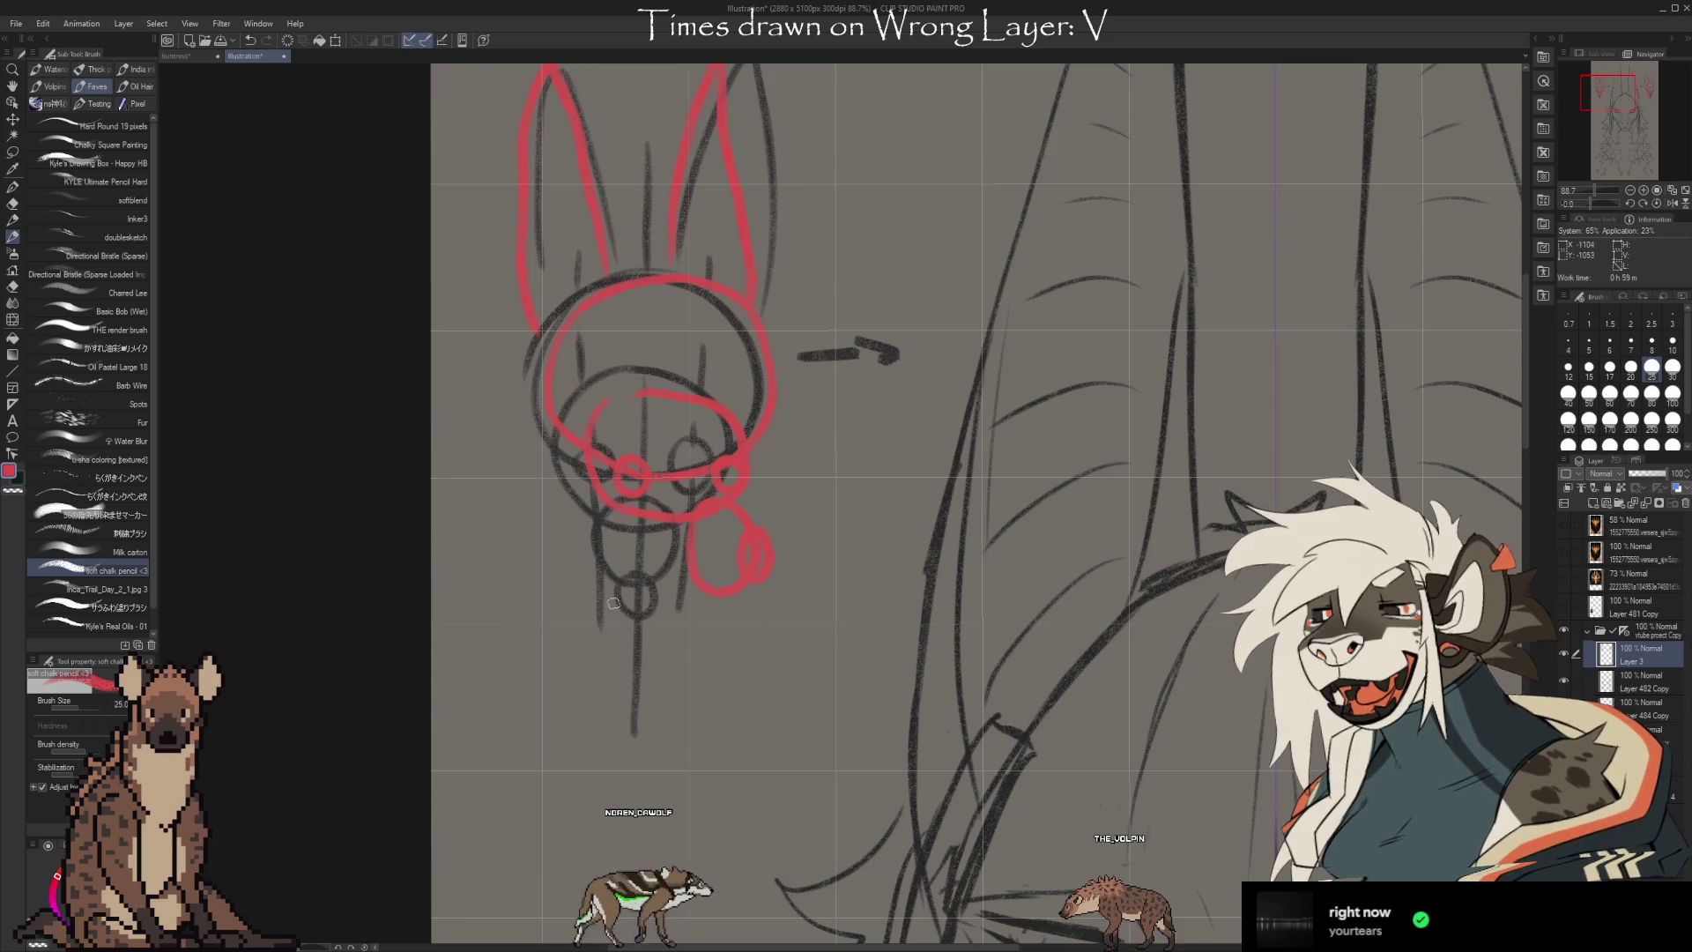
Outline the snout's bottom and right side, add a line across it, and pan back to the face
drag(750, 606, 787, 584)
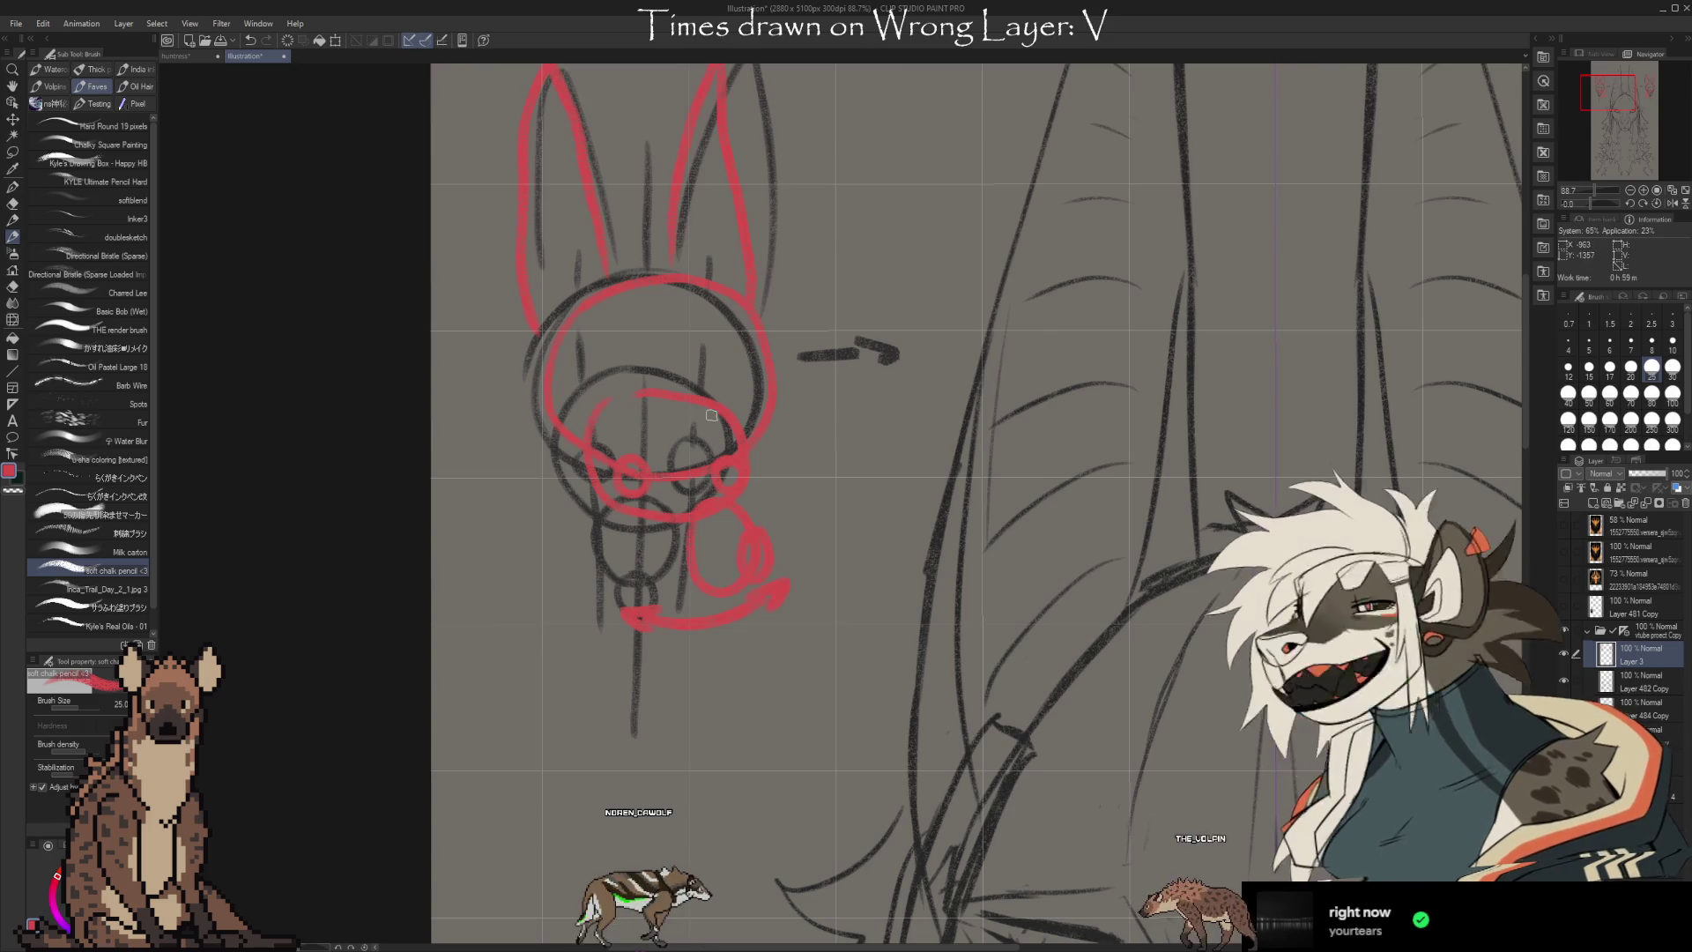
drag(796, 564, 751, 479)
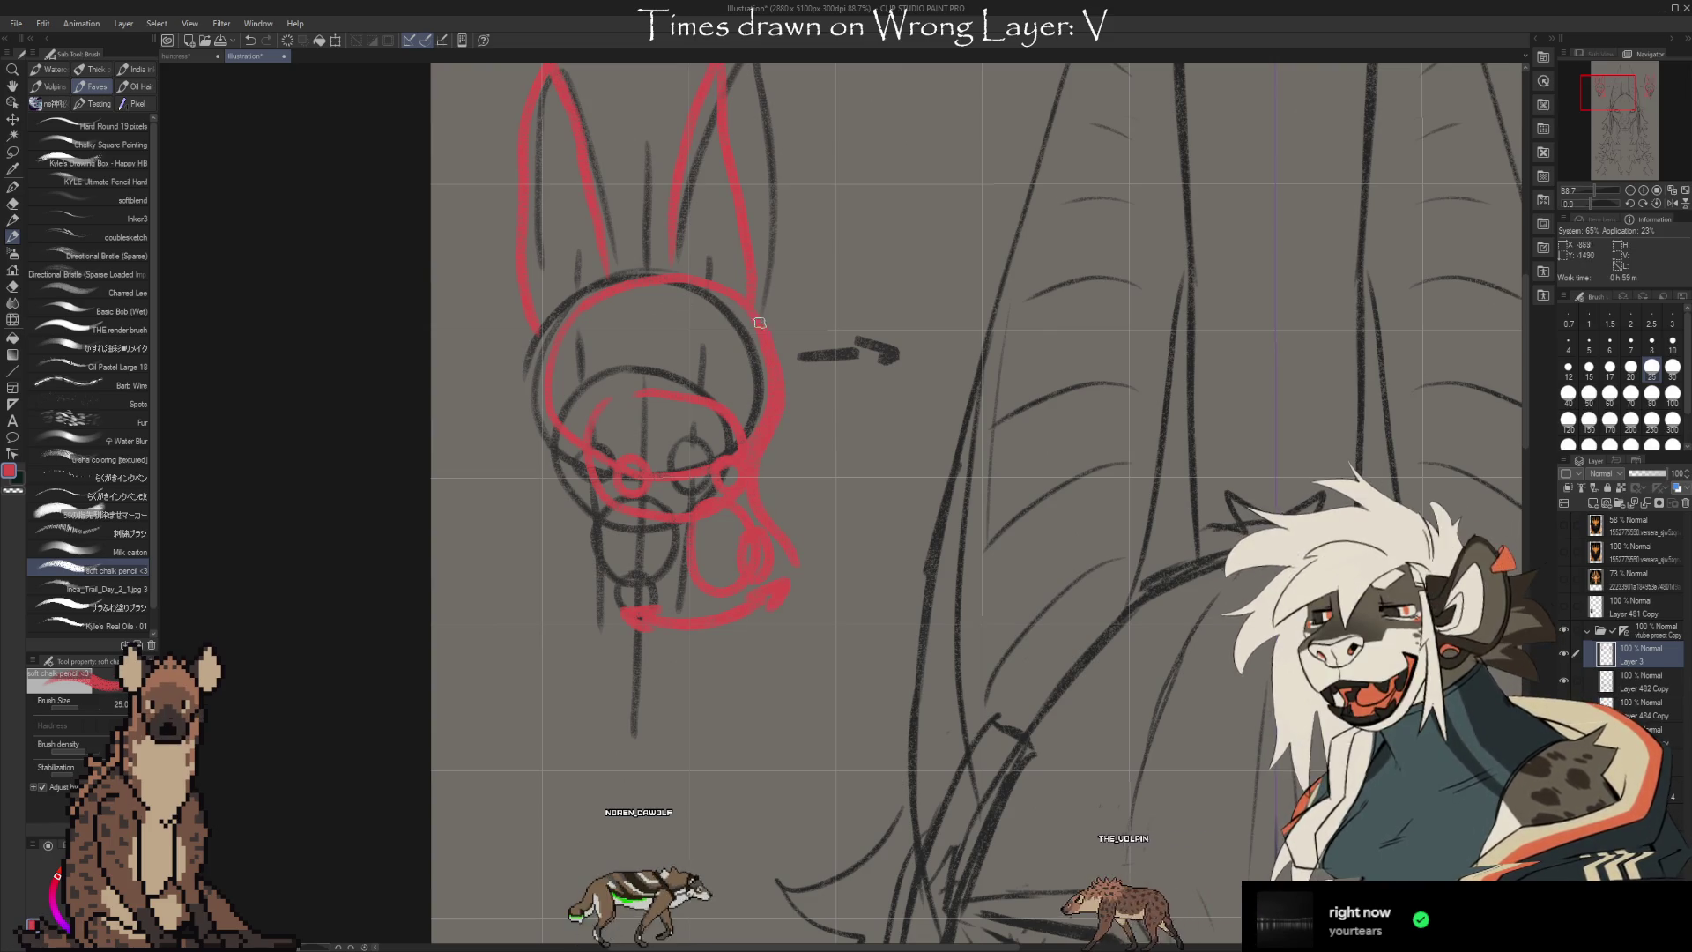
drag(663, 615, 614, 554)
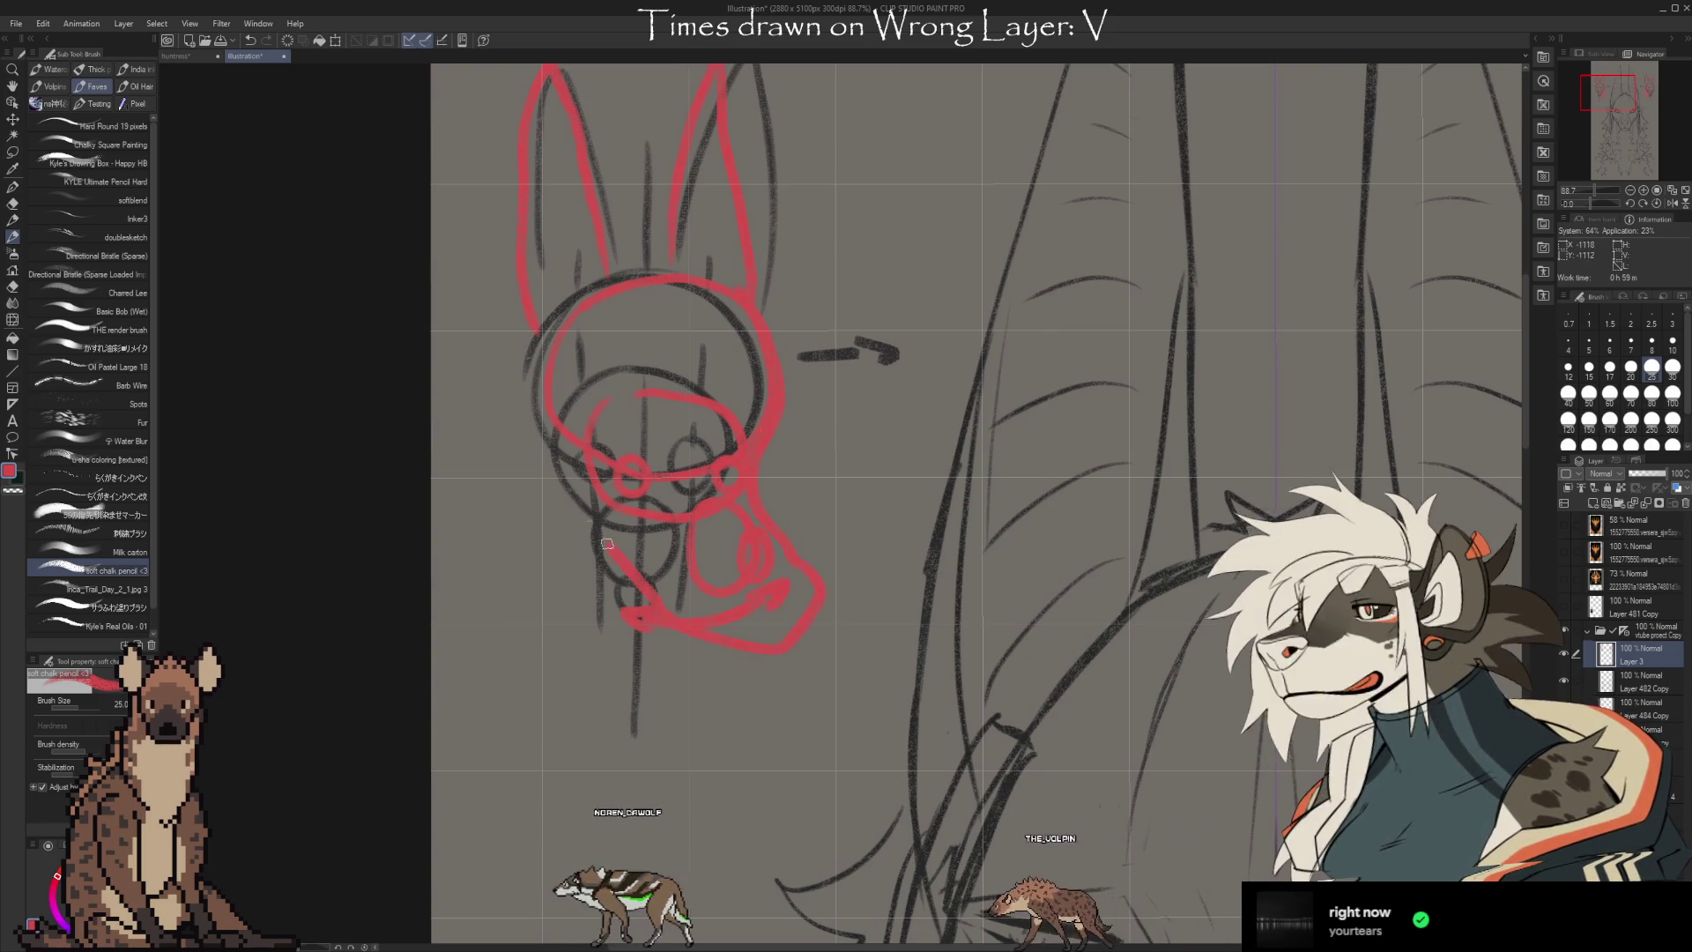
key(ctrl+z)
key(ctrl+z)
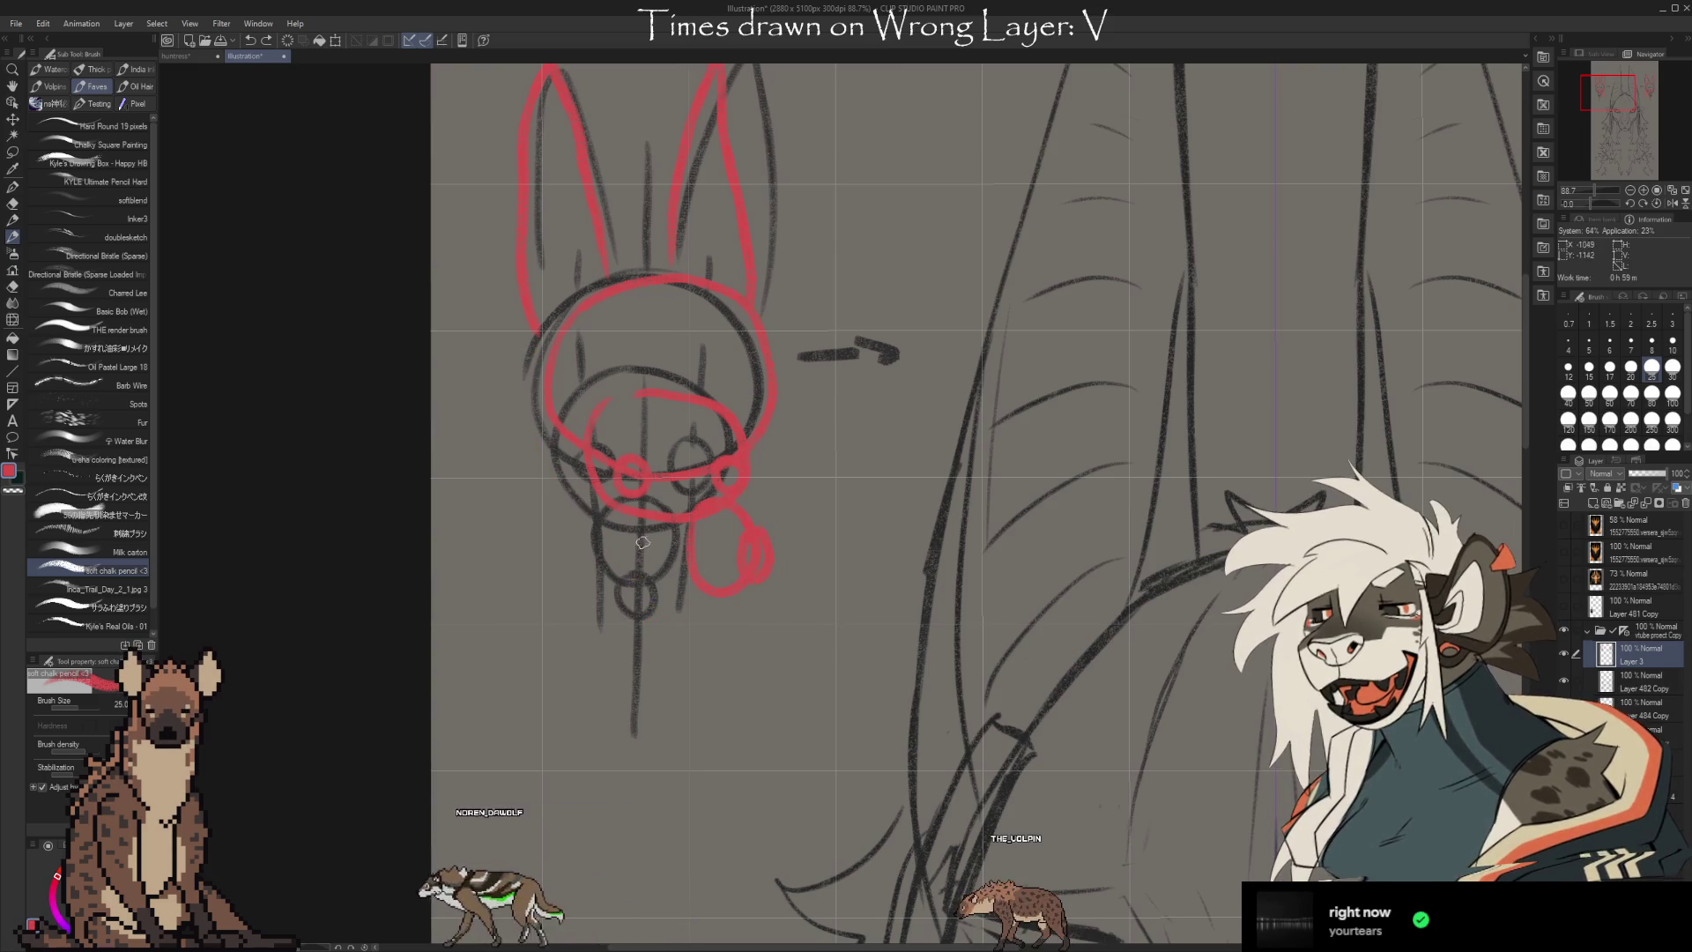
mouse_move(727, 553)
mouse_down()
mouse_move(633, 549)
mouse_move(669, 558)
mouse_up()
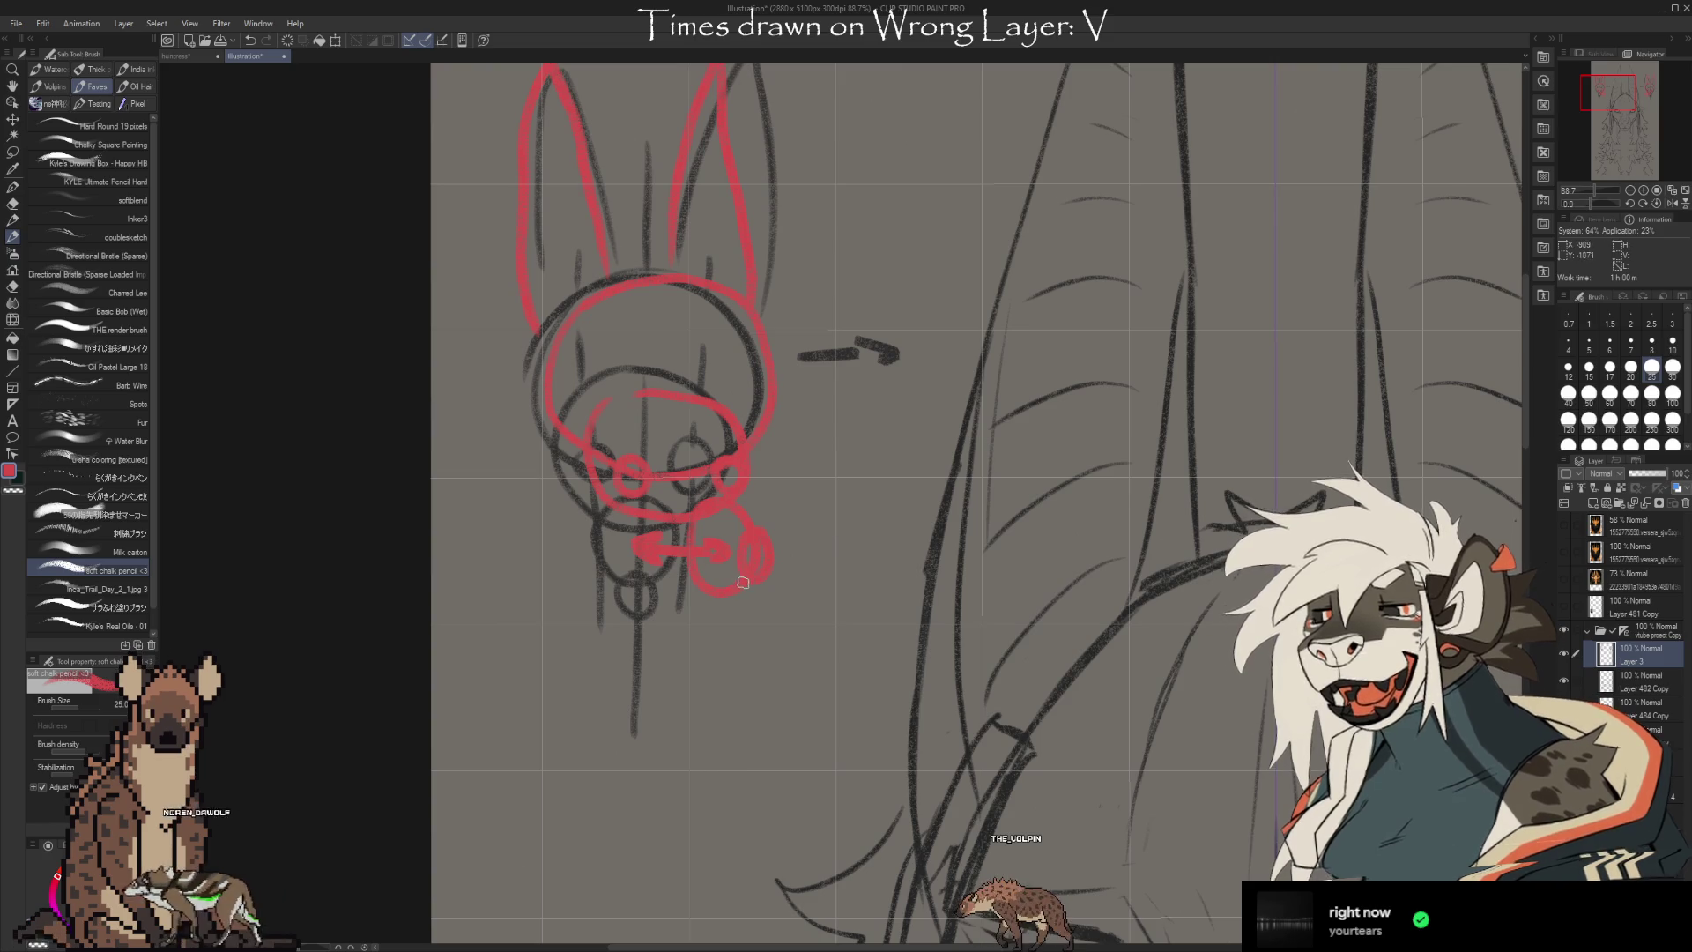
drag(795, 739, 742, 671)
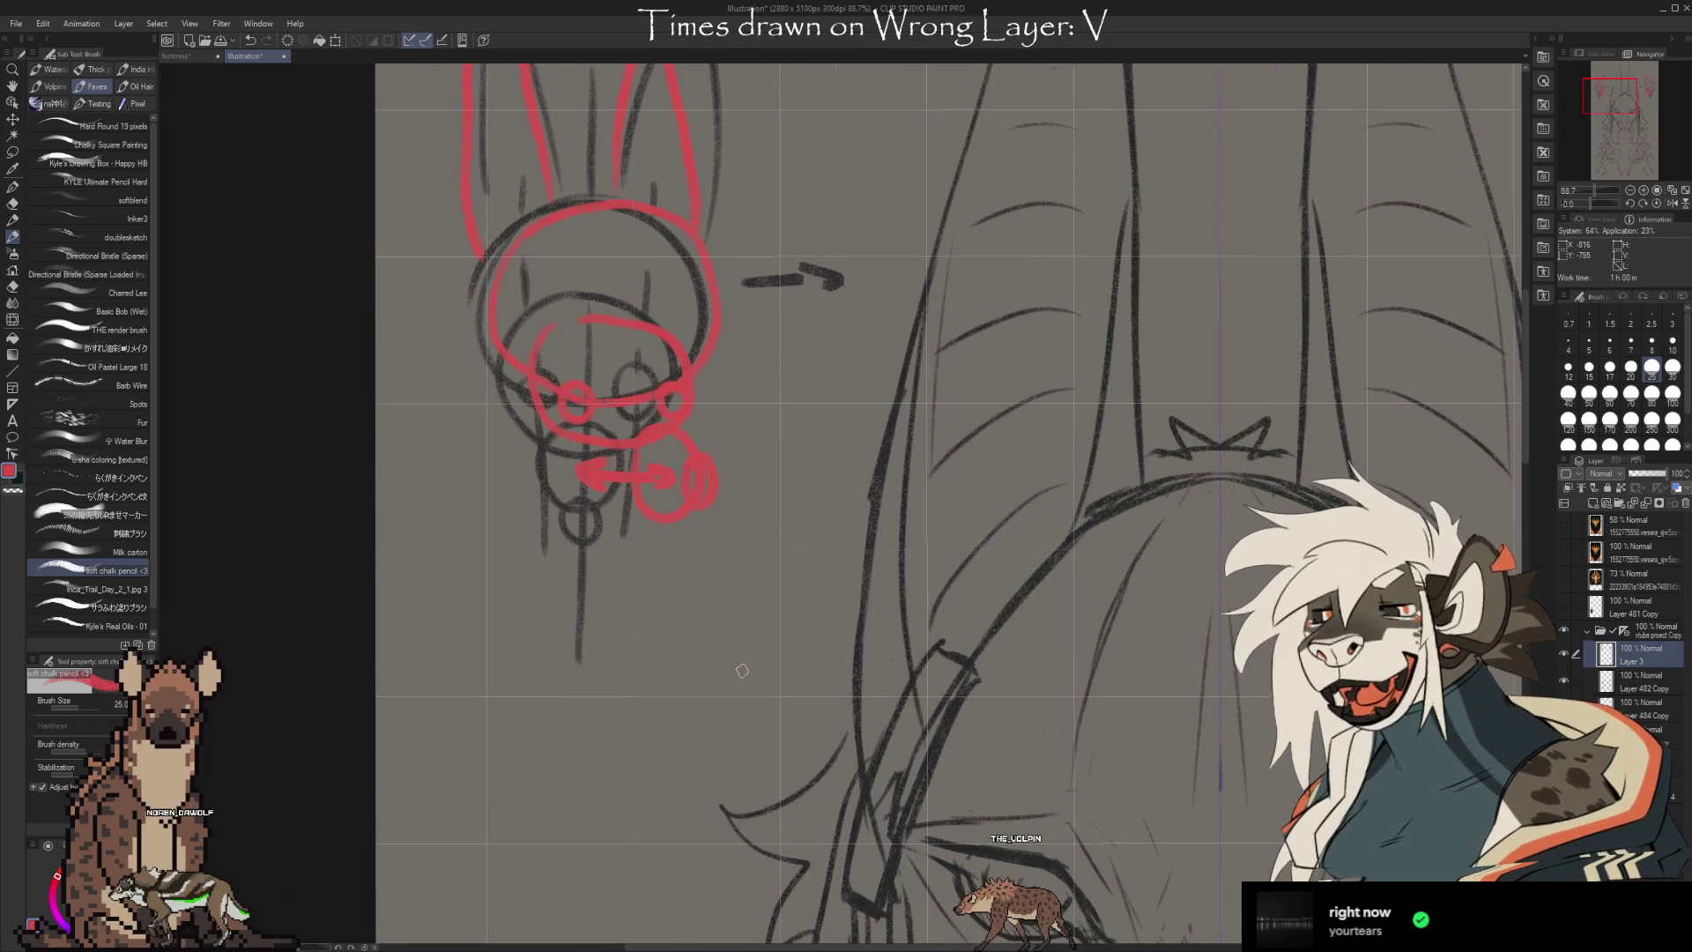
drag(1102, 767, 881, 276)
mouse_move(1099, 851)
mouse_down()
mouse_move(1099, 684)
mouse_move(965, 587)
mouse_up()
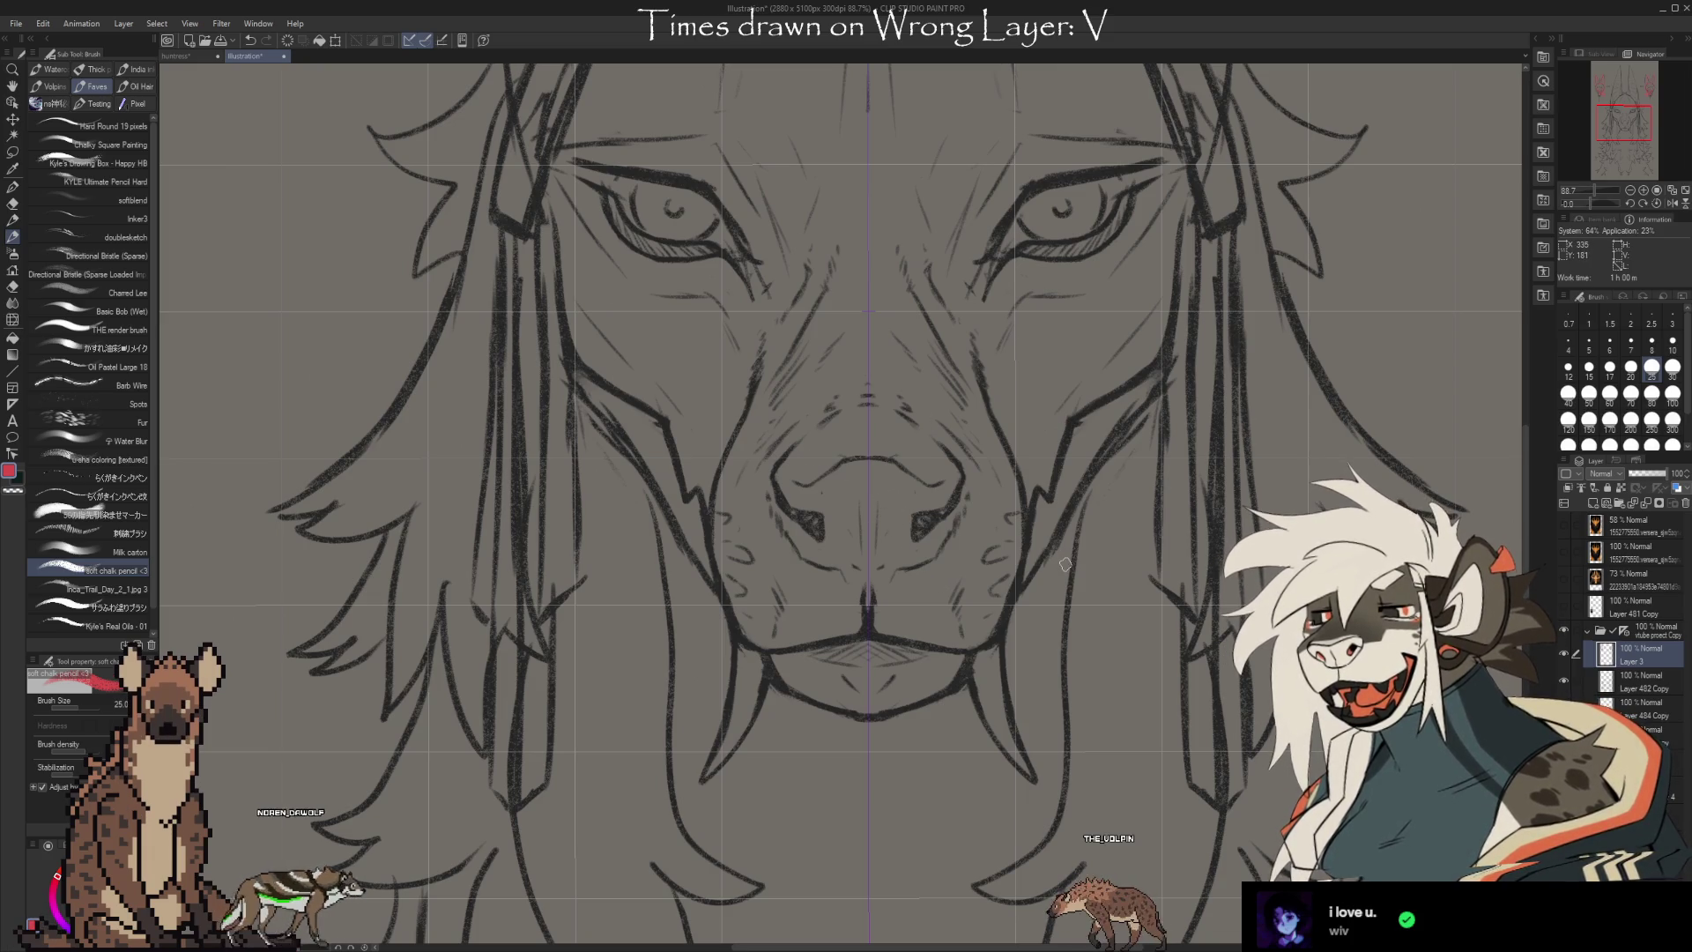
Erase a stray red curve, then draw the small skull's side outline, left eye, and wavy mouth
scroll(975, 605, up, 3)
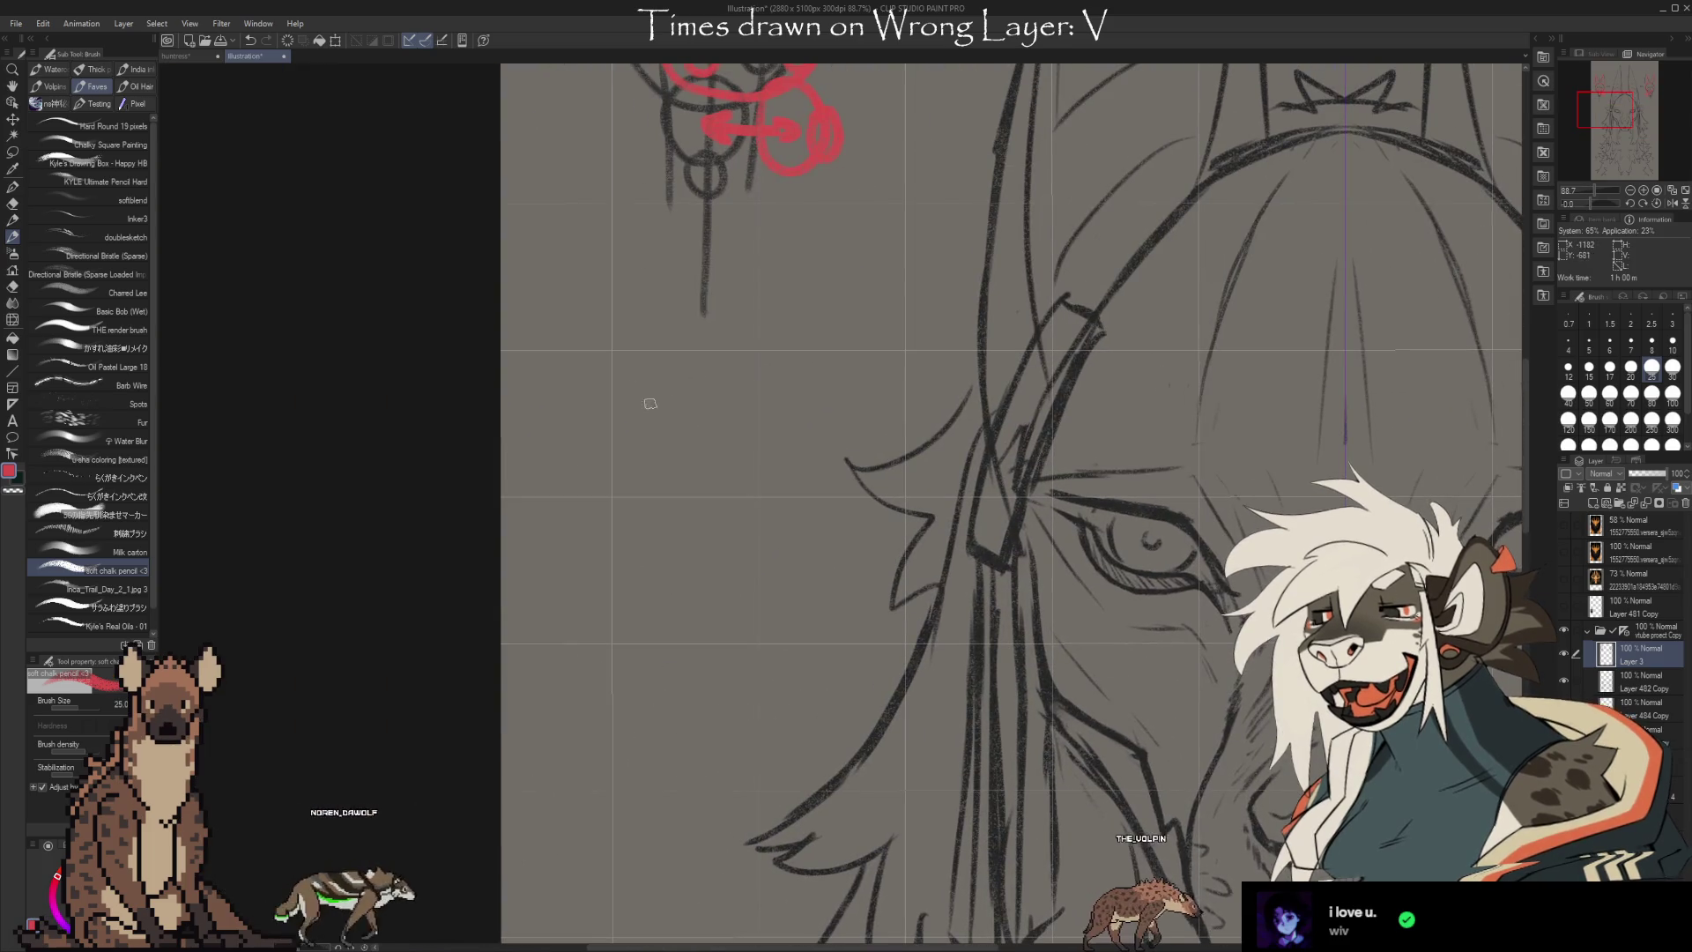
mouse_move(637, 379)
mouse_down()
mouse_move(589, 401)
mouse_move(568, 455)
mouse_move(592, 494)
mouse_up()
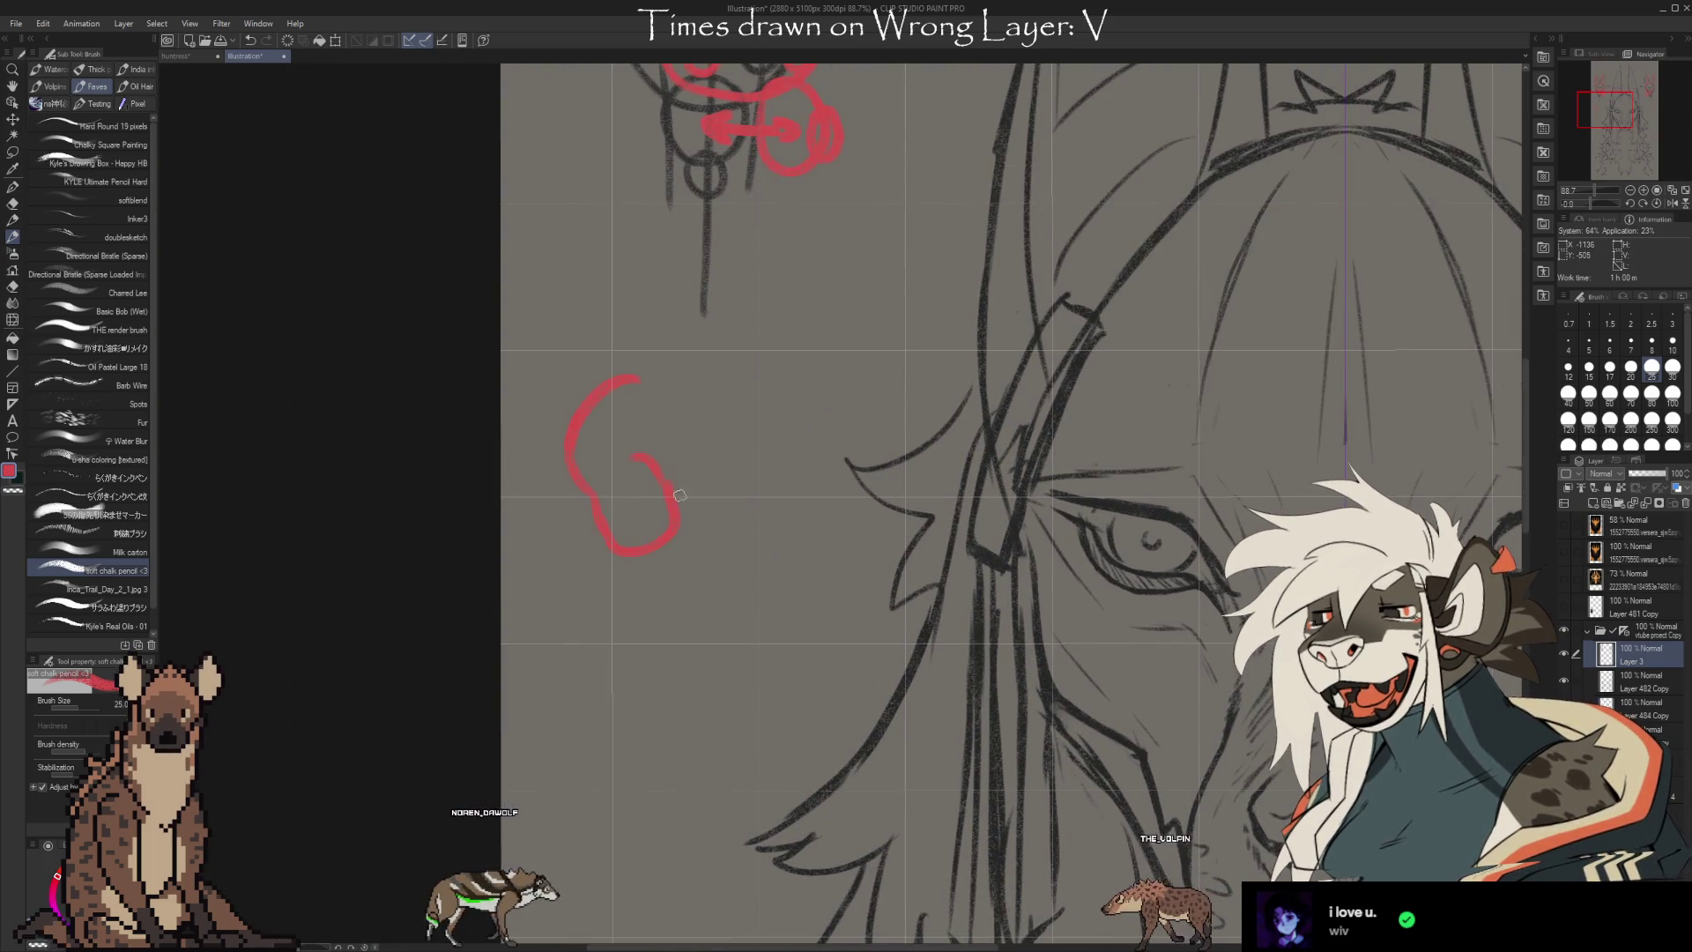
key(c)
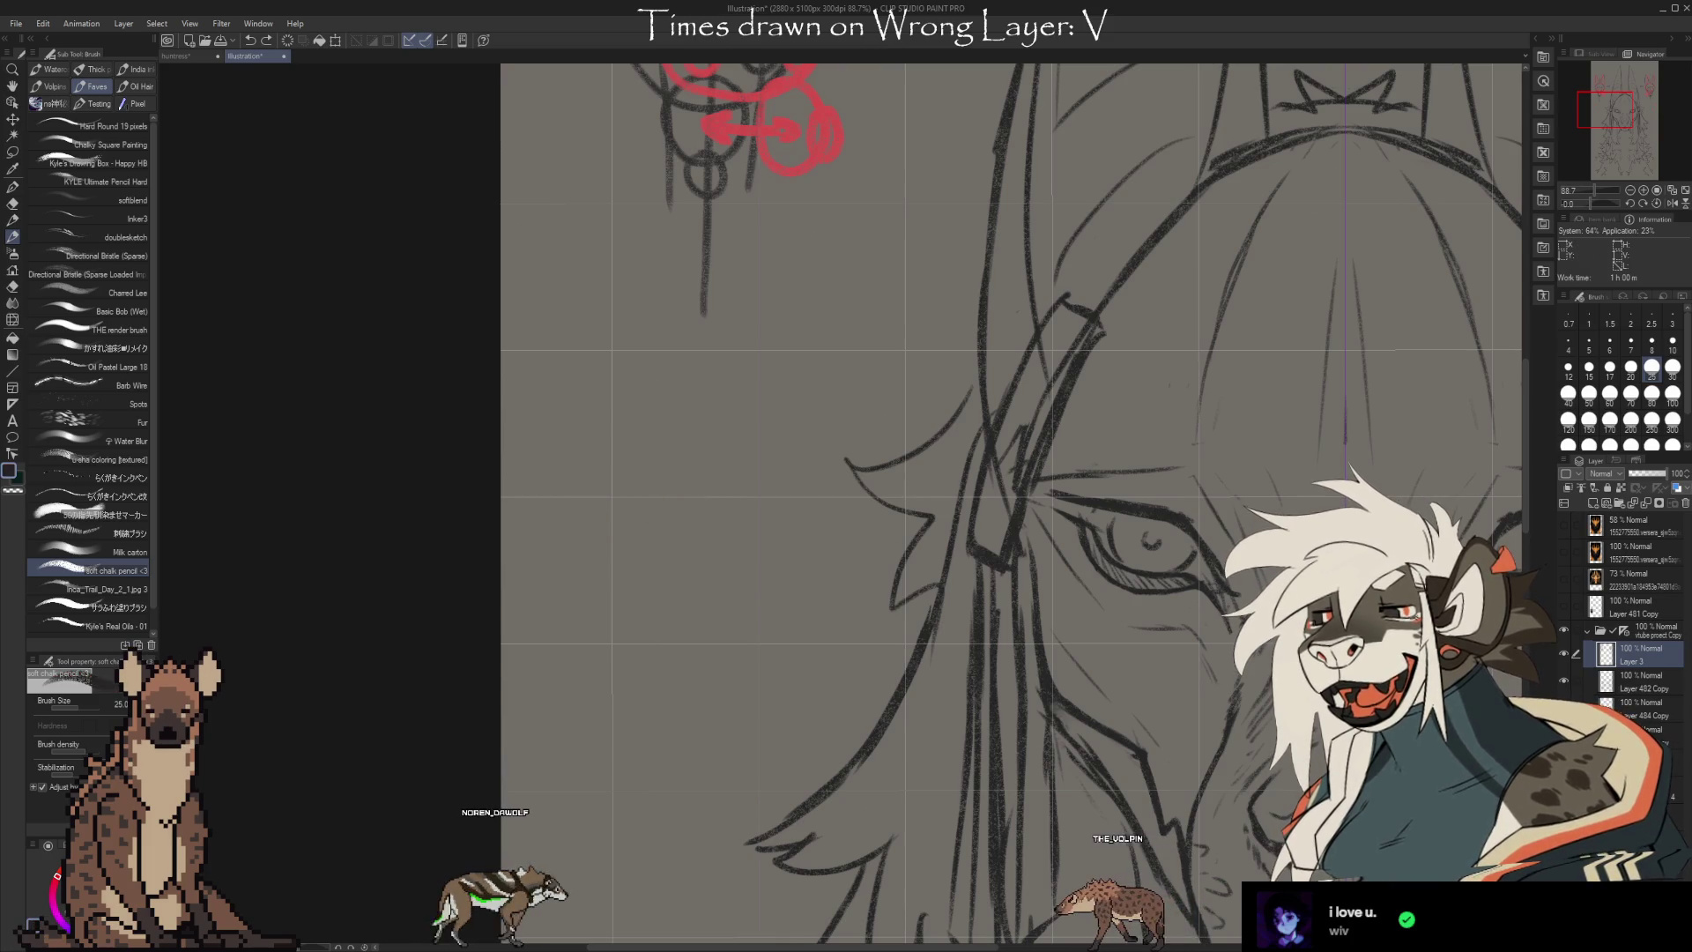
mouse_move(650, 405)
mouse_down()
mouse_move(650, 511)
mouse_move(659, 483)
mouse_up()
mouse_move(618, 390)
mouse_down()
mouse_move(592, 515)
mouse_move(633, 596)
mouse_move(586, 507)
mouse_move(696, 507)
mouse_move(654, 501)
mouse_move(621, 533)
mouse_move(705, 564)
mouse_move(758, 480)
mouse_move(677, 390)
mouse_move(748, 407)
mouse_move(573, 372)
mouse_up()
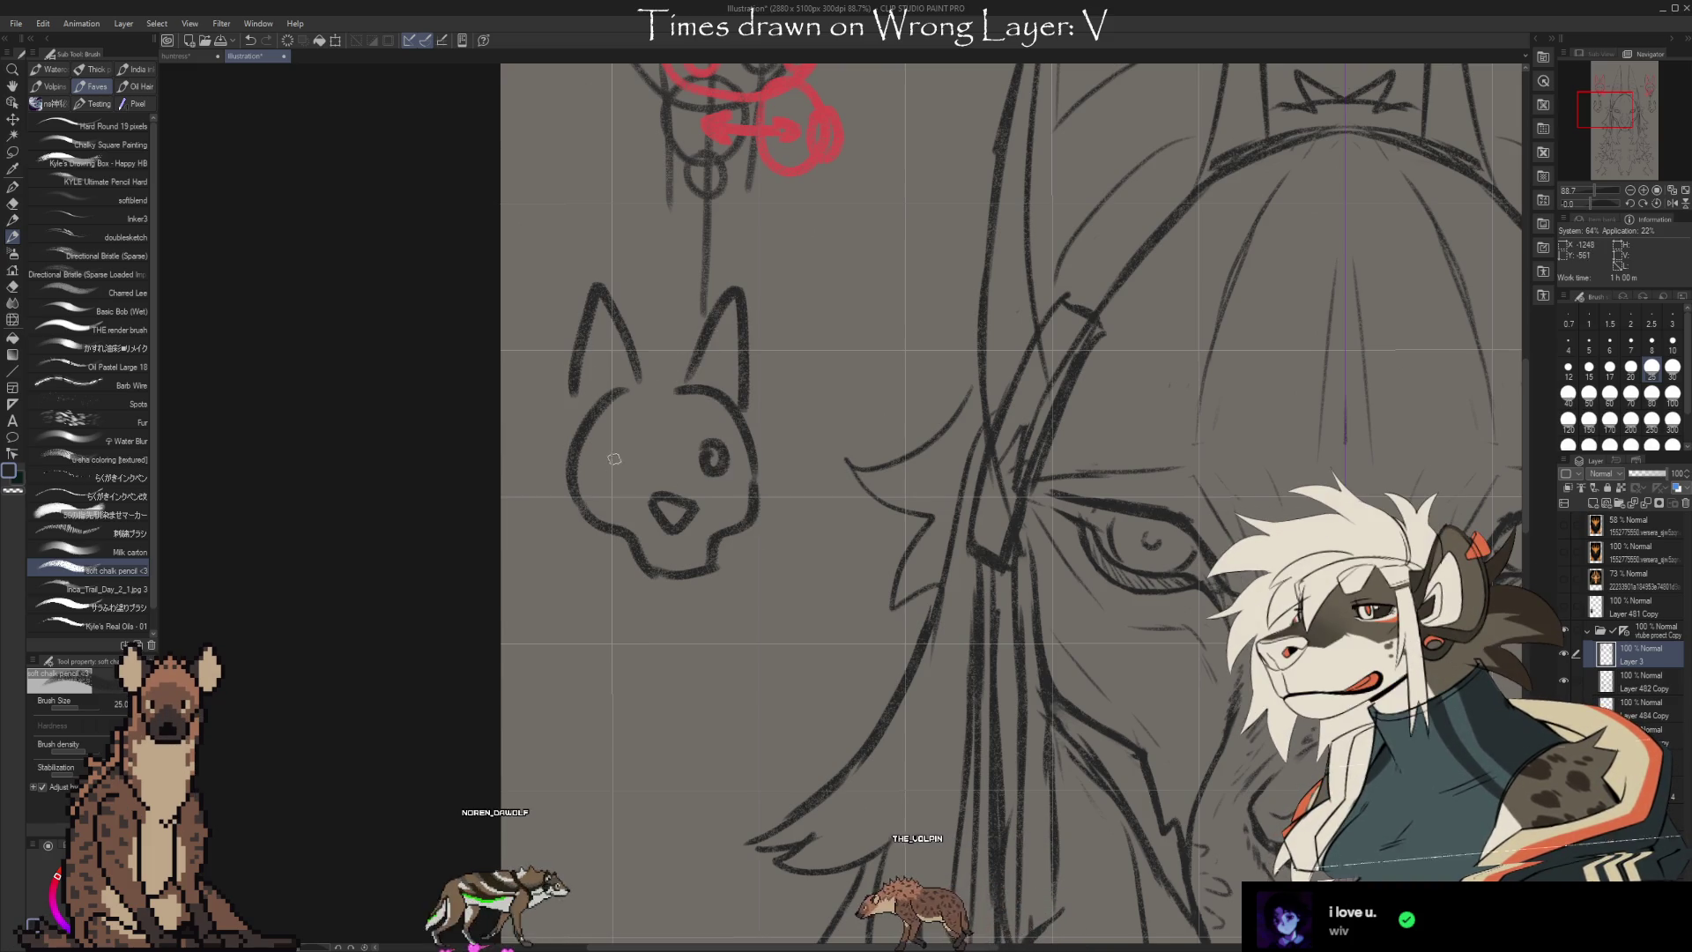
drag(614, 468, 615, 465)
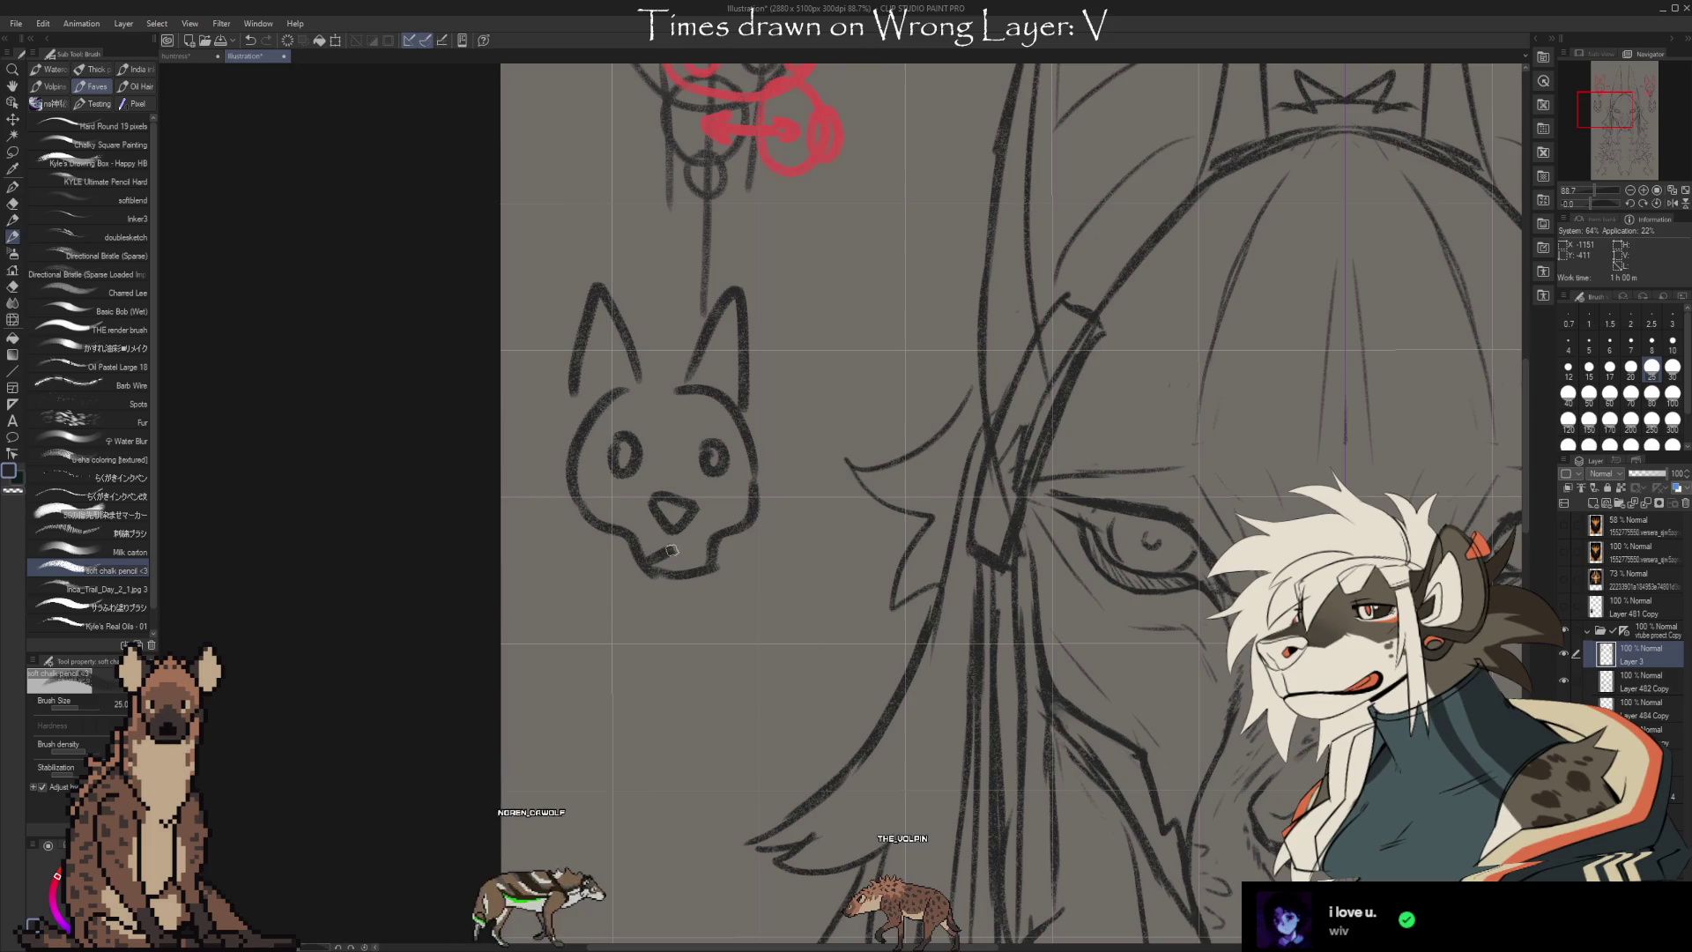
drag(651, 550, 696, 547)
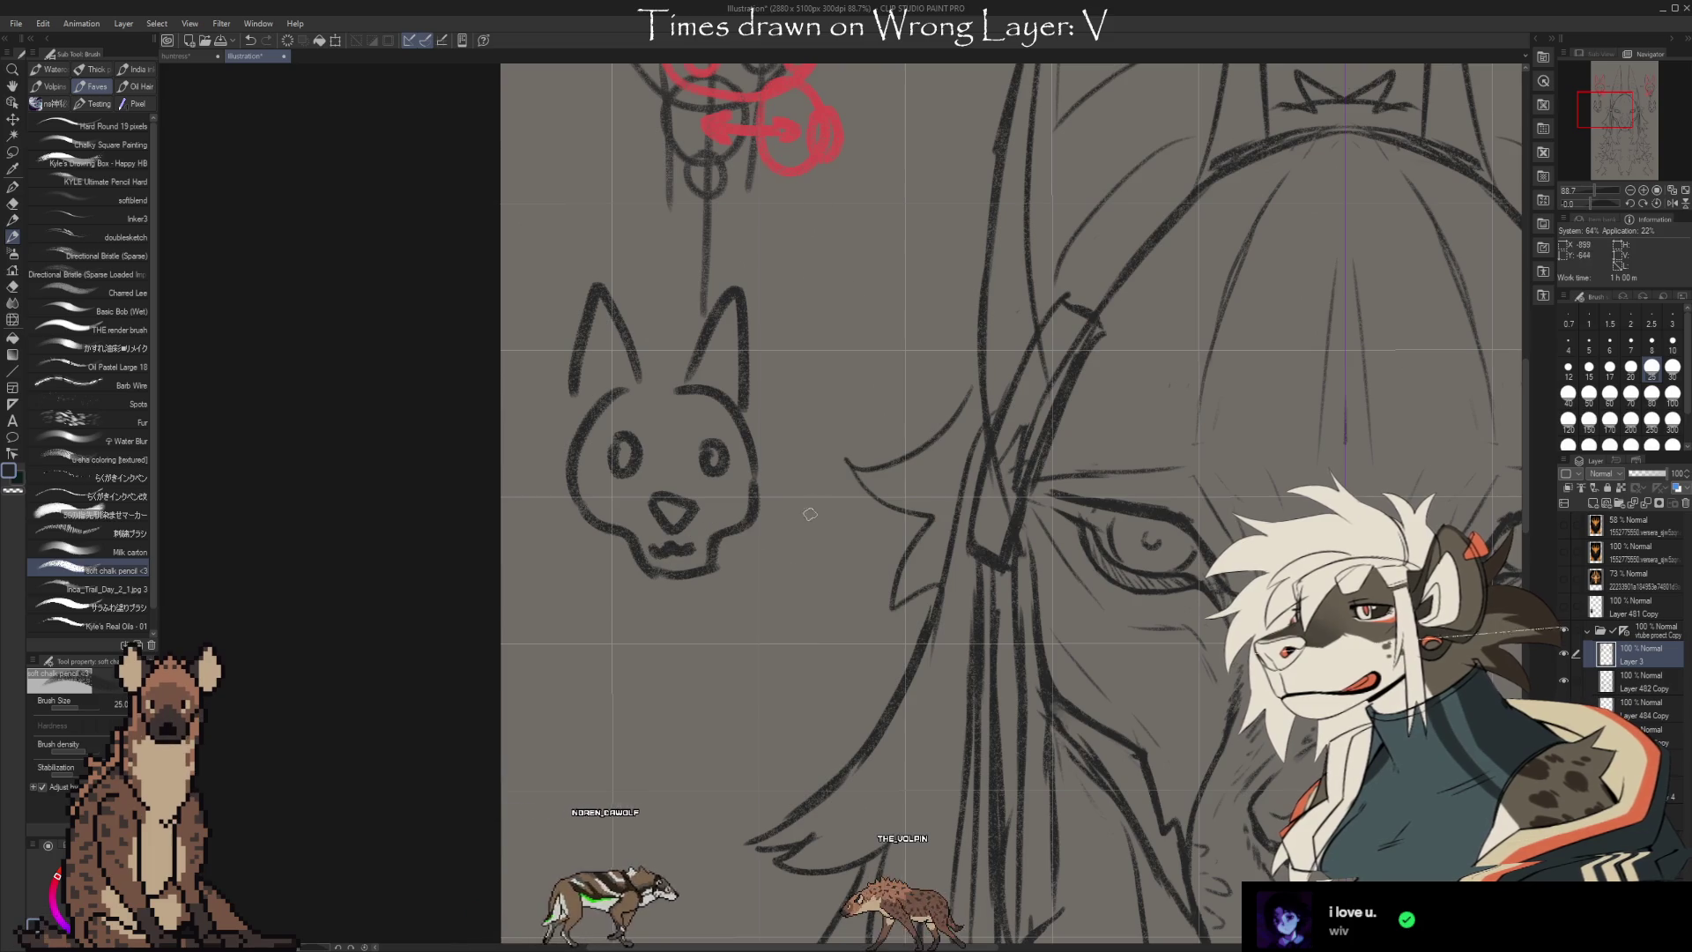
mouse_move(898, 412)
mouse_down()
mouse_move(770, 376)
mouse_move(785, 410)
mouse_up()
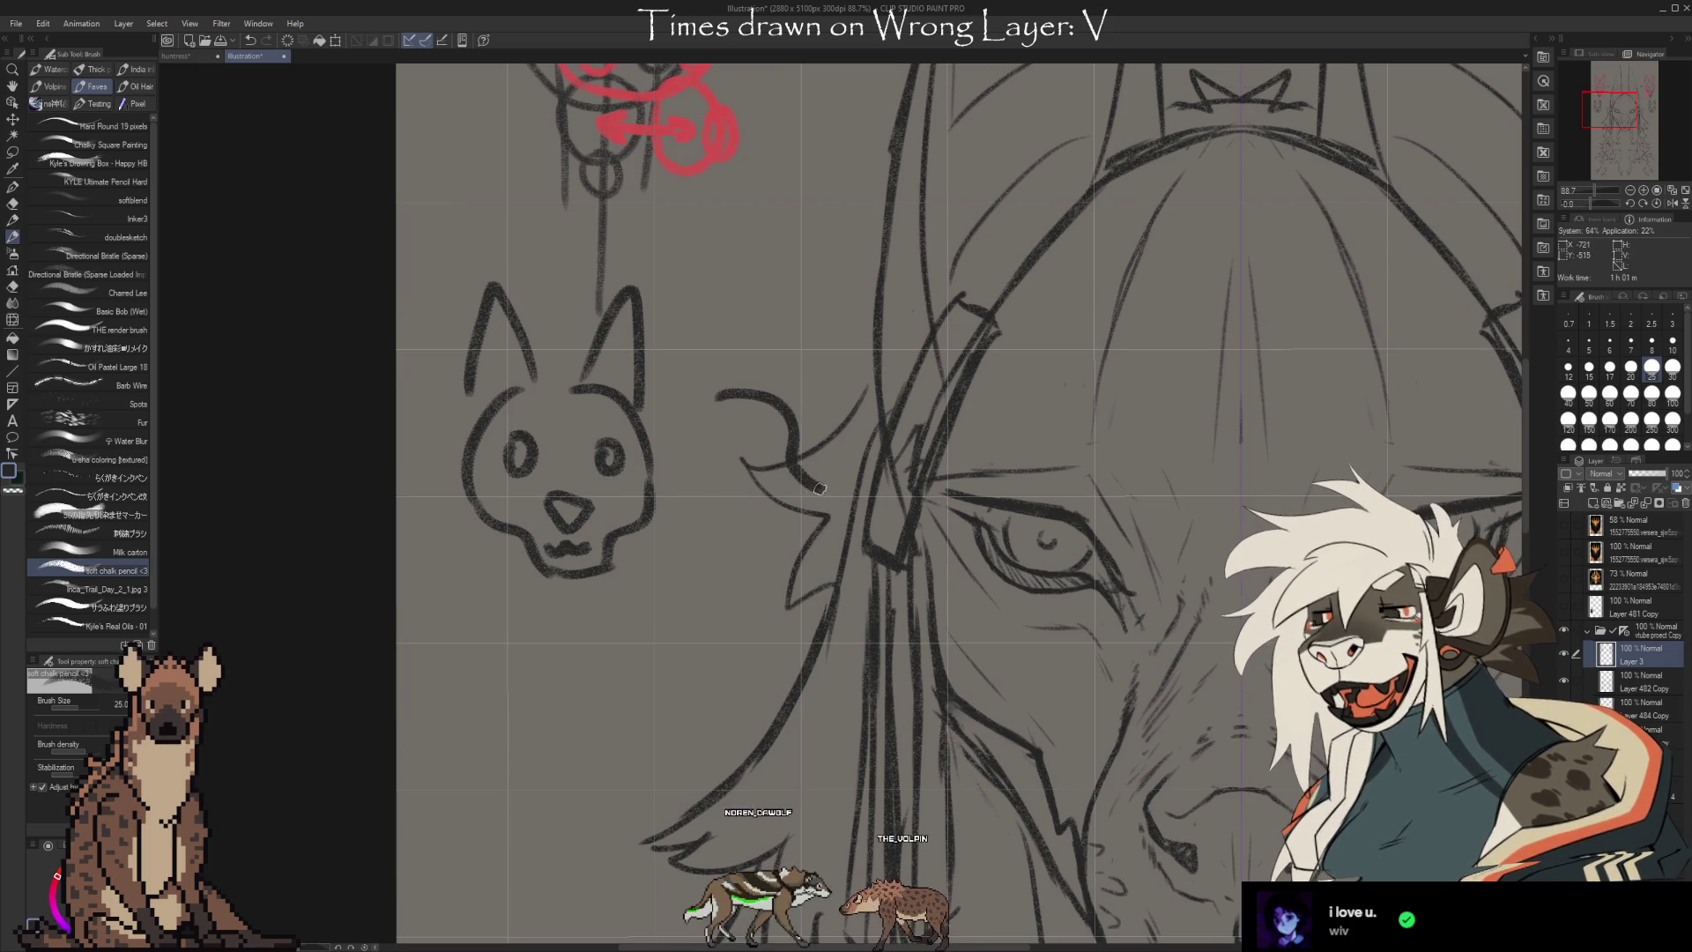
drag(830, 504, 800, 557)
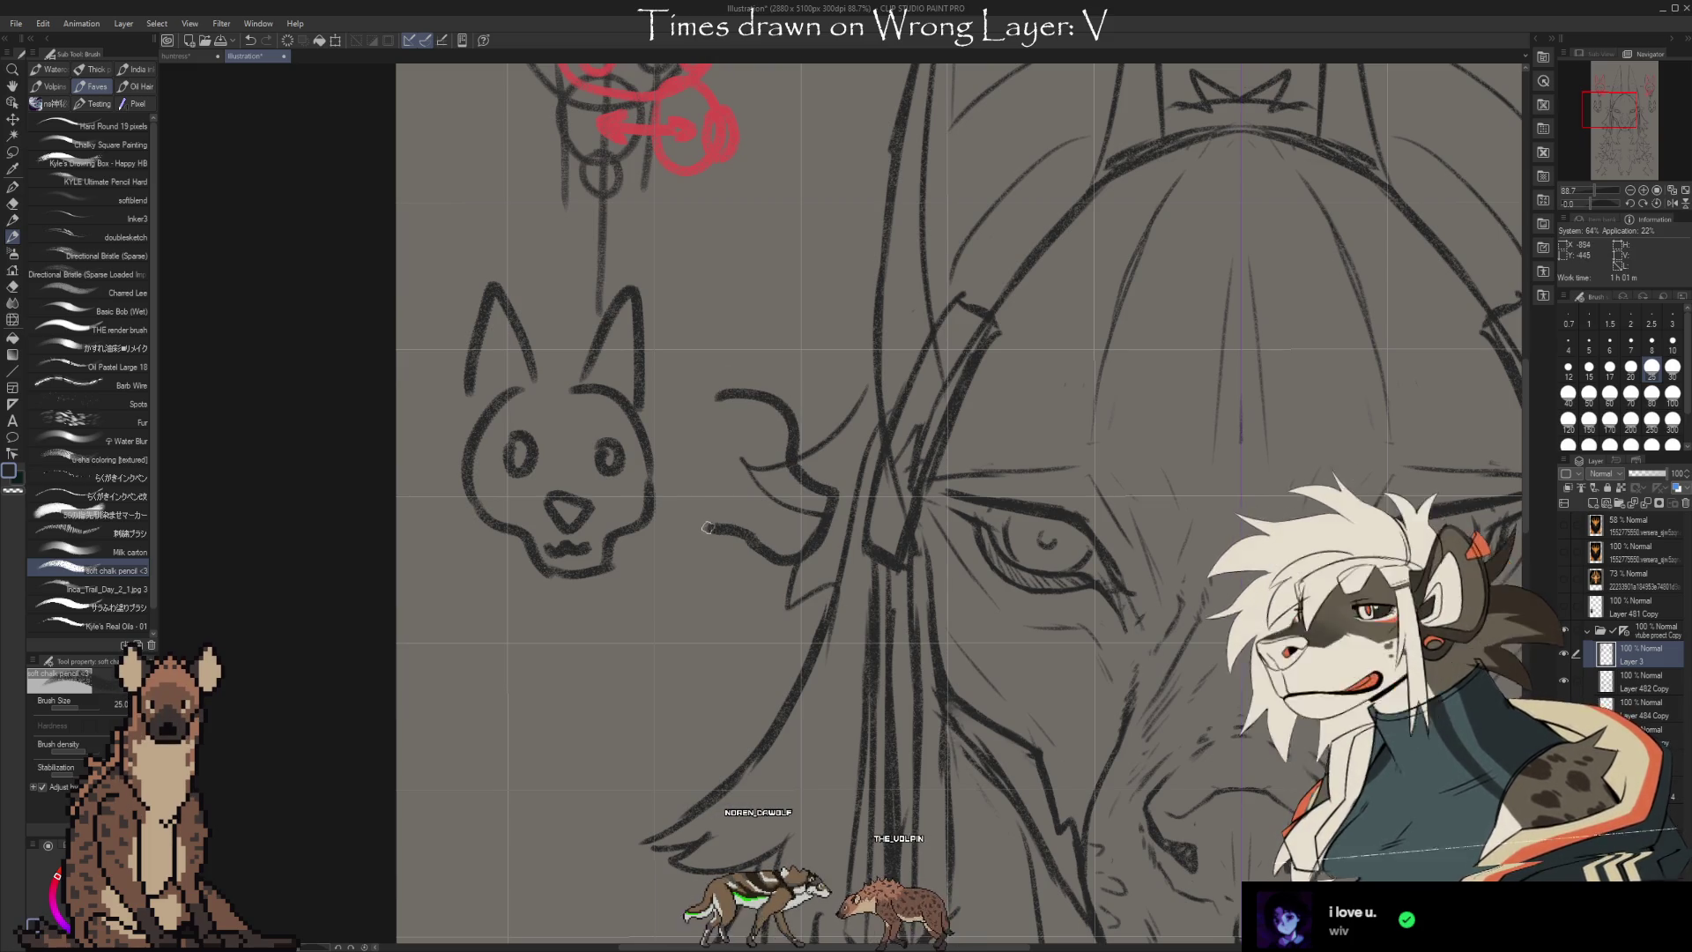
Sketch ears for a second wolf-head doodle, then erase that extra head
mouse_move(748, 302)
mouse_down()
mouse_move(769, 392)
mouse_move(724, 368)
mouse_up()
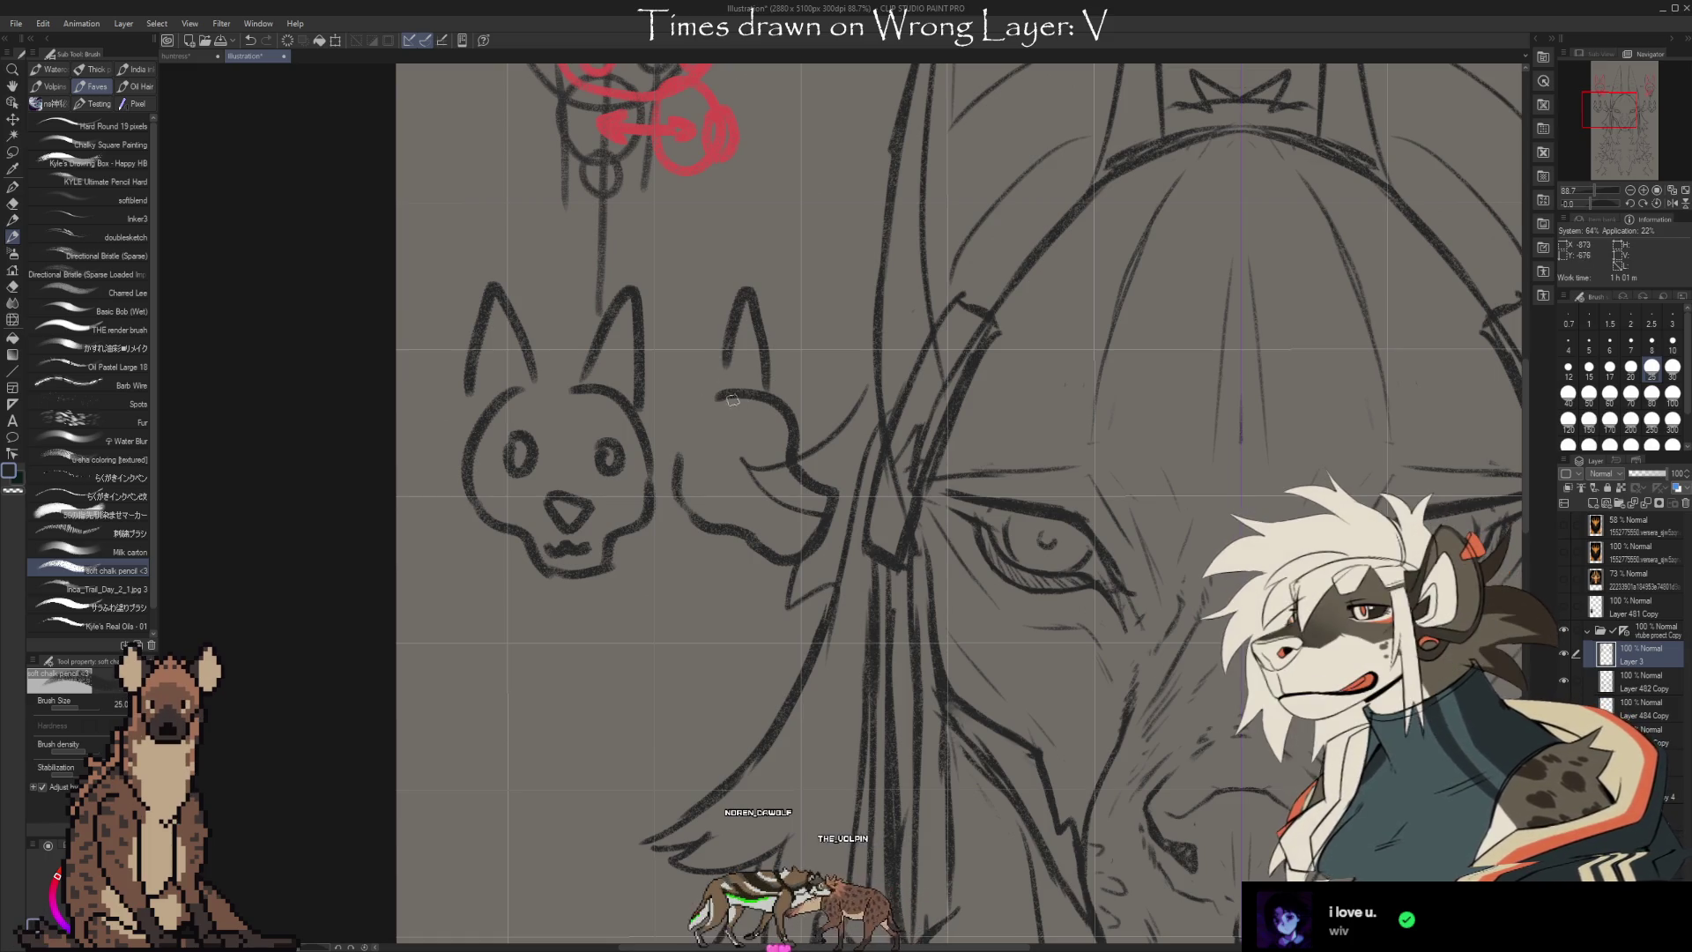
key(ctrl+z)
drag(658, 427, 703, 300)
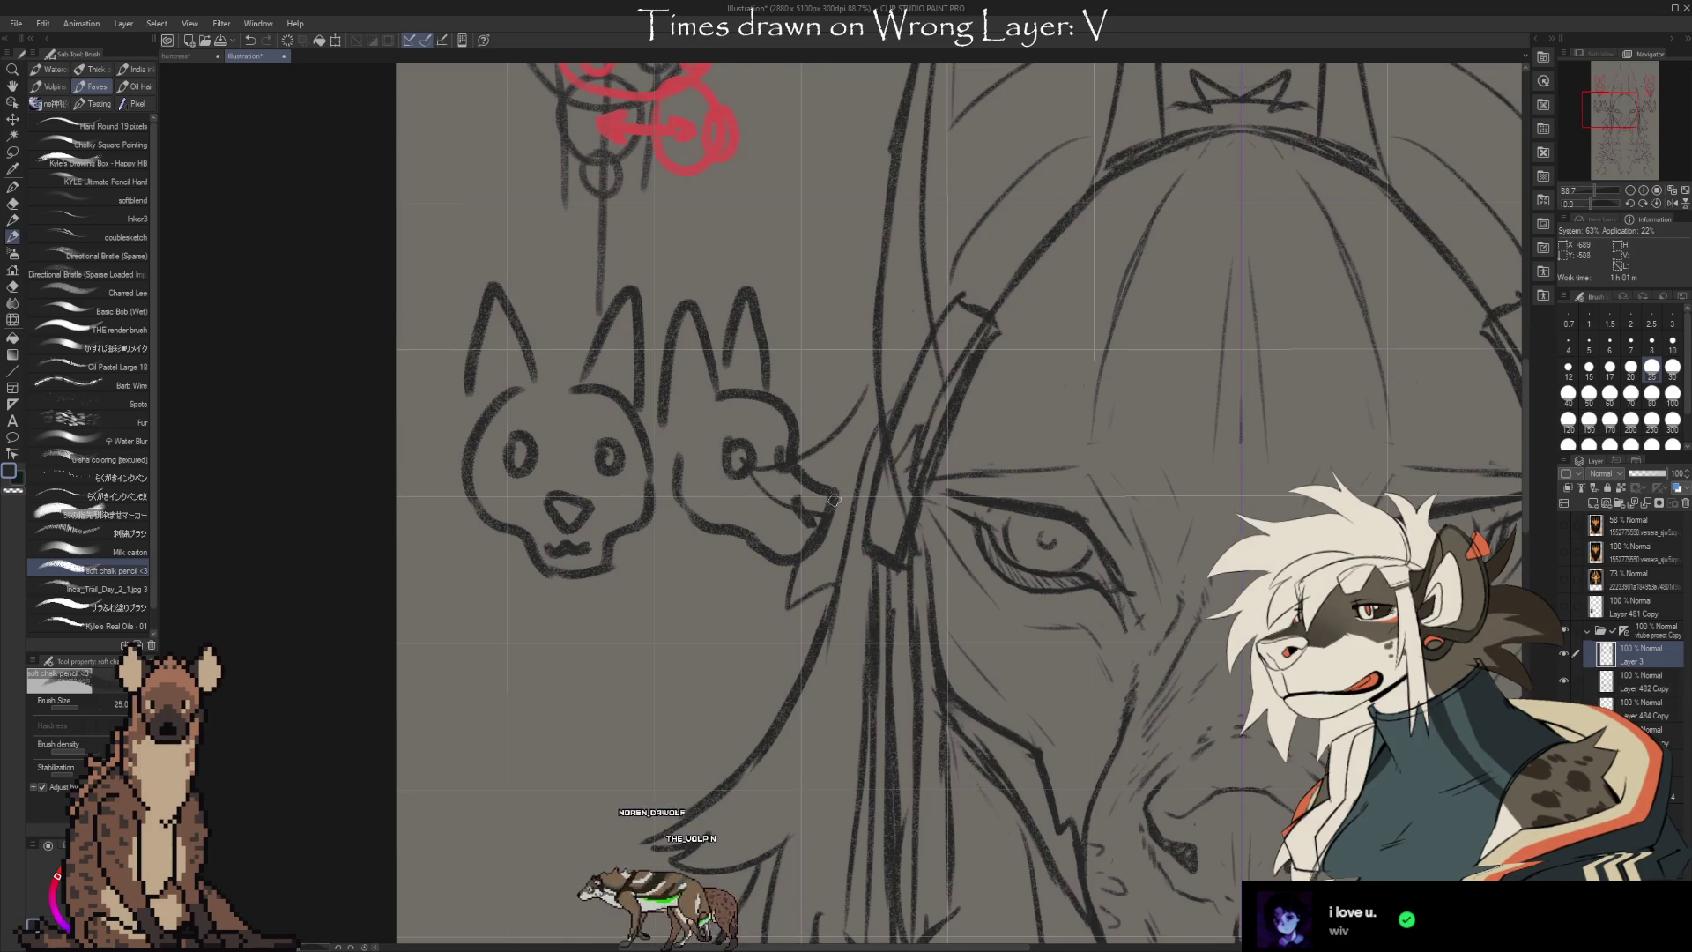
key(ctrl+z)
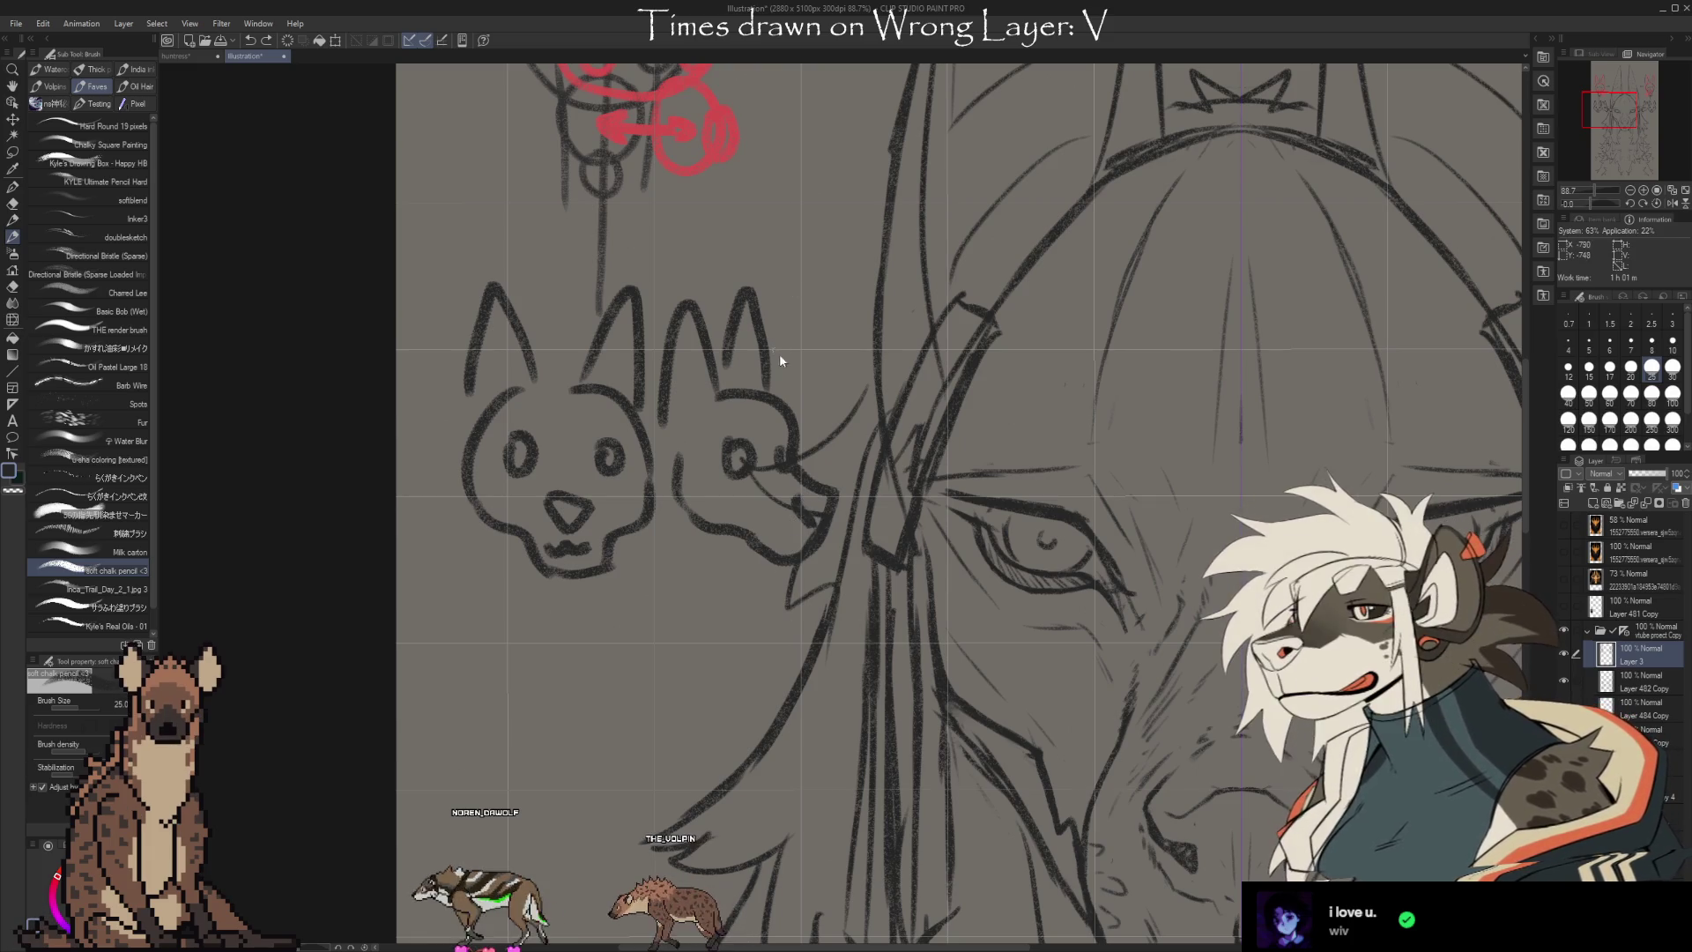
mouse_move(740, 300)
mouse_down()
mouse_move(697, 476)
mouse_move(783, 360)
mouse_up()
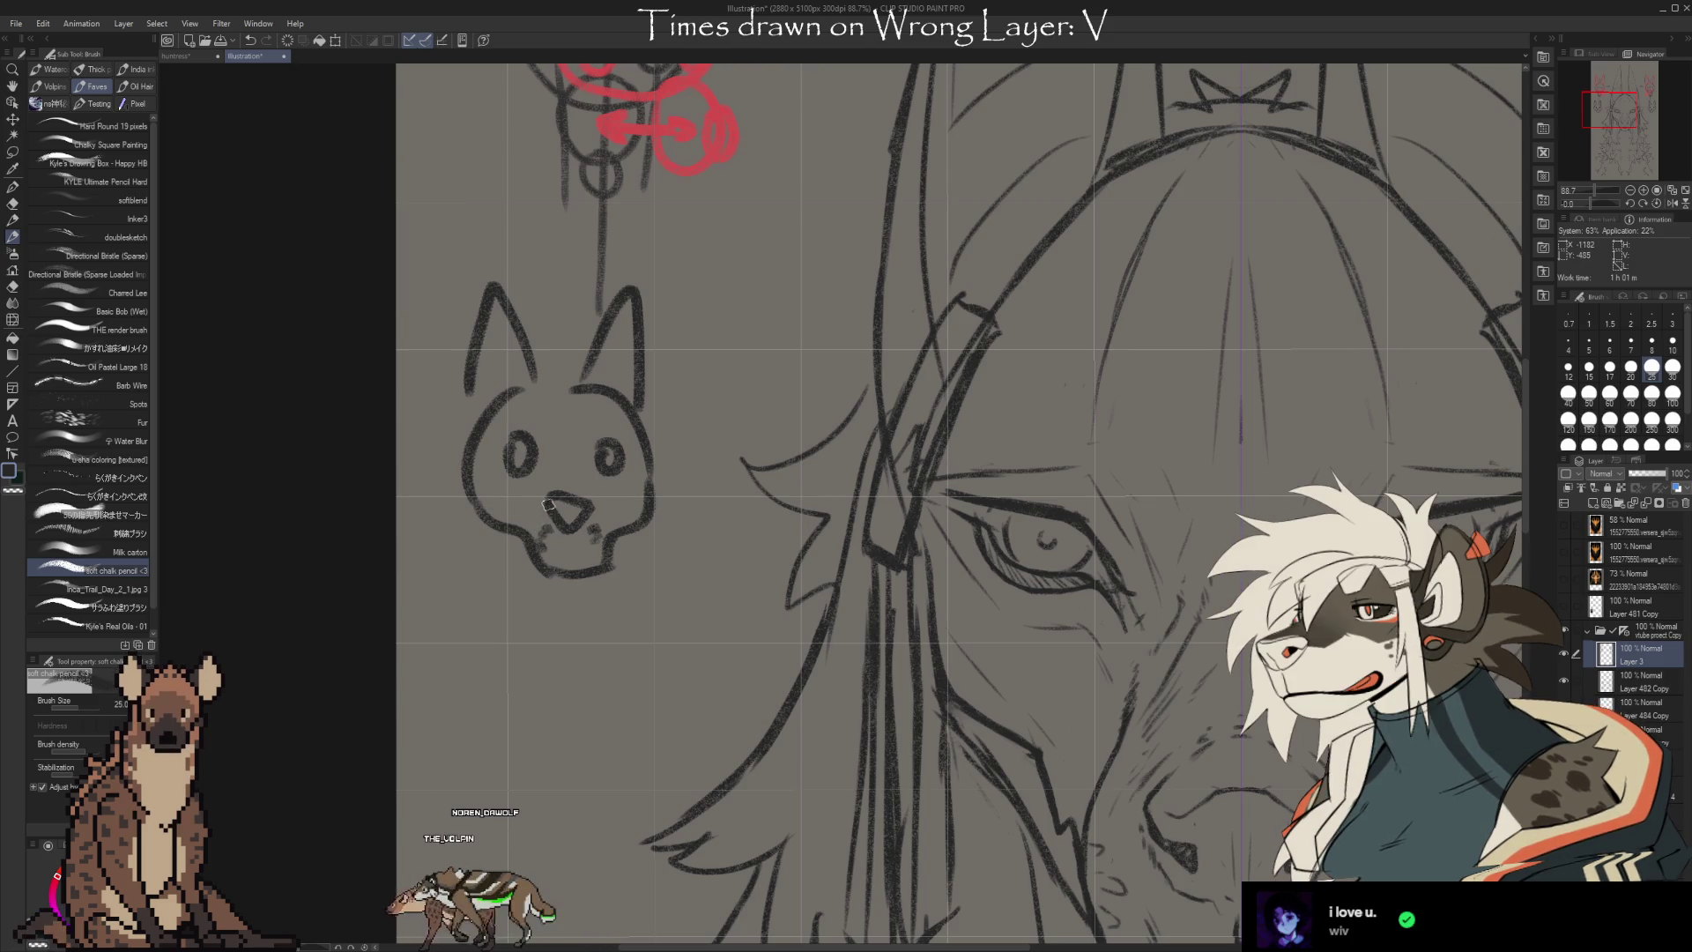
Give the skull doodle a mouth, dark nose shading, and an arrow beneath, then pan to the muzzle
drag(544, 541, 593, 541)
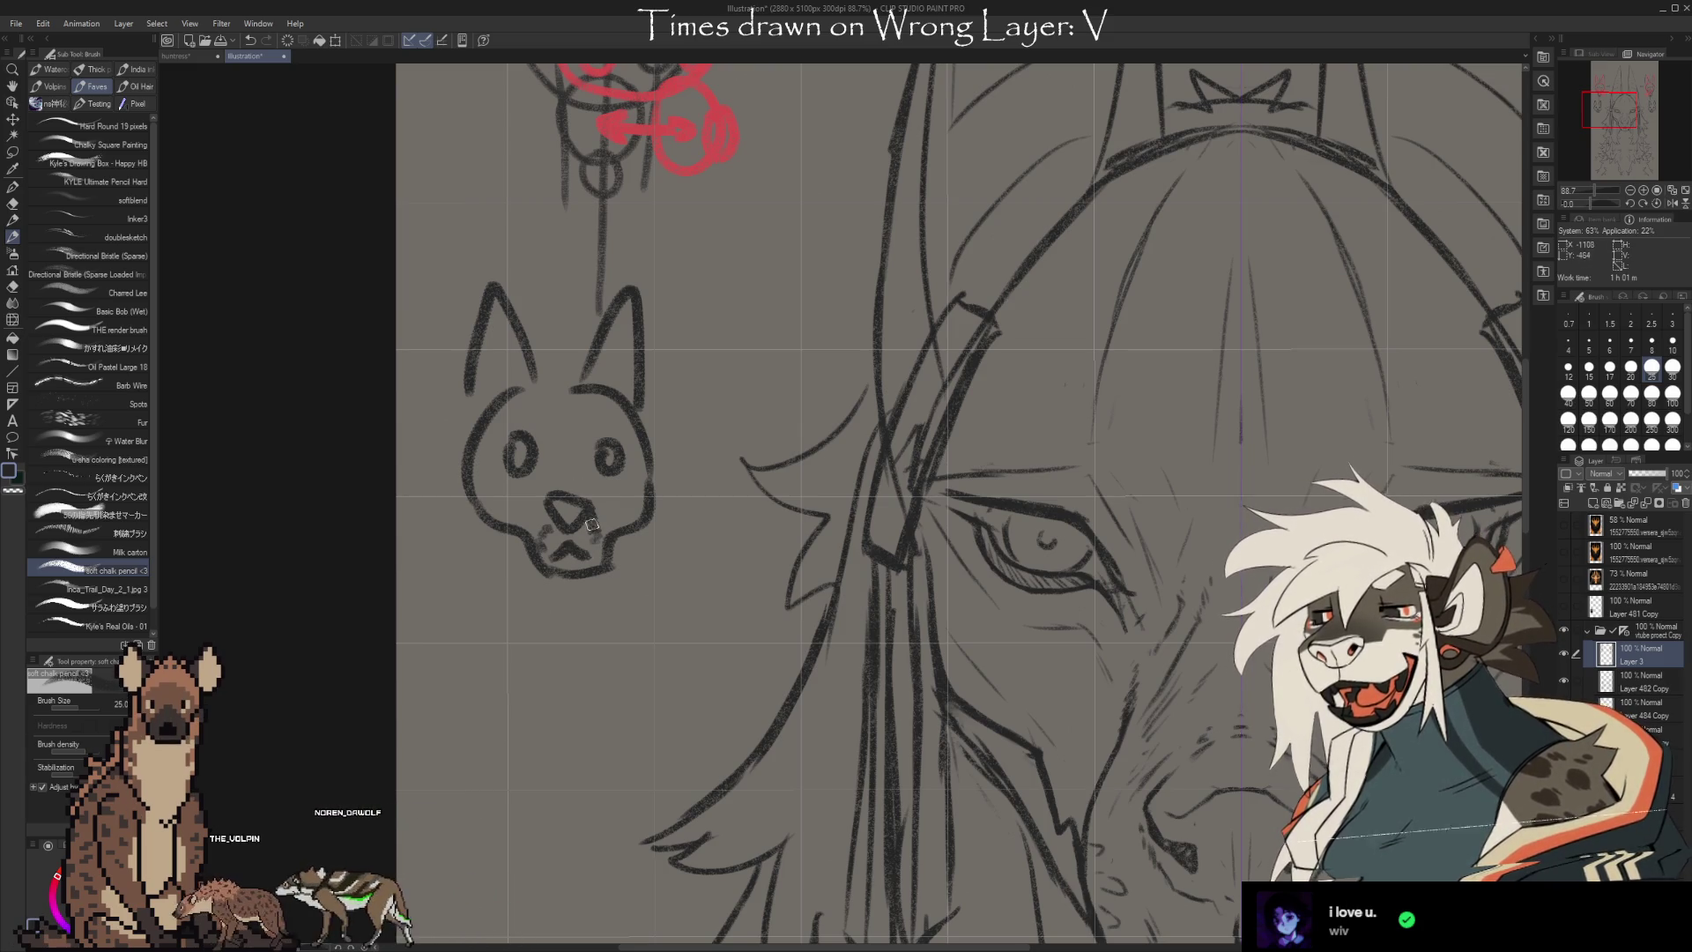
drag(588, 556, 574, 543)
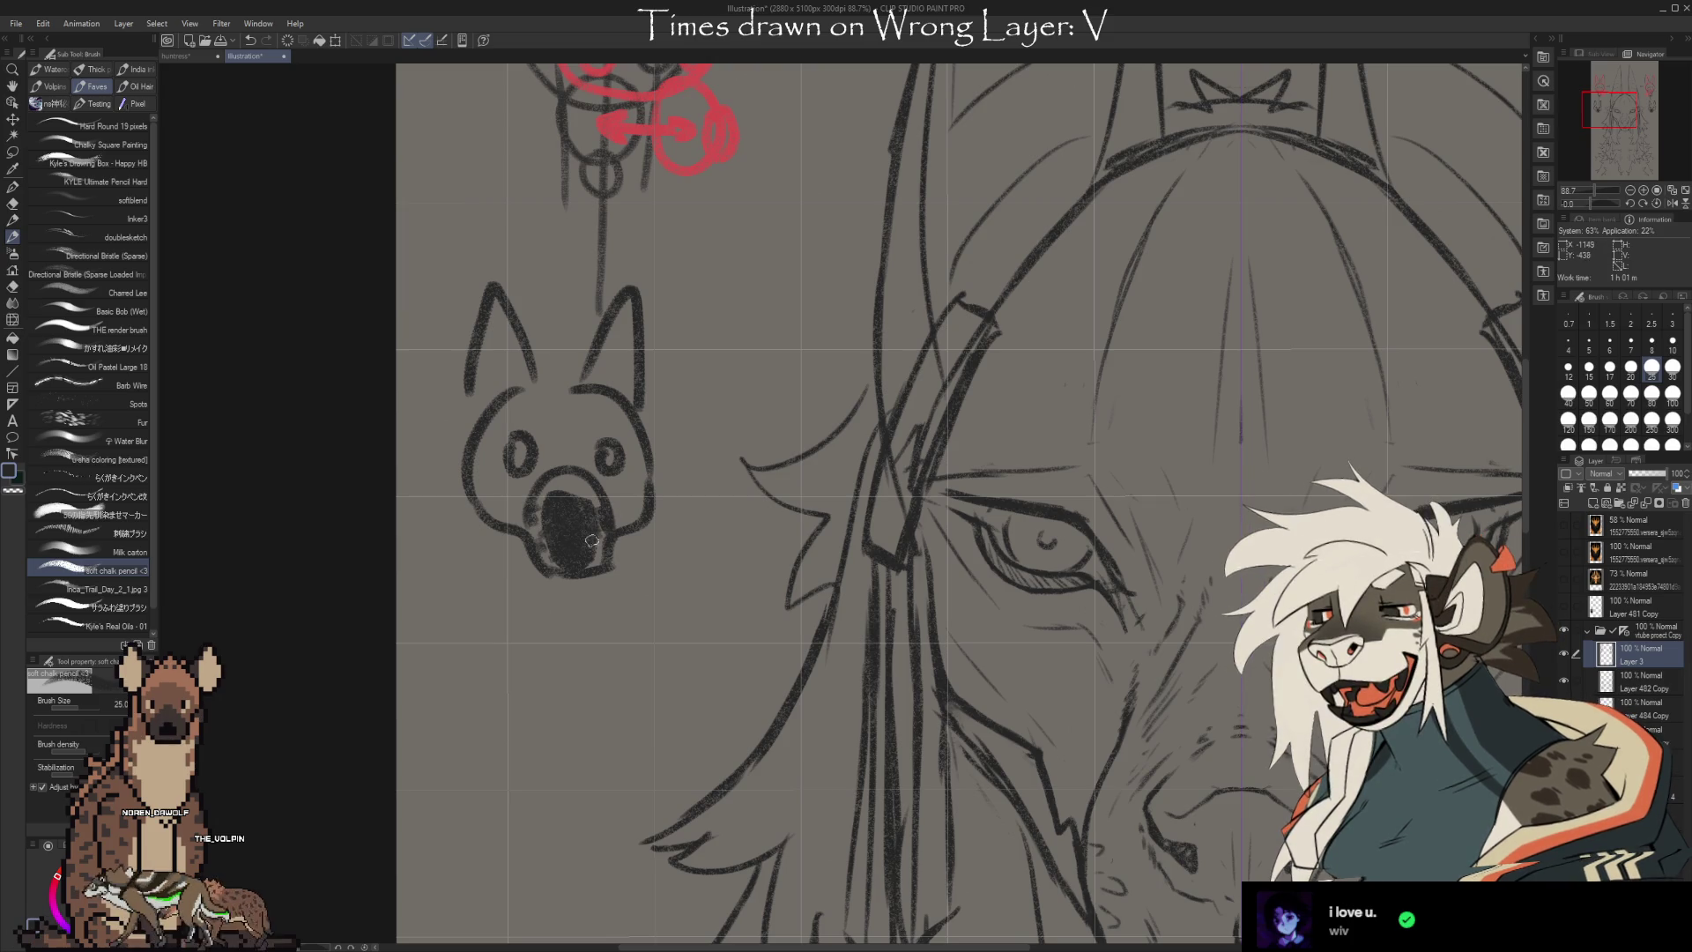
drag(615, 582, 625, 609)
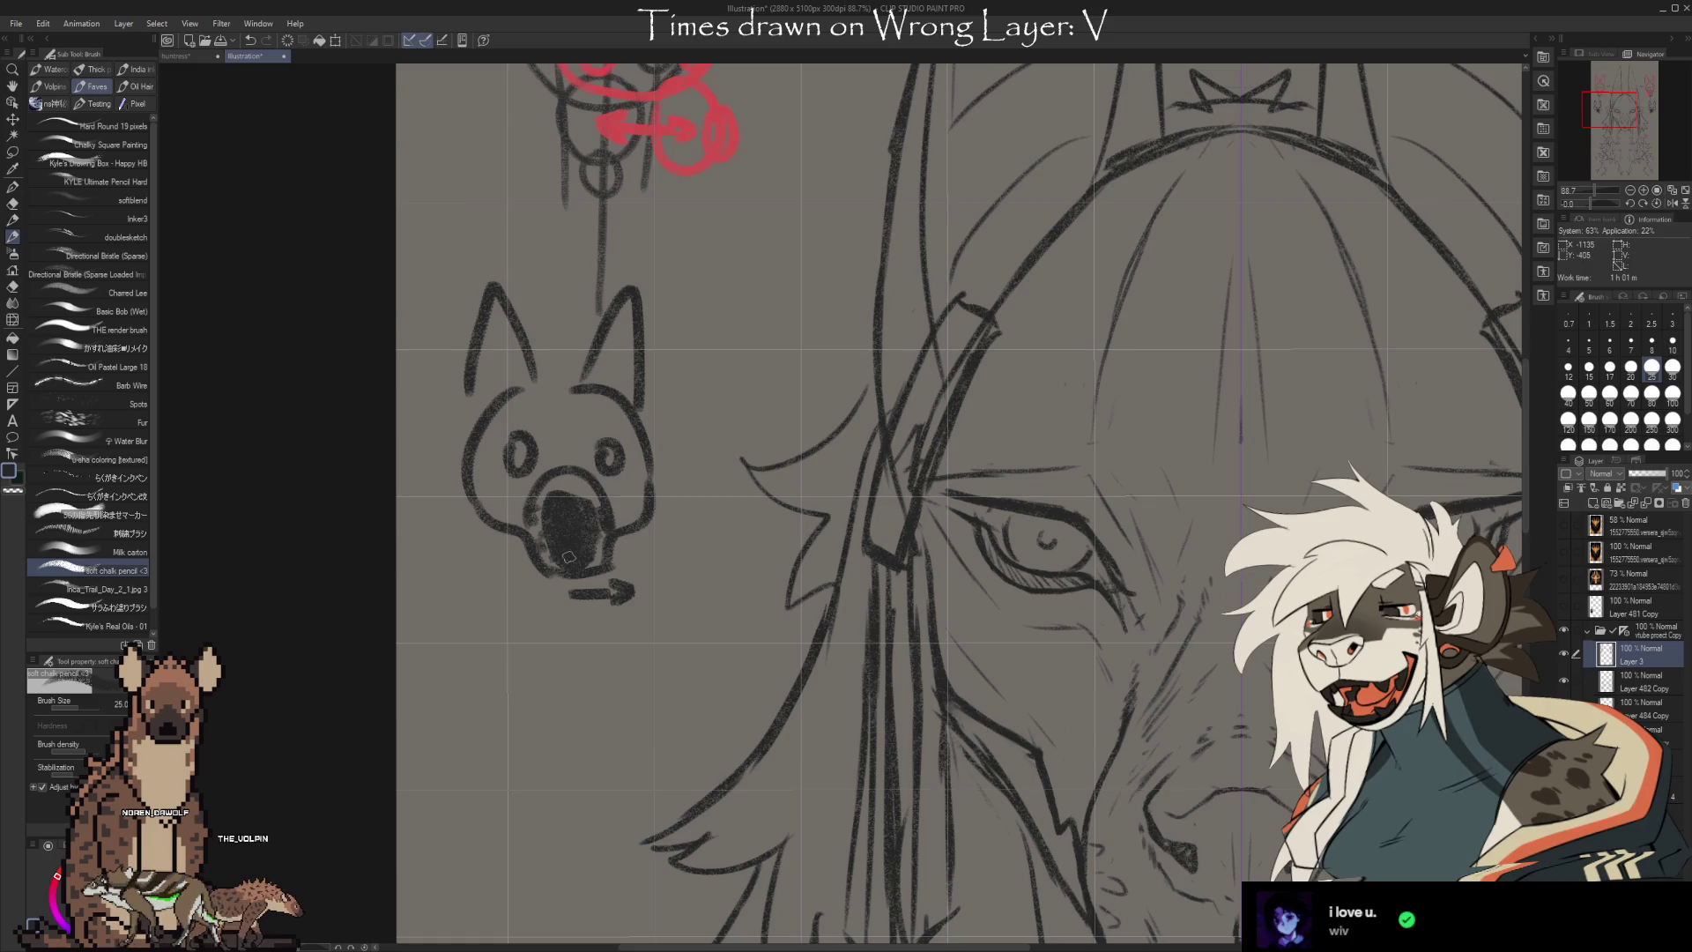
drag(832, 679, 647, 428)
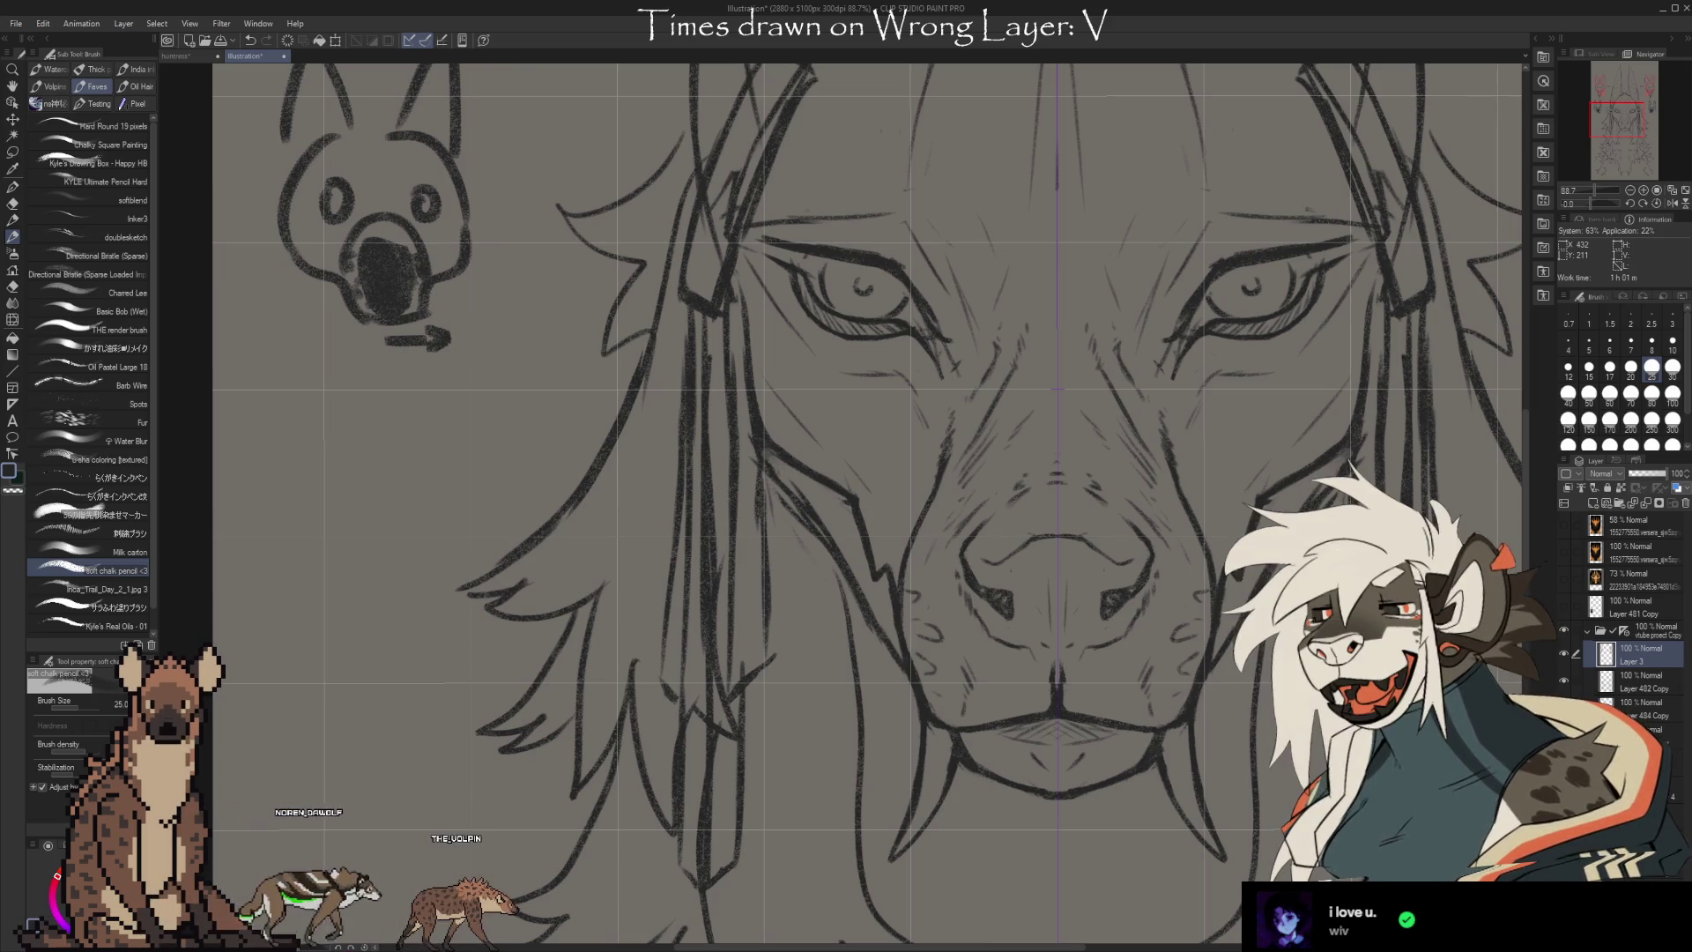
Ink an arch over the jackal's nose, hatch the muzzle dark, and add two horizontal strokes above
drag(1289, 772, 1099, 718)
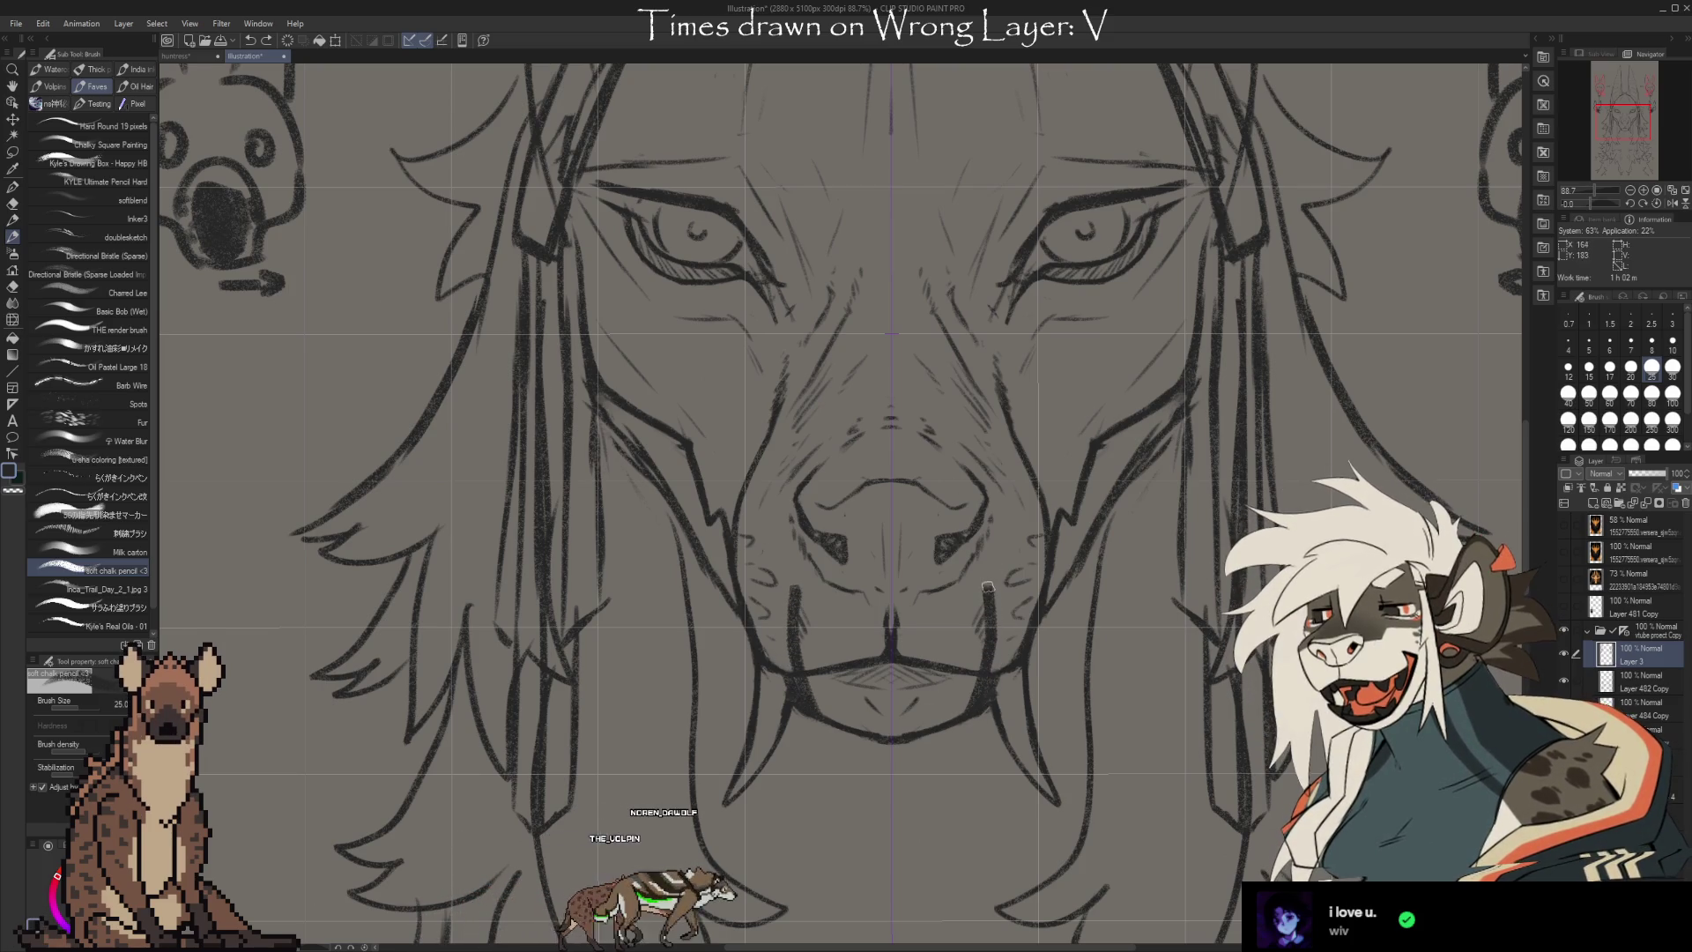
mouse_move(995, 477)
mouse_down()
mouse_move(787, 481)
mouse_move(873, 423)
mouse_up()
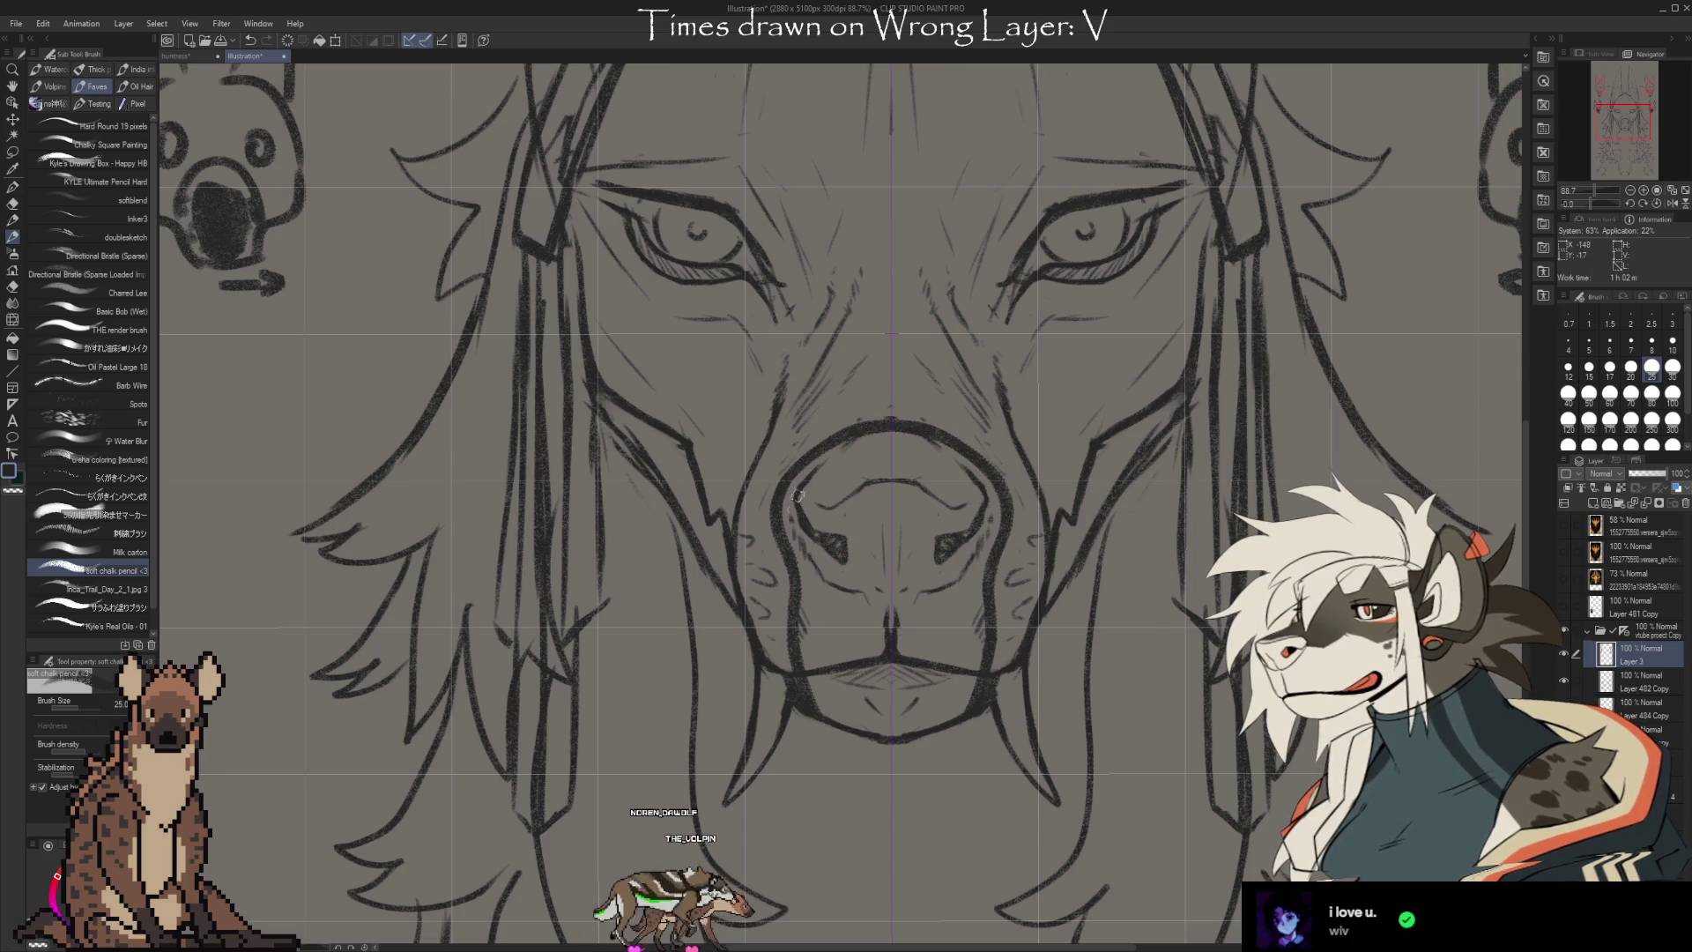
mouse_move(902, 728)
mouse_down()
mouse_move(908, 653)
mouse_move(934, 609)
mouse_move(856, 535)
mouse_move(890, 484)
mouse_move(881, 441)
mouse_up()
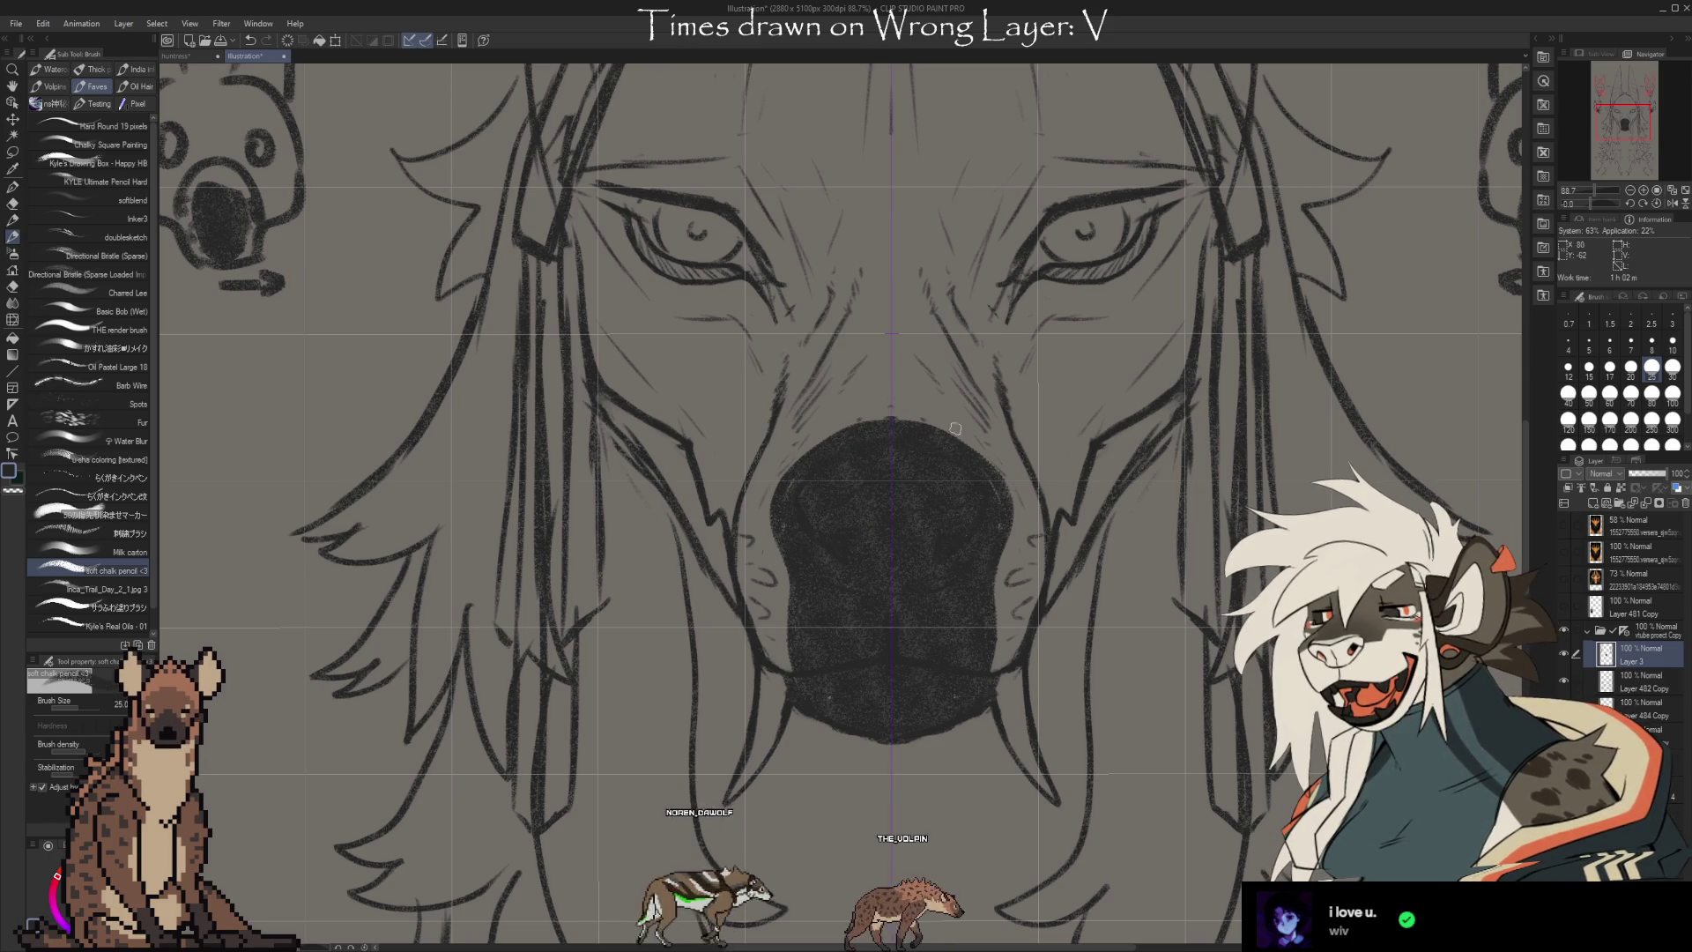
drag(727, 403, 1057, 404)
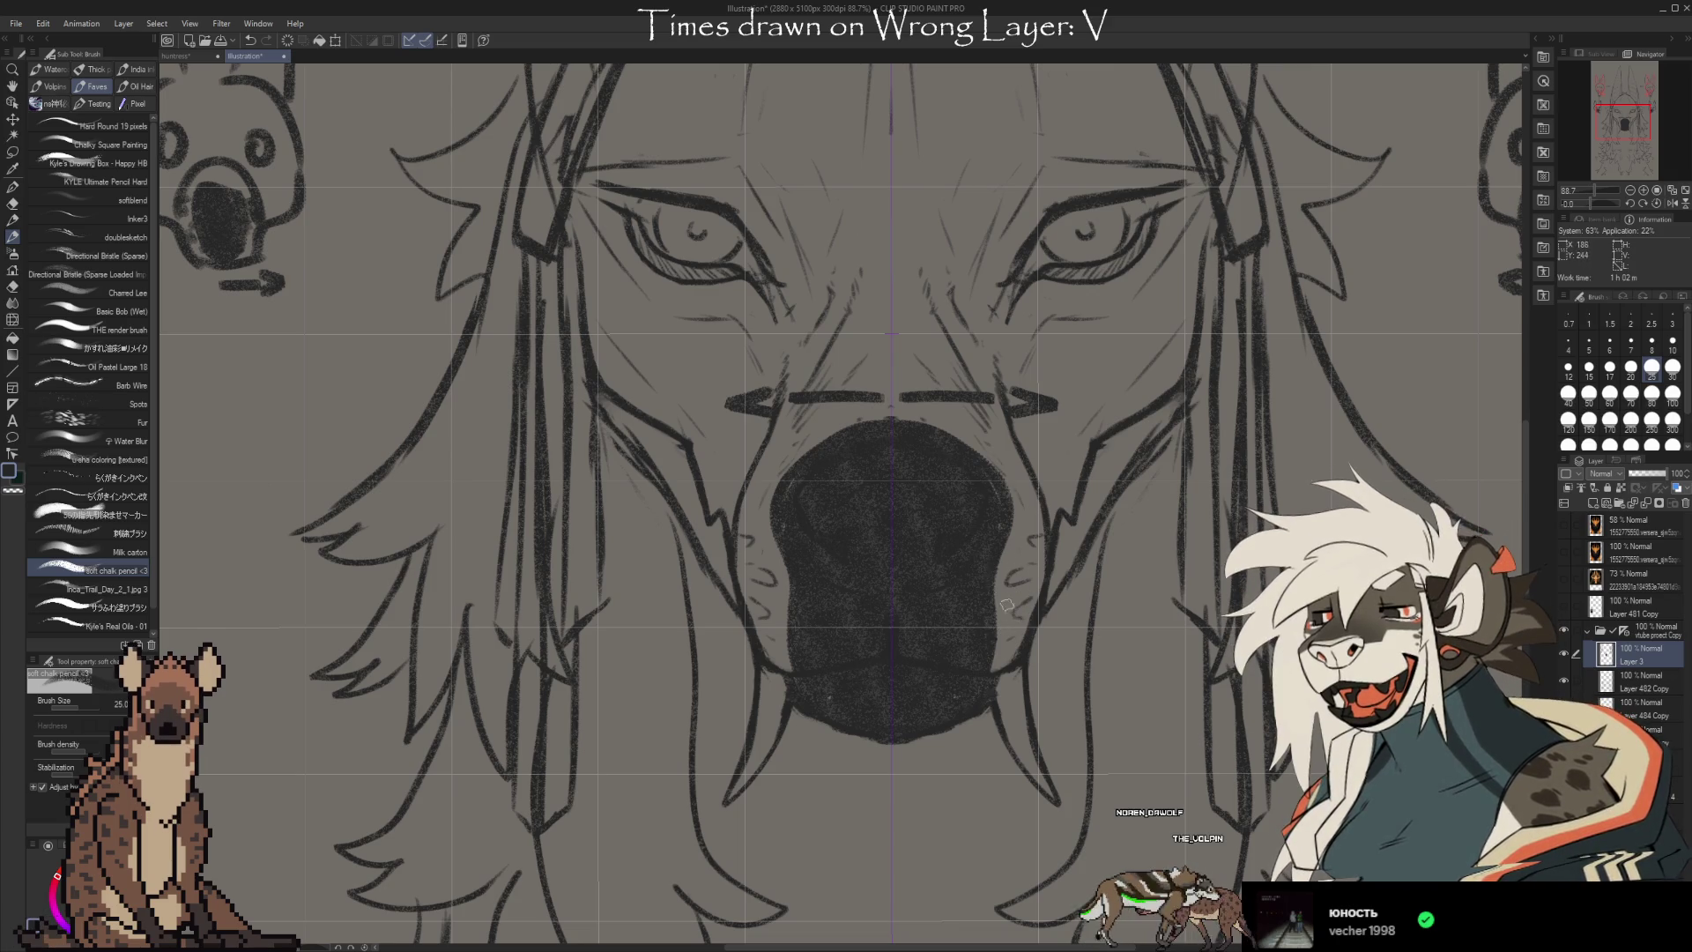
scroll(1076, 608, down, 1)
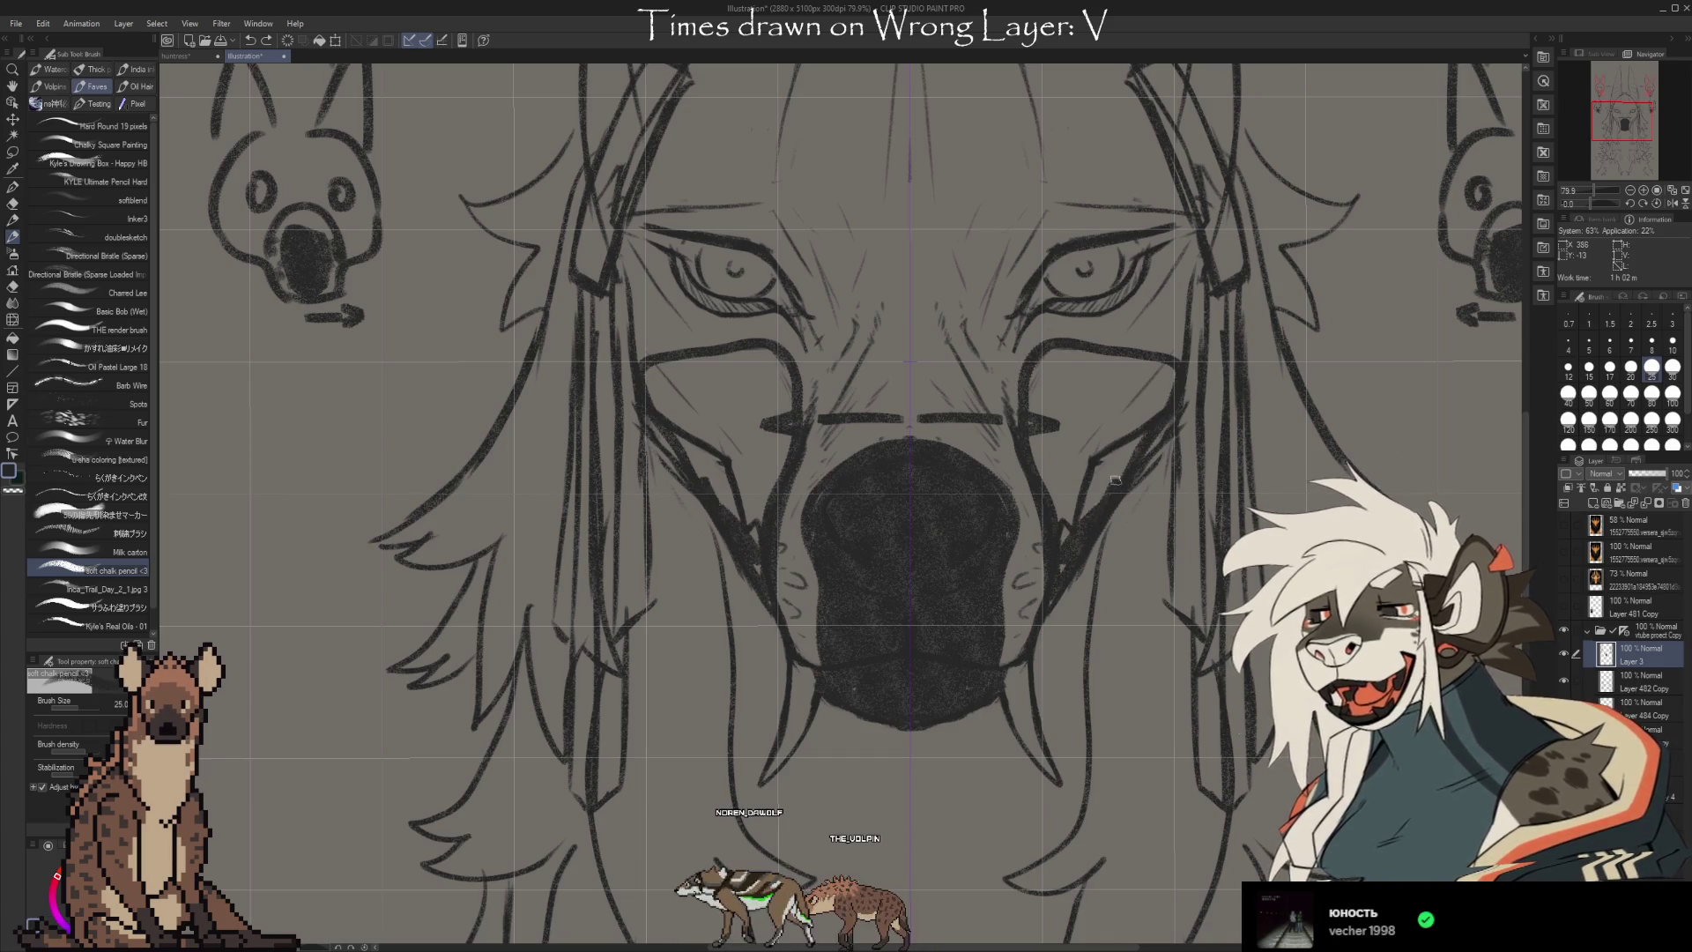
Paint mirrored dark cheek patches beside the muzzle and short strokes below the nose, then zoom out
mouse_move(1138, 418)
mouse_down()
mouse_move(1062, 516)
mouse_move(1038, 365)
mouse_move(1146, 423)
mouse_move(1070, 493)
mouse_move(1059, 390)
mouse_up()
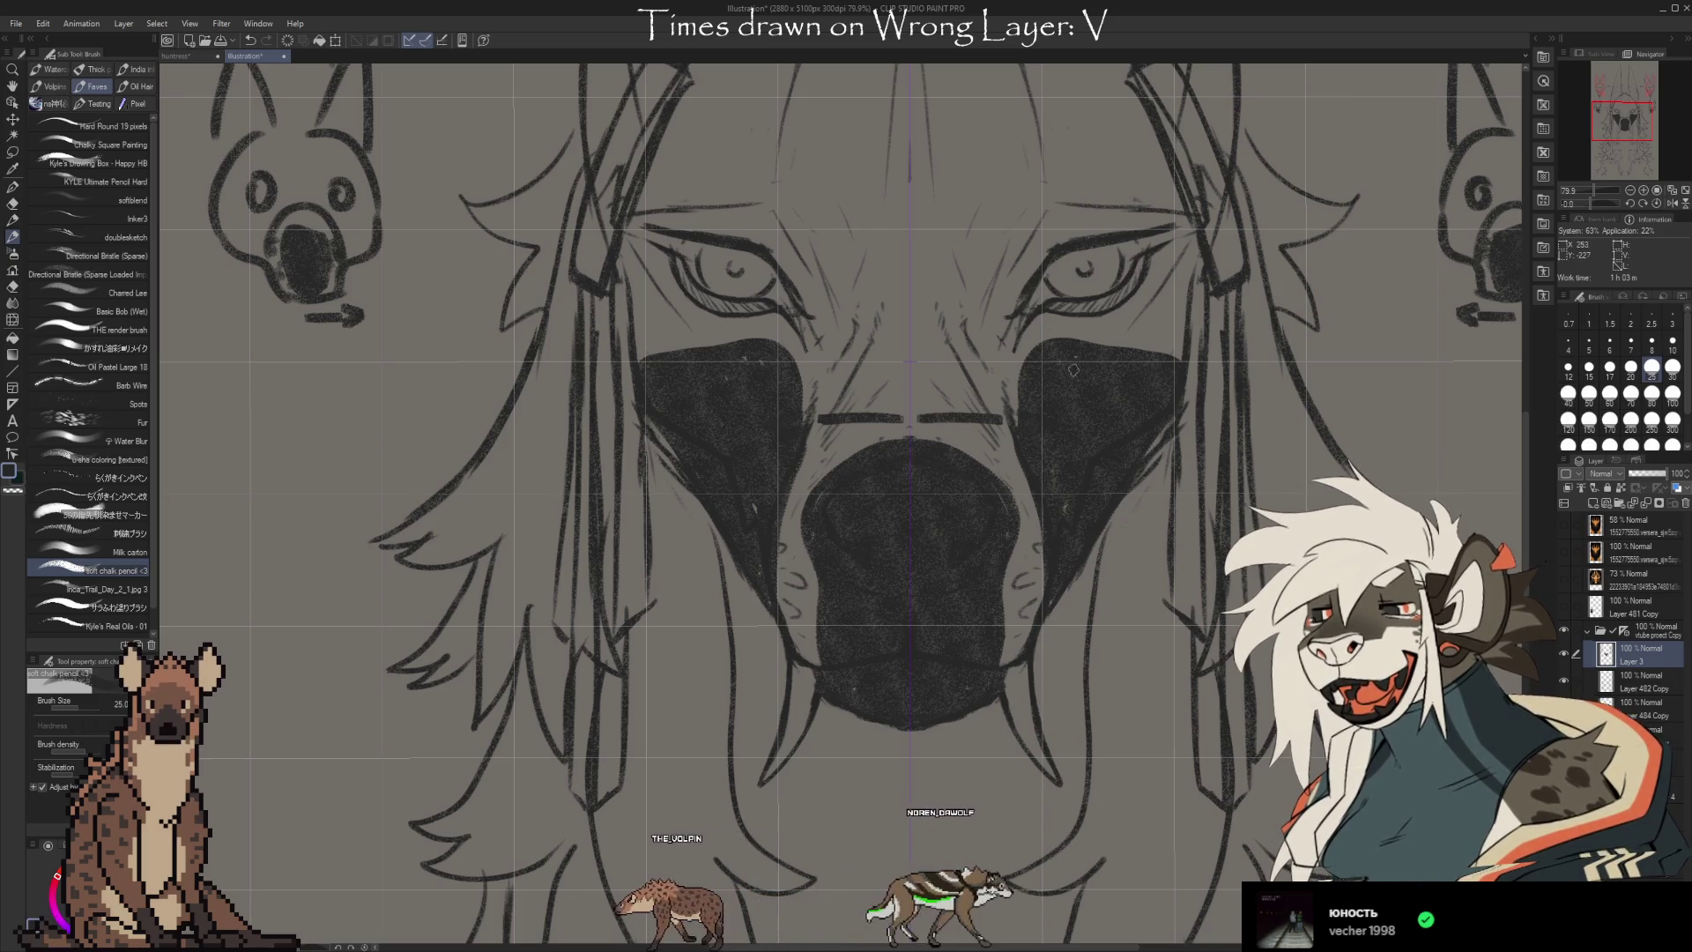
drag(961, 747, 1100, 739)
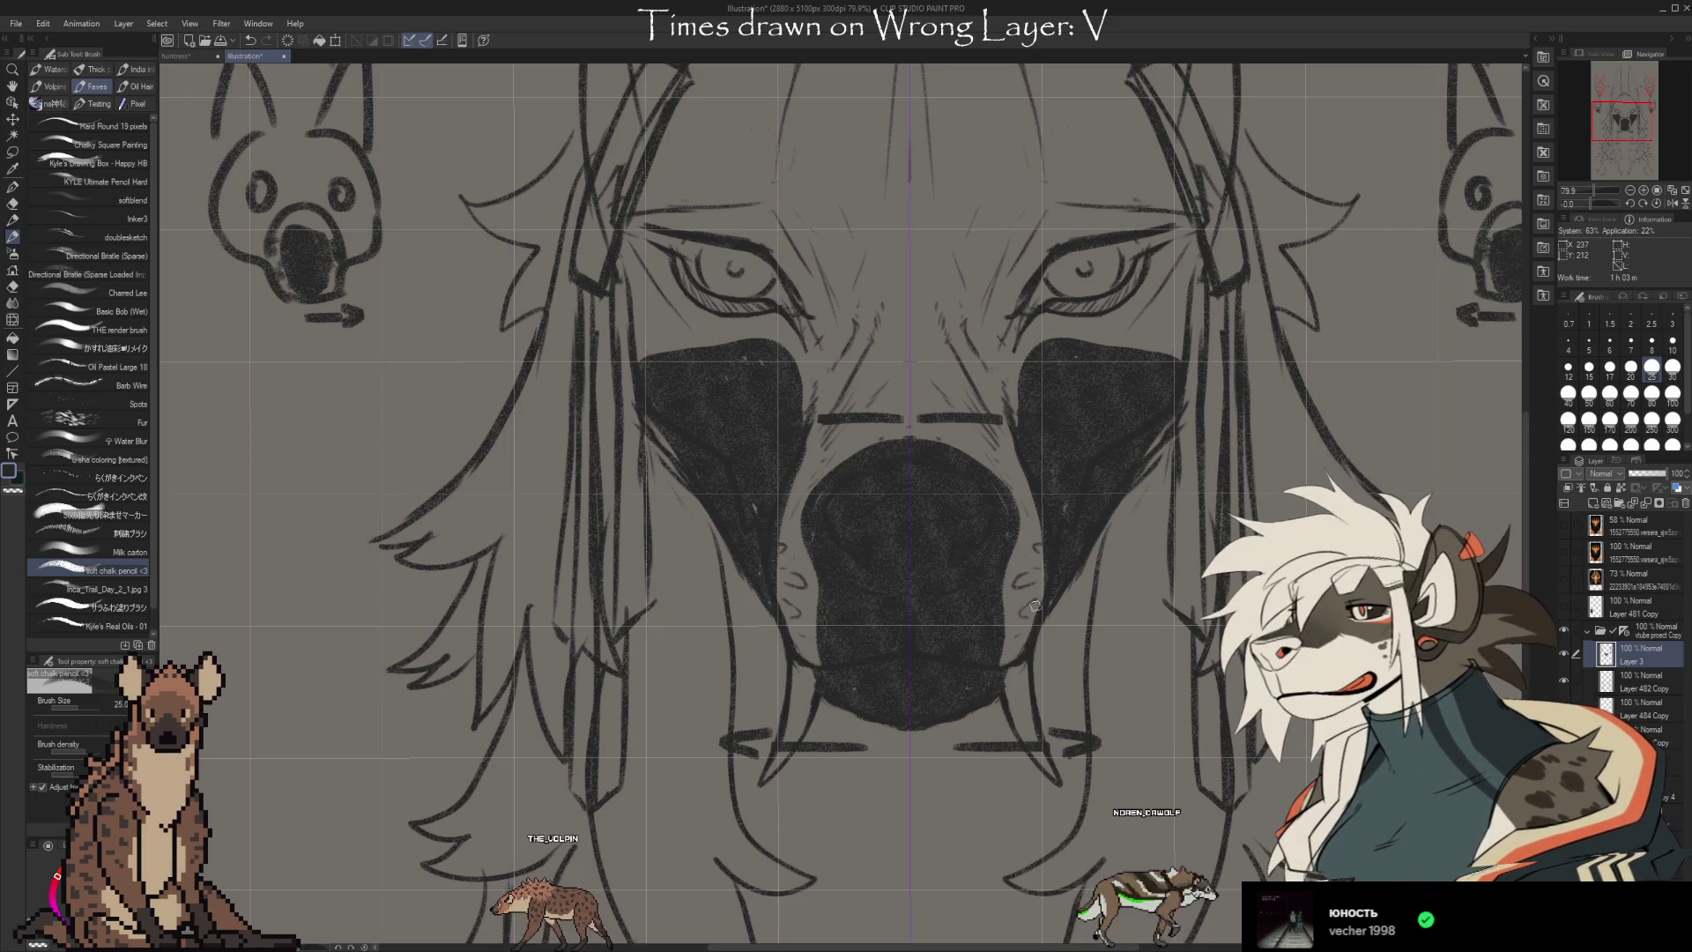
scroll(1035, 606, down, 5)
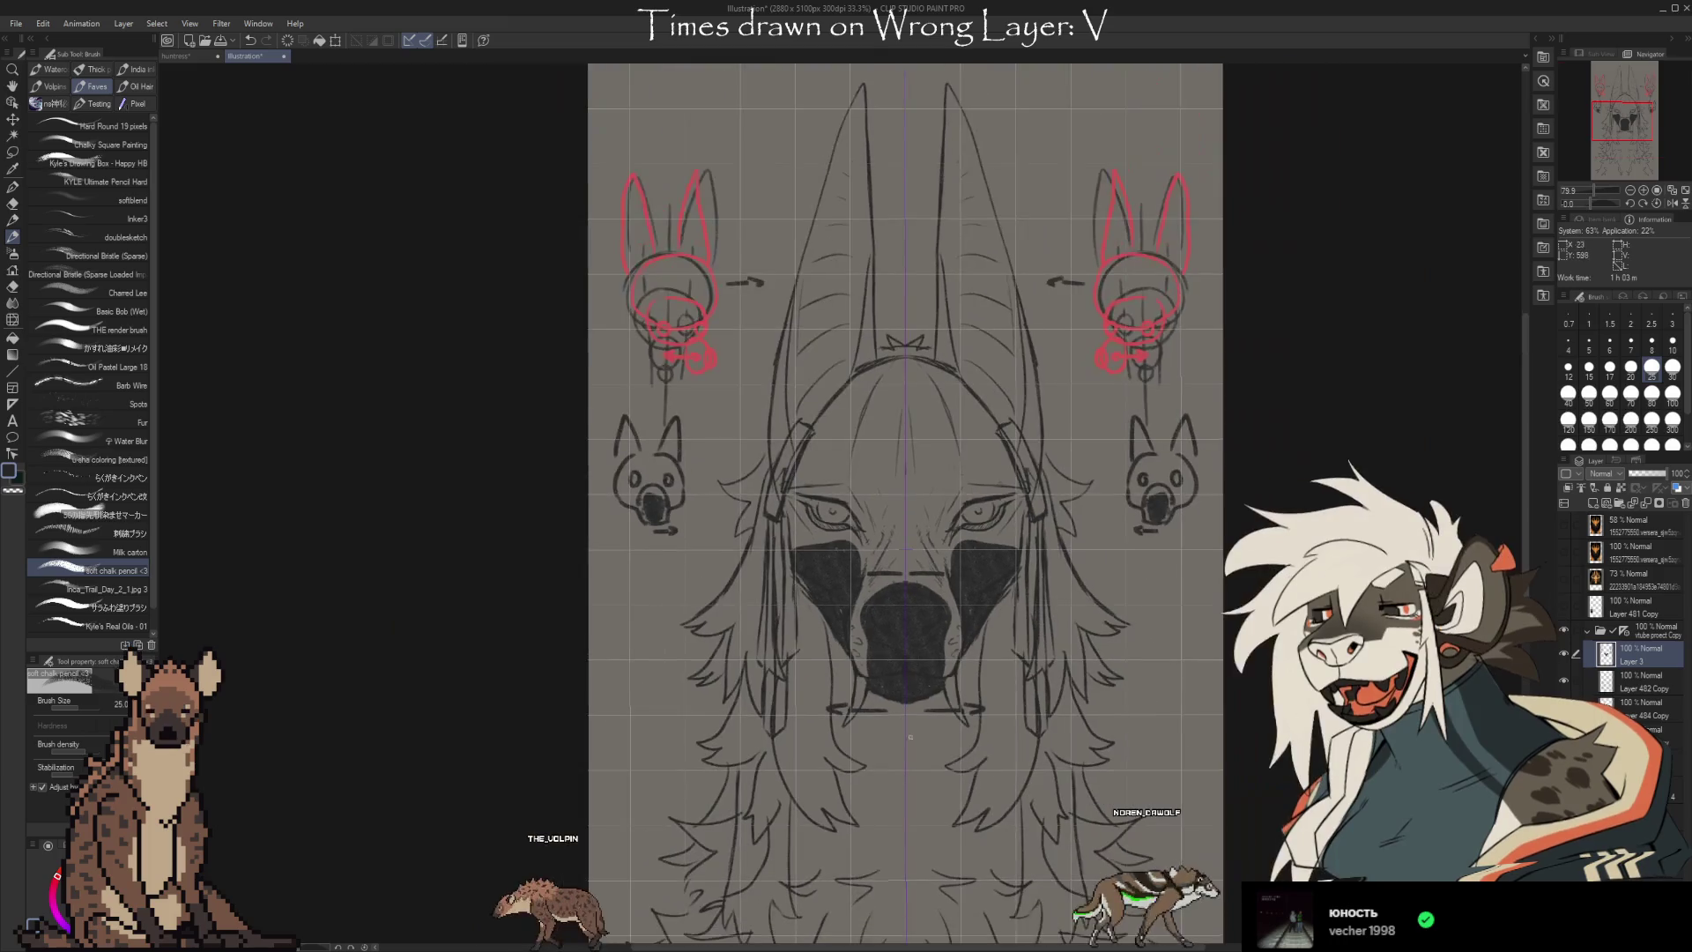
Undo the dark shading and red ear sketches, then erase the leftover side-view heads with a soft eraser
key(ctrl+z)
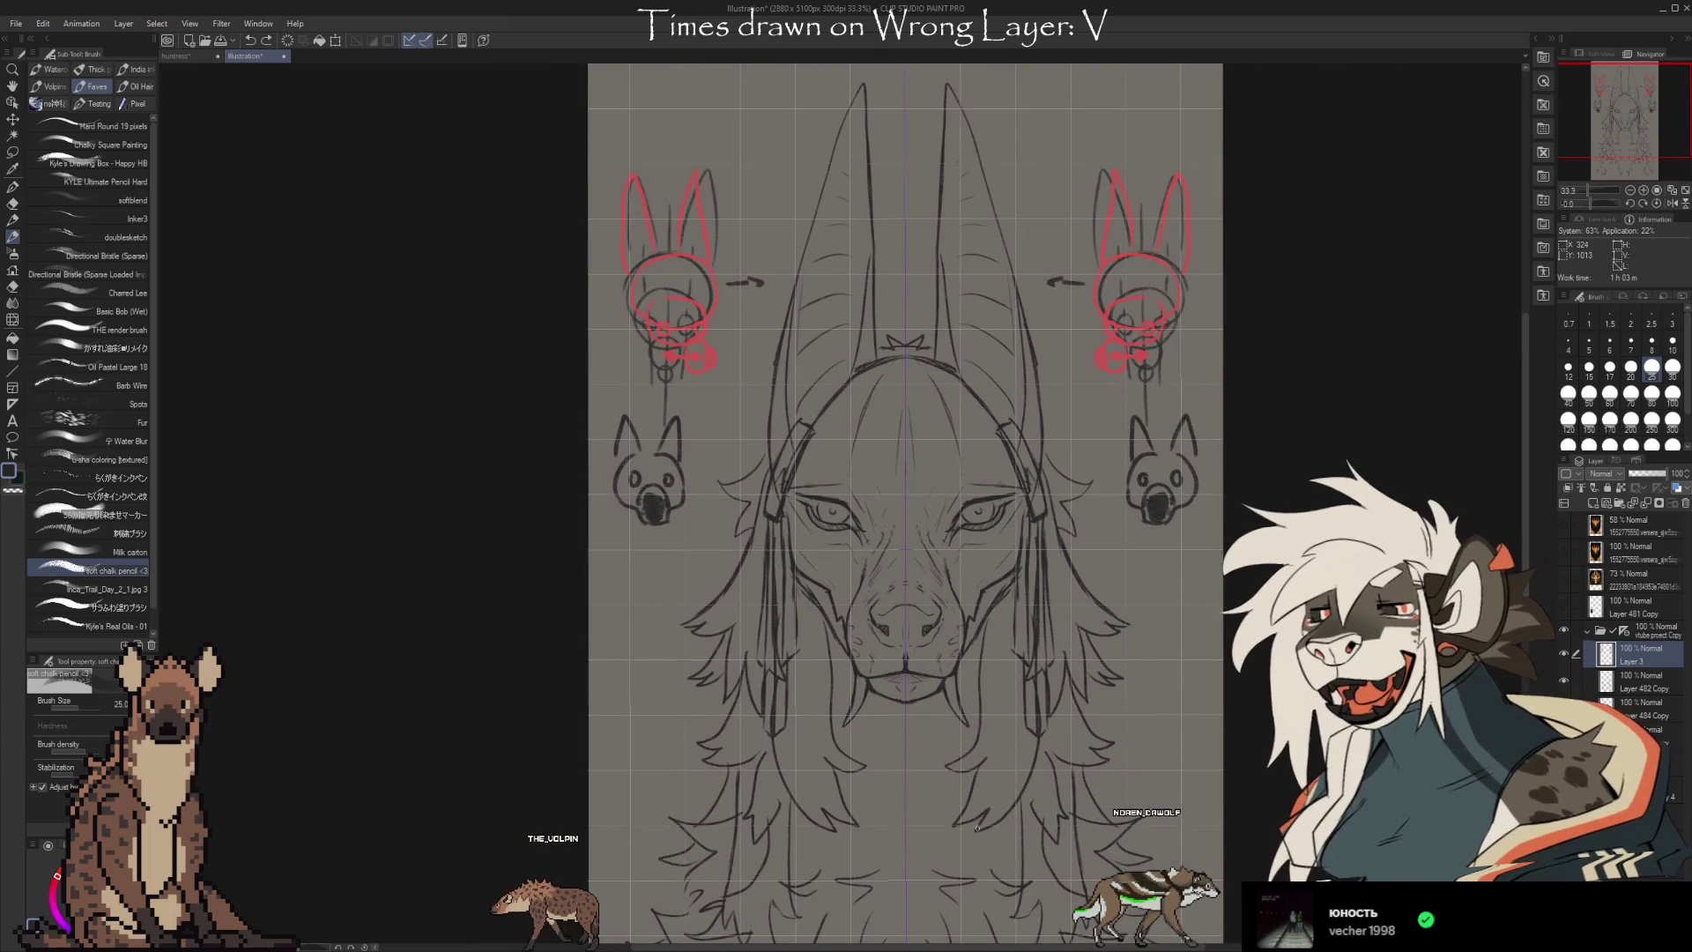
key(ctrl+z)
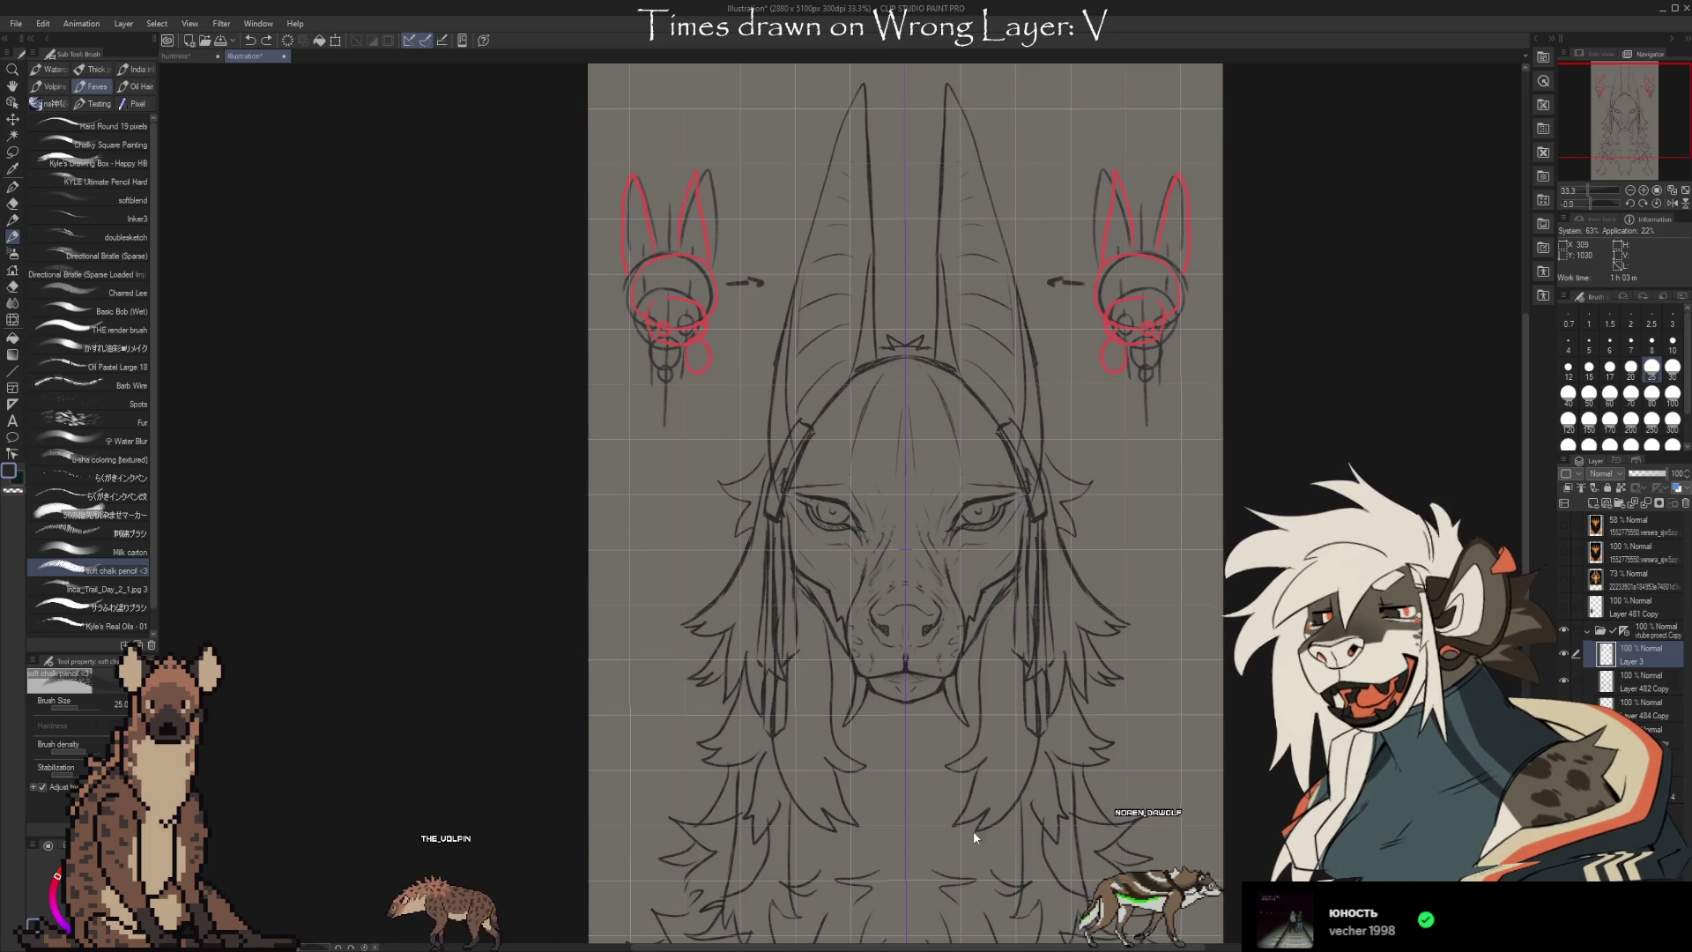
key(ctrl+z)
key(ctrl+z)
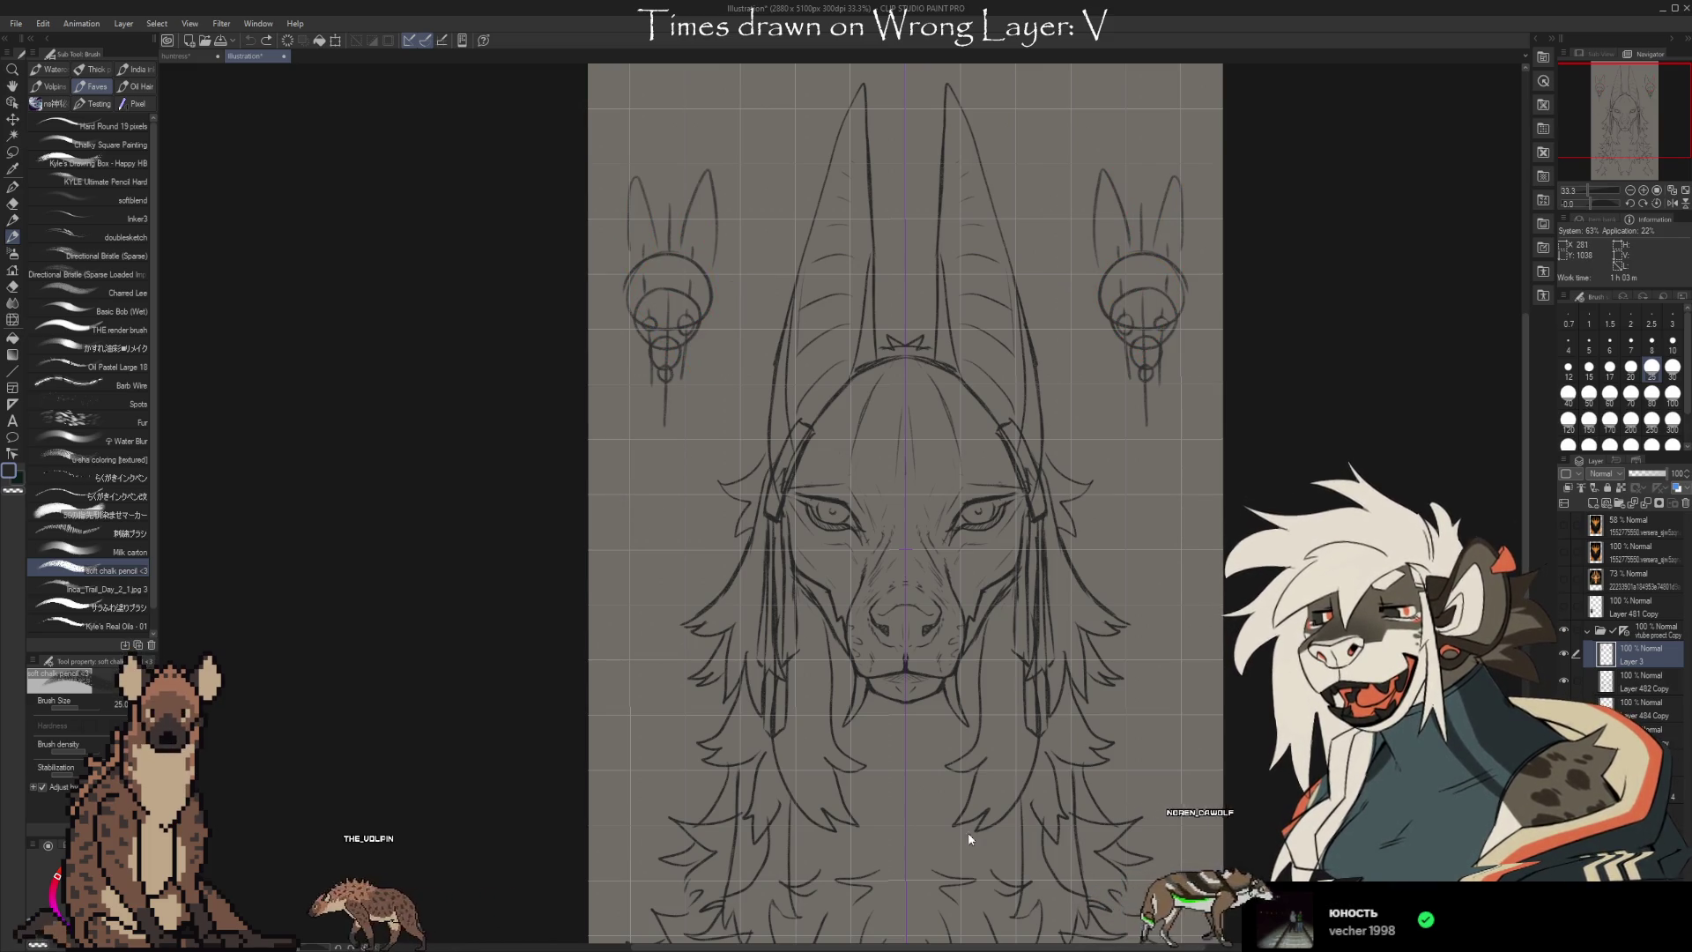
key(e)
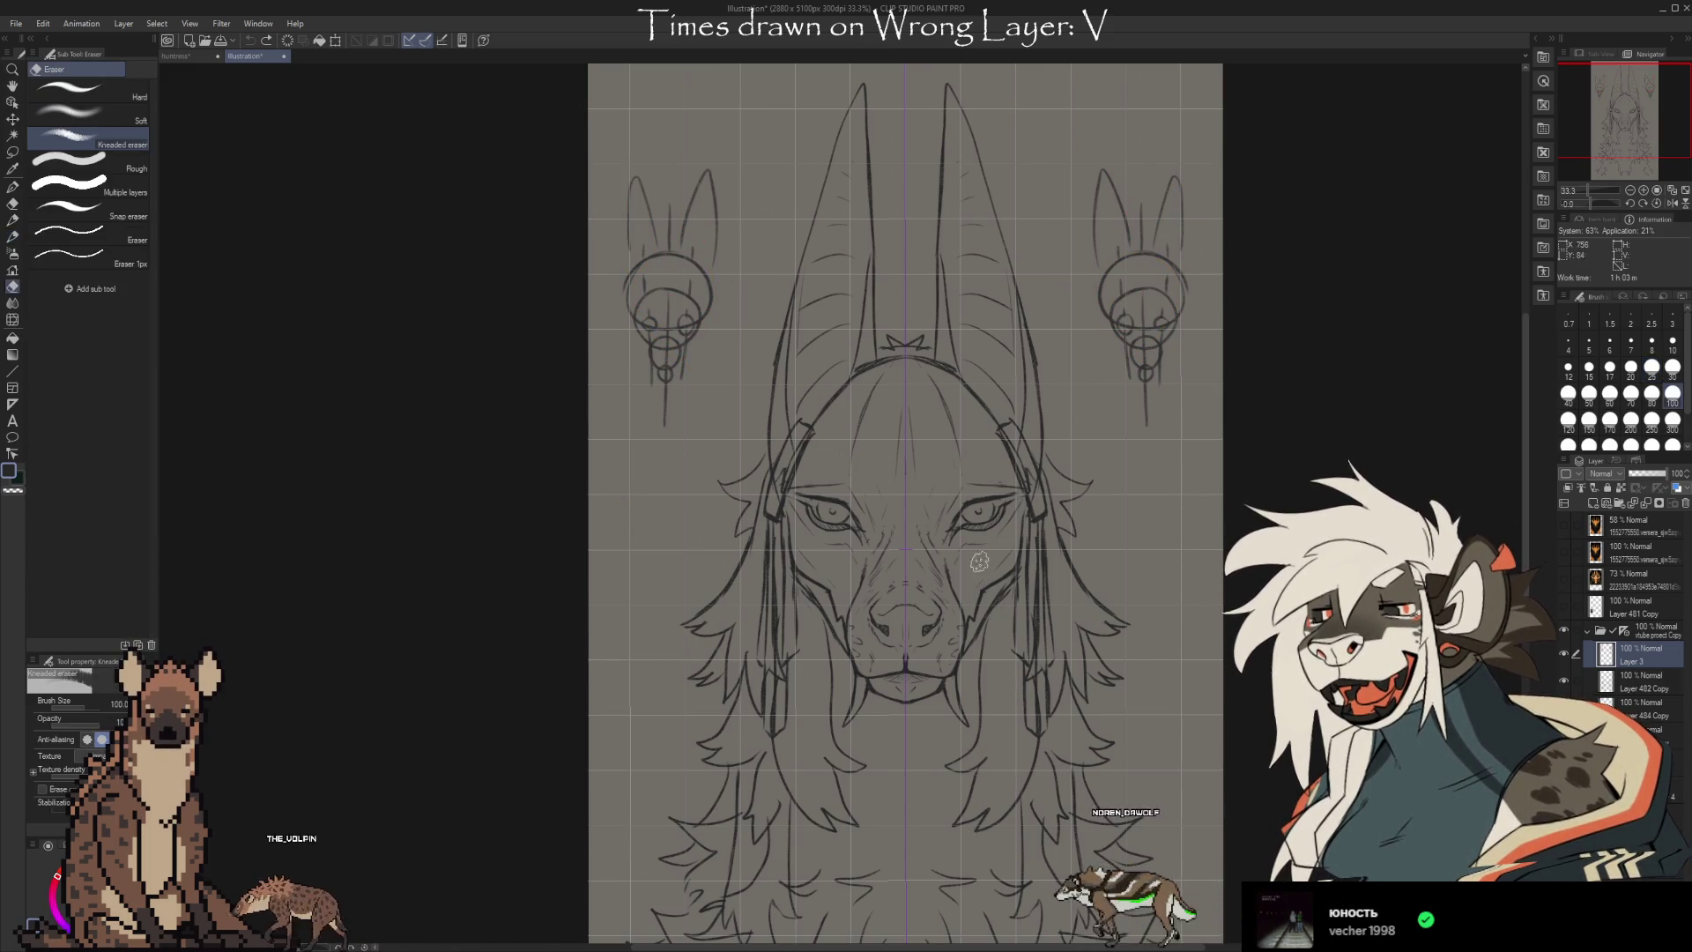
mouse_move(665, 405)
mouse_down()
mouse_move(684, 219)
mouse_move(627, 249)
mouse_move(706, 170)
mouse_move(665, 384)
mouse_up()
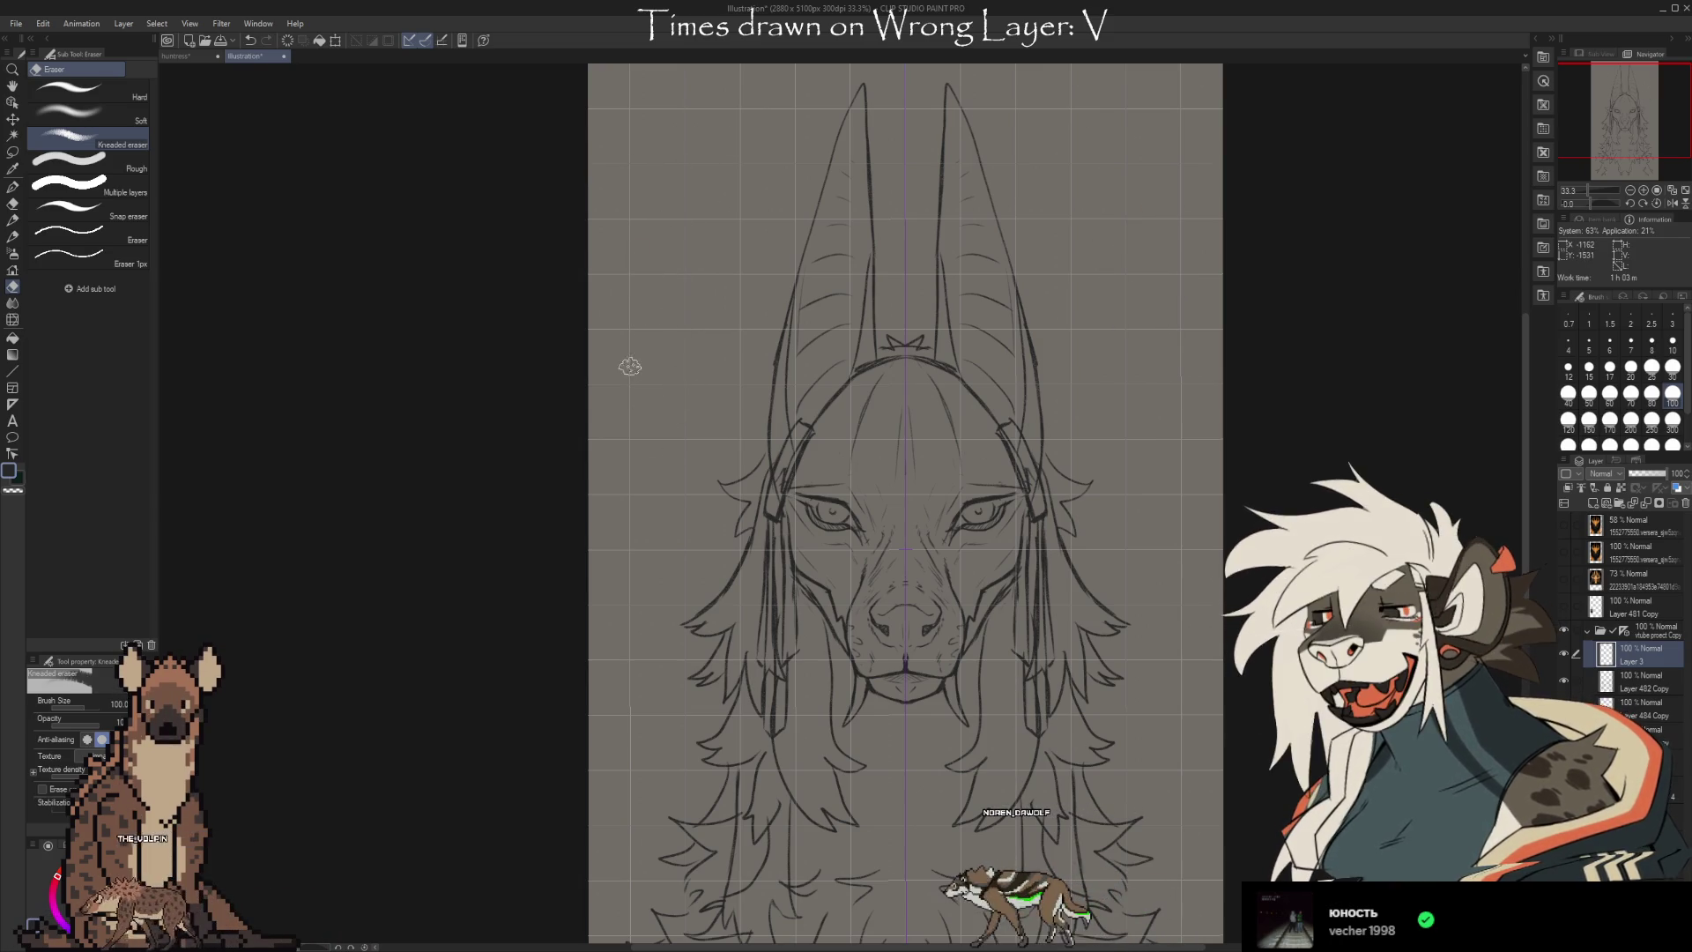
scroll(675, 459, up, 2)
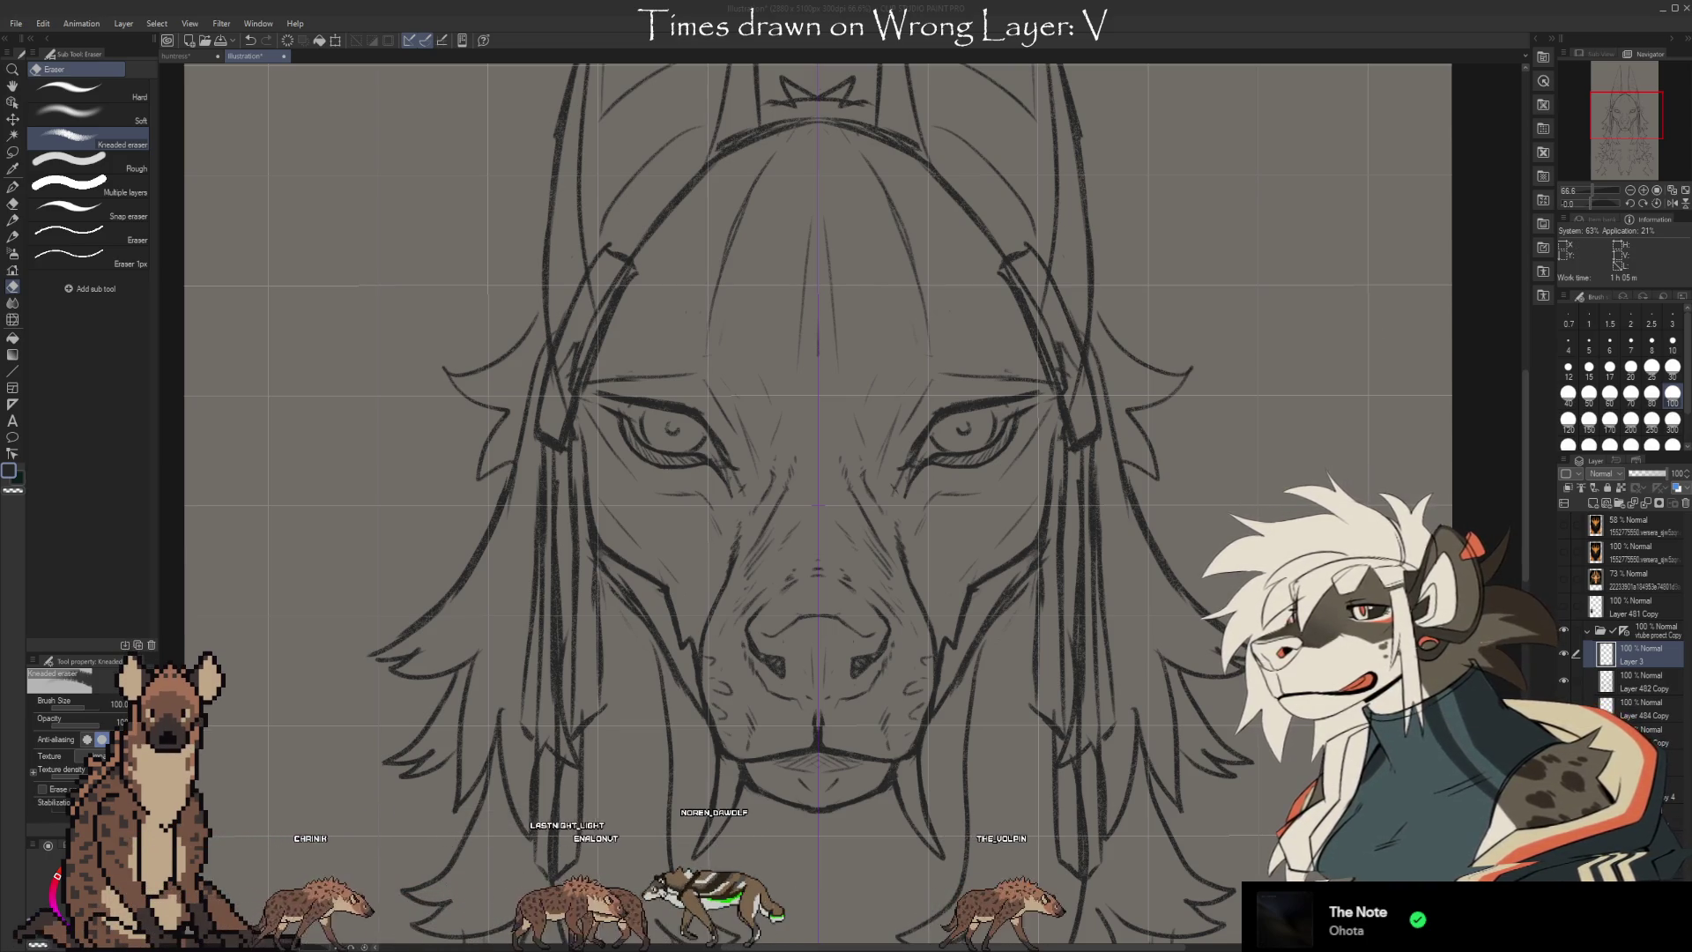
Turn on the Layer 481 Copy and 73% painted layers to reveal the painted jackal beneath the sketch
click(1564, 527)
click(1563, 526)
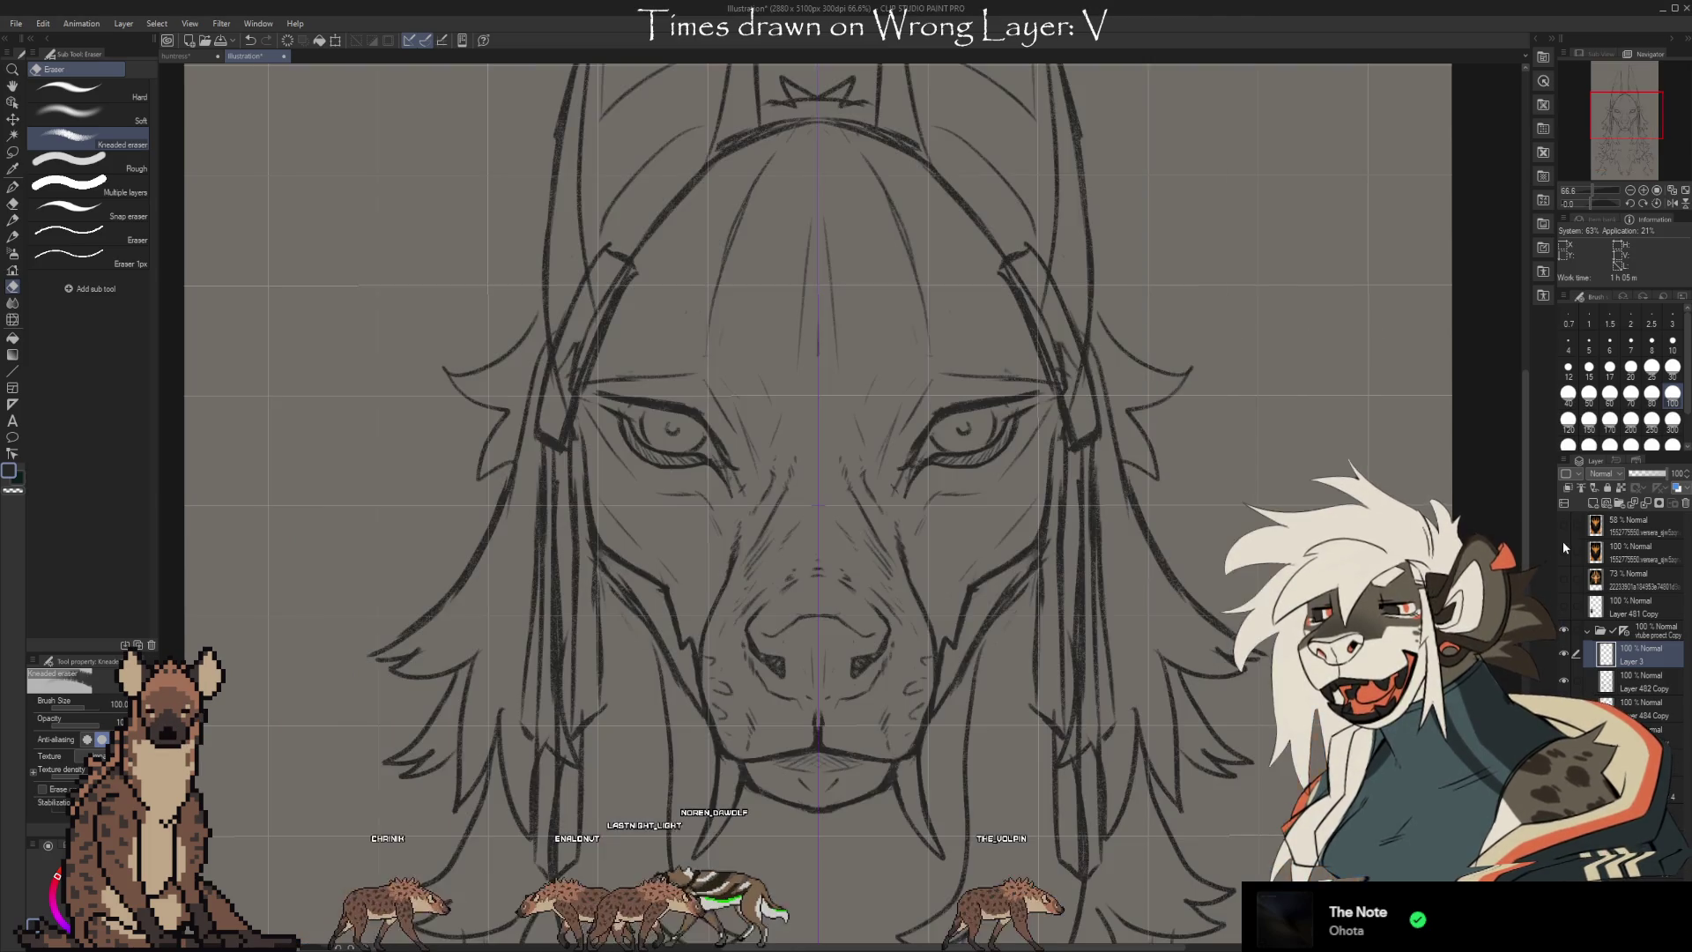
click(1563, 554)
click(1563, 553)
click(1564, 605)
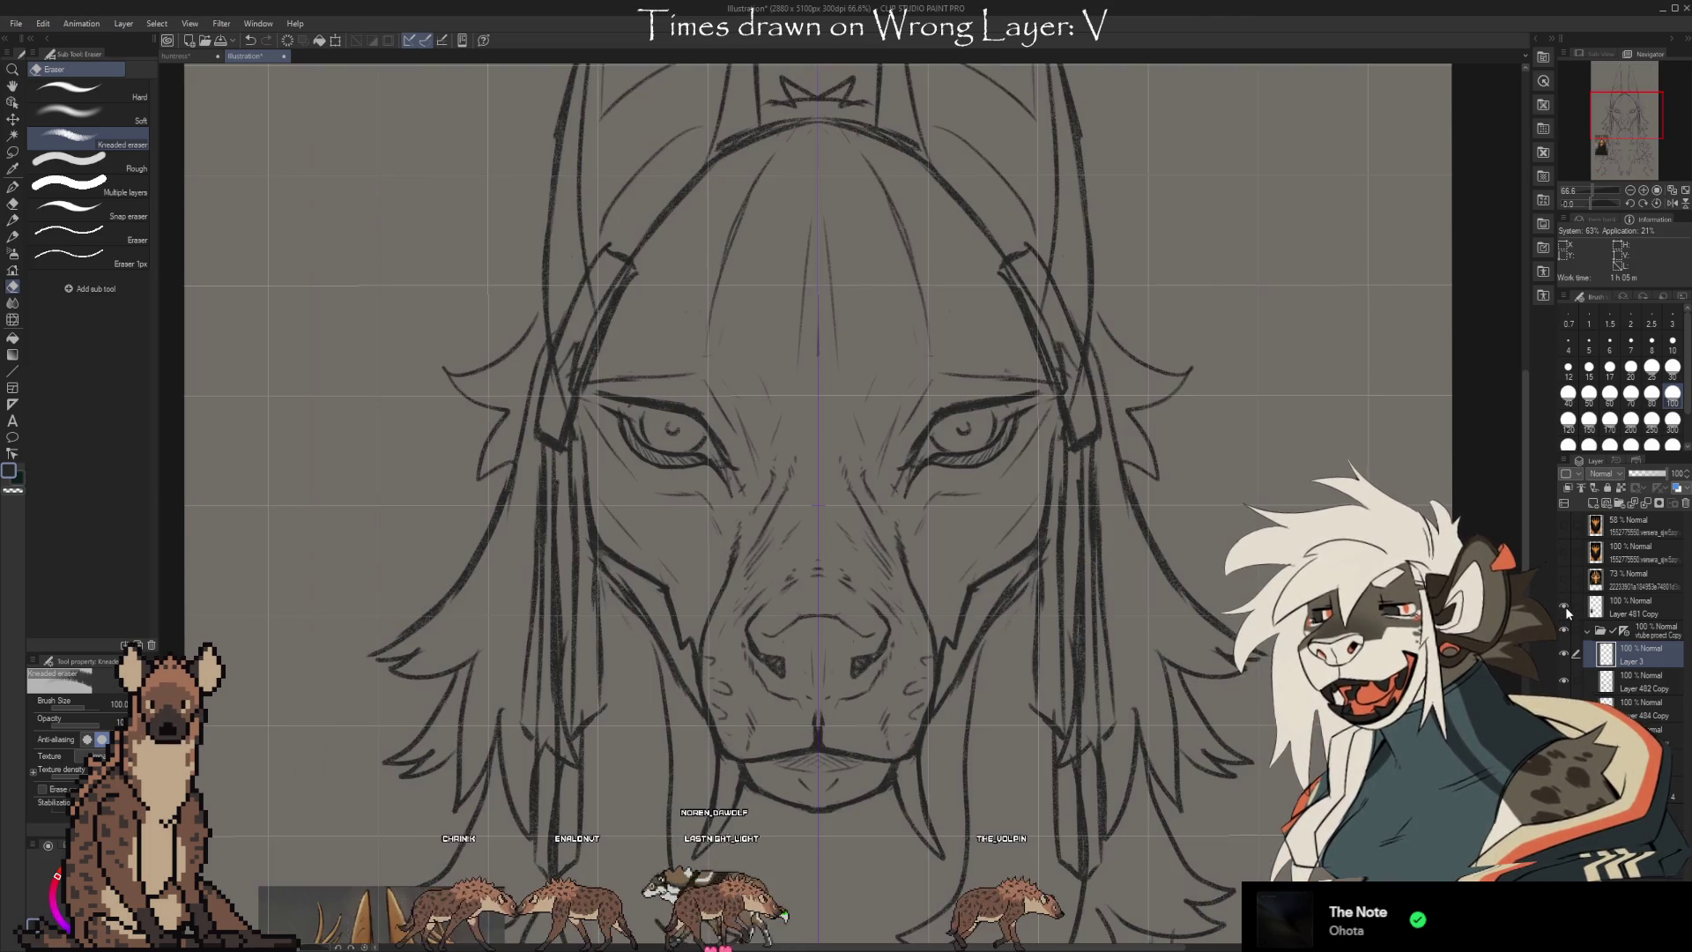
key(ctrl+minus)
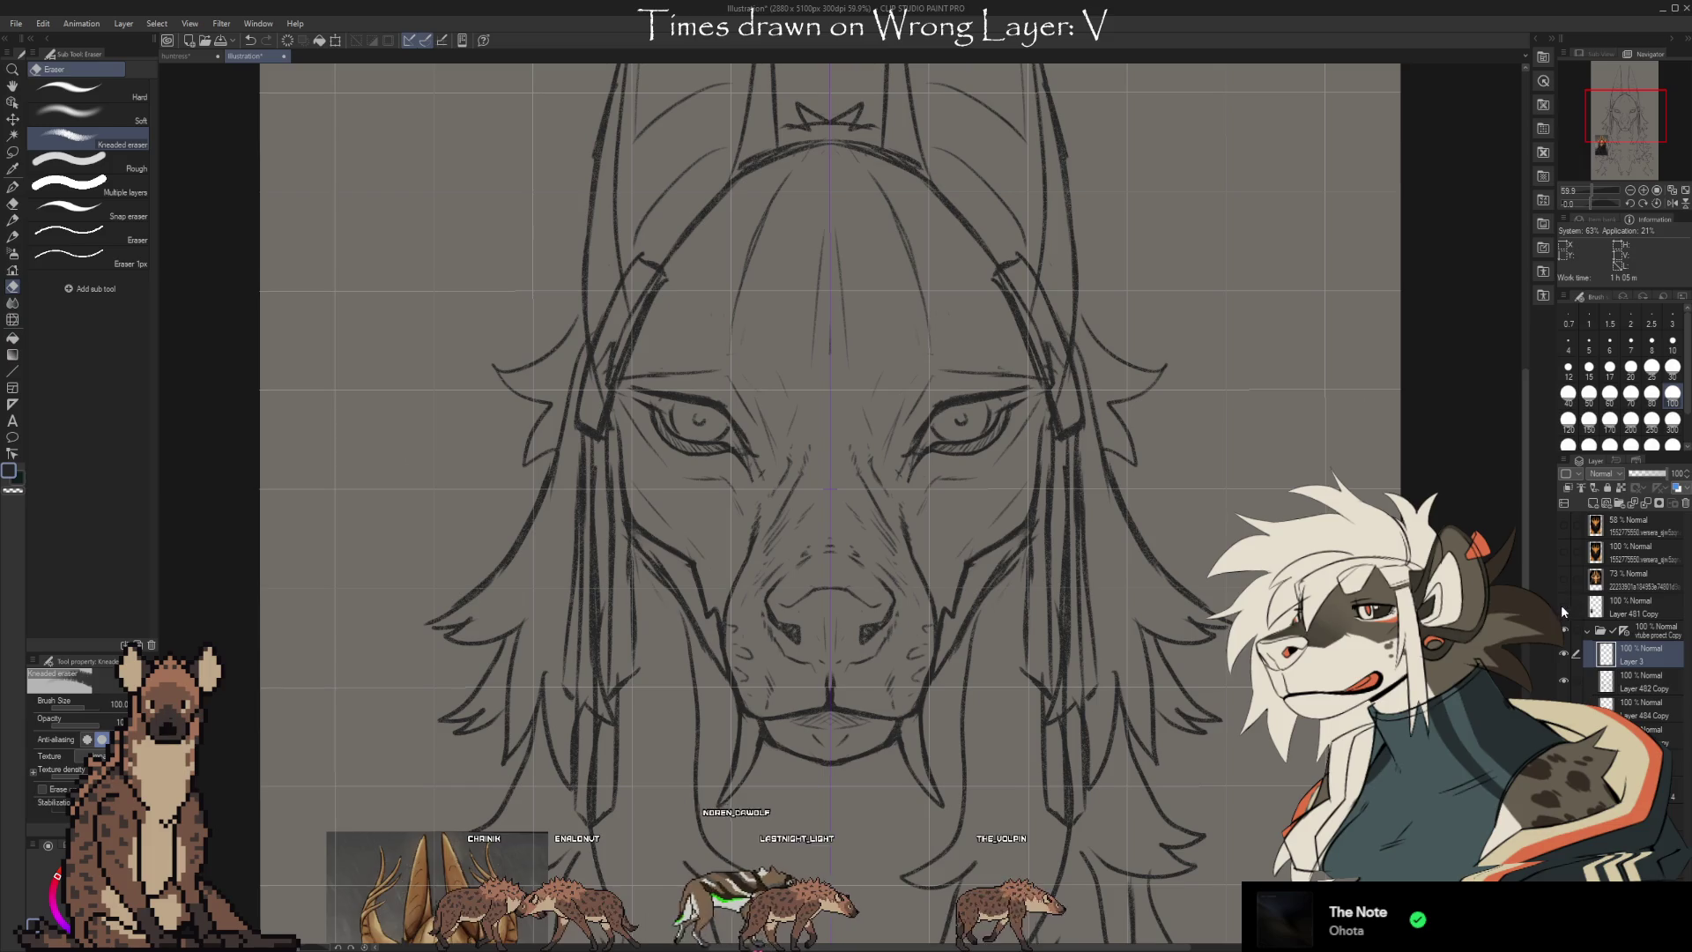
click(1563, 578)
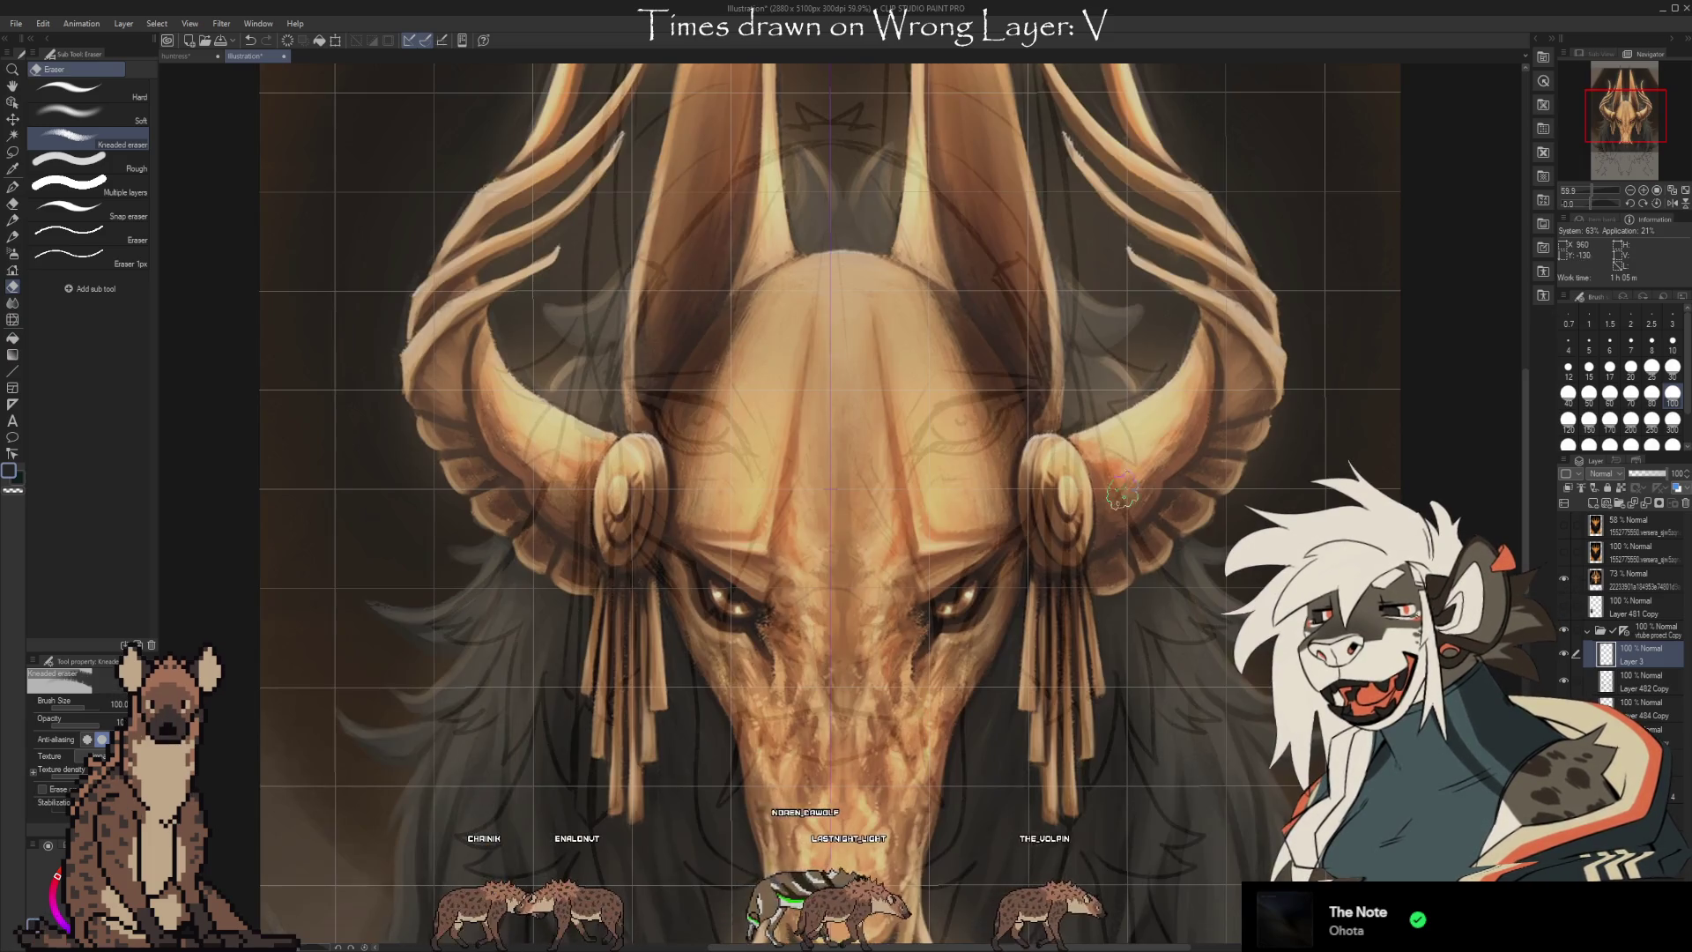
scroll(840, 656, up, 8)
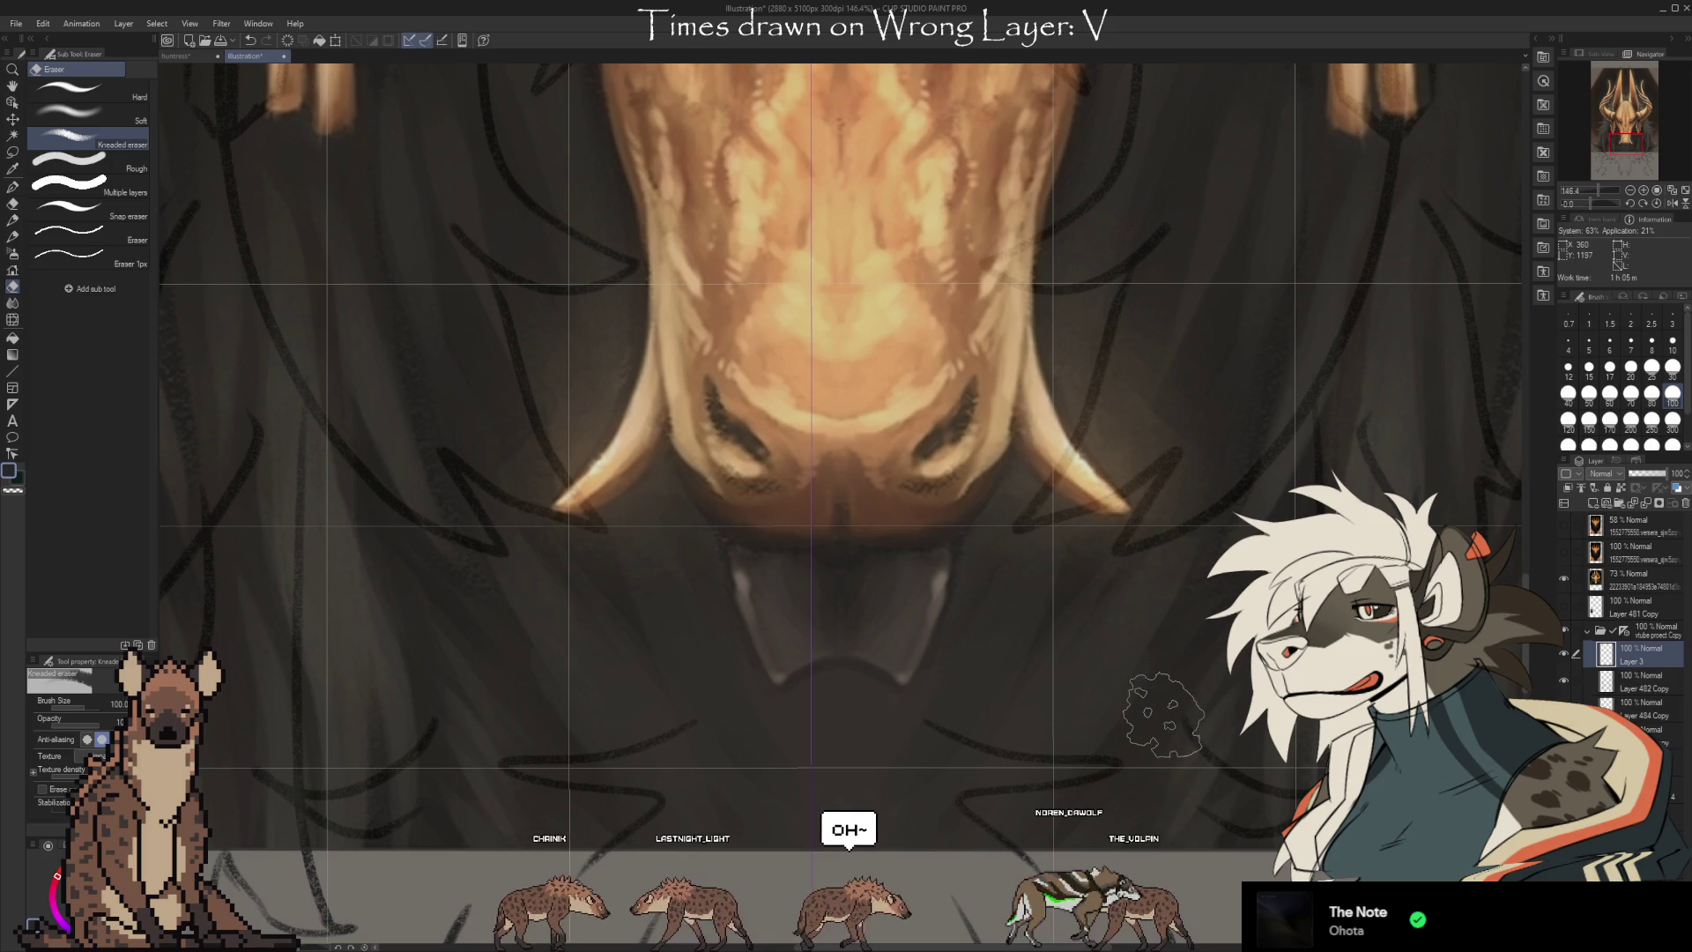
Save the illustration and reduce the eraser size to 10
key(ctrl+s)
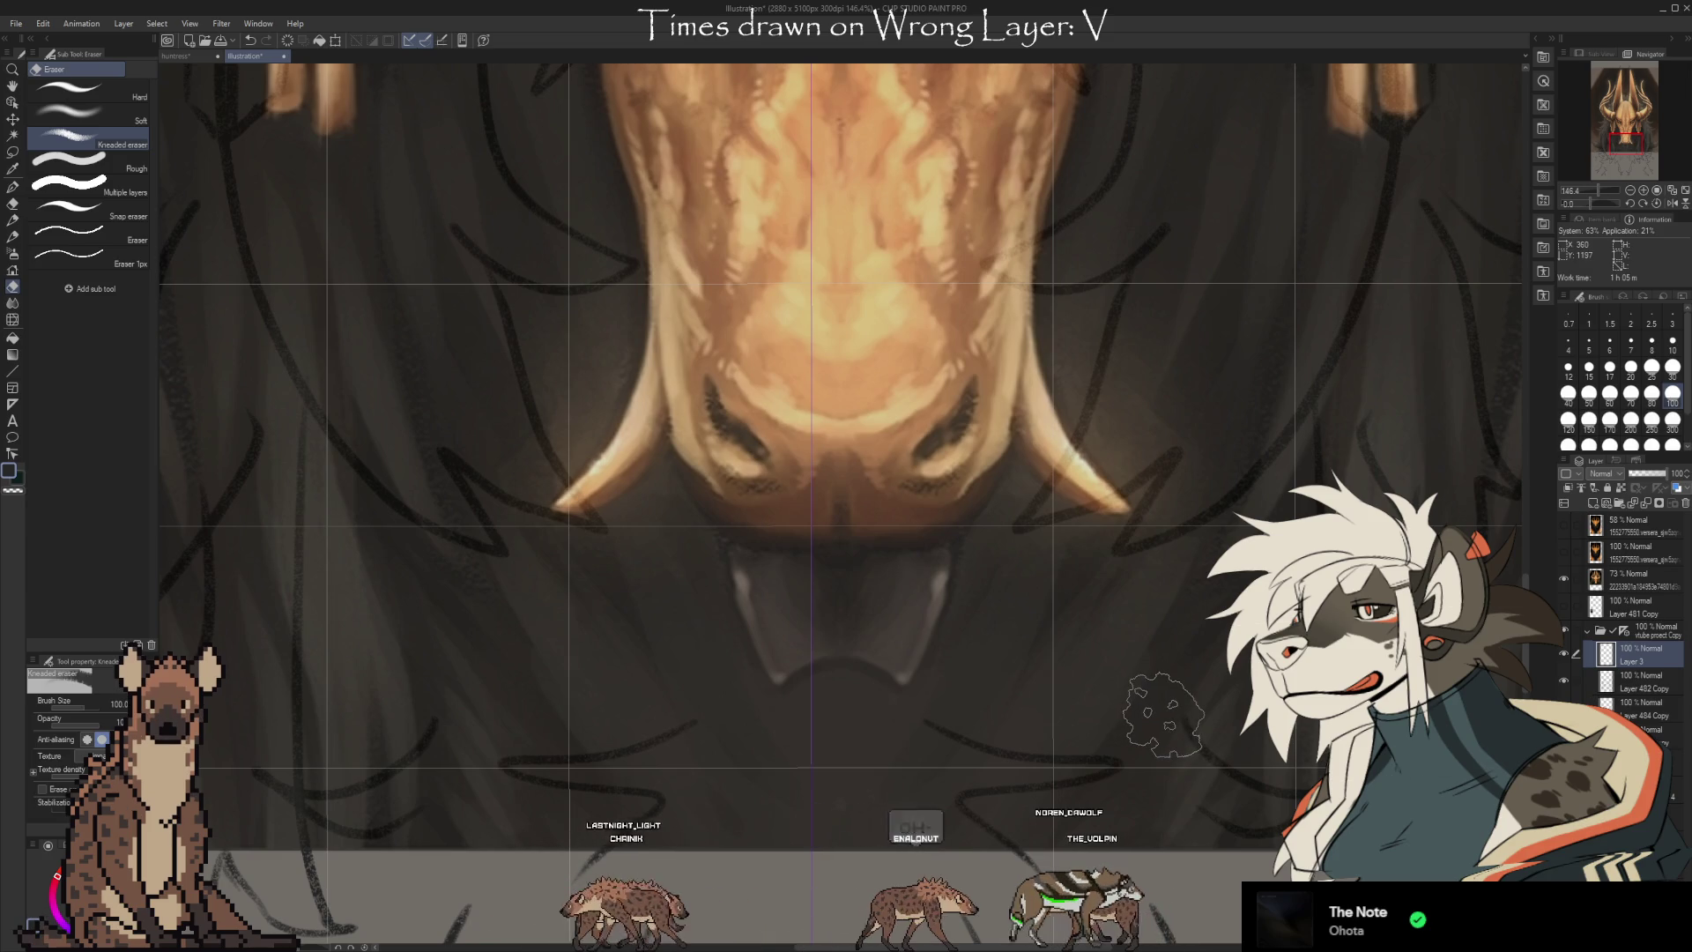
scroll(941, 627, down, 4)
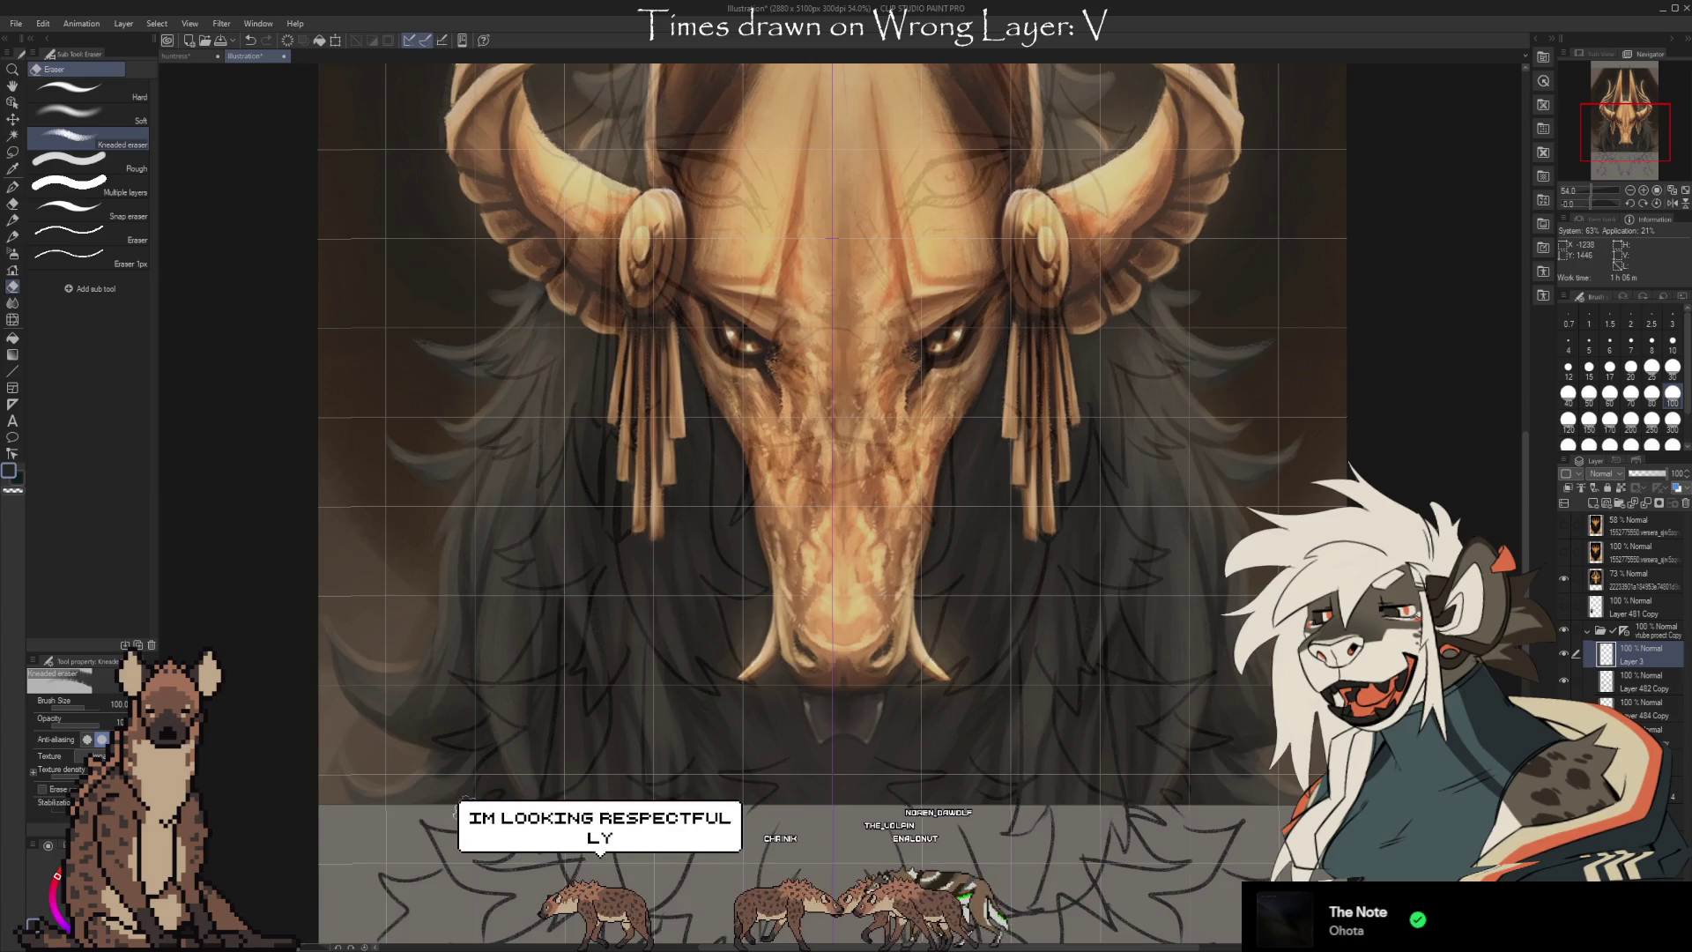
scroll(842, 760, up, 5)
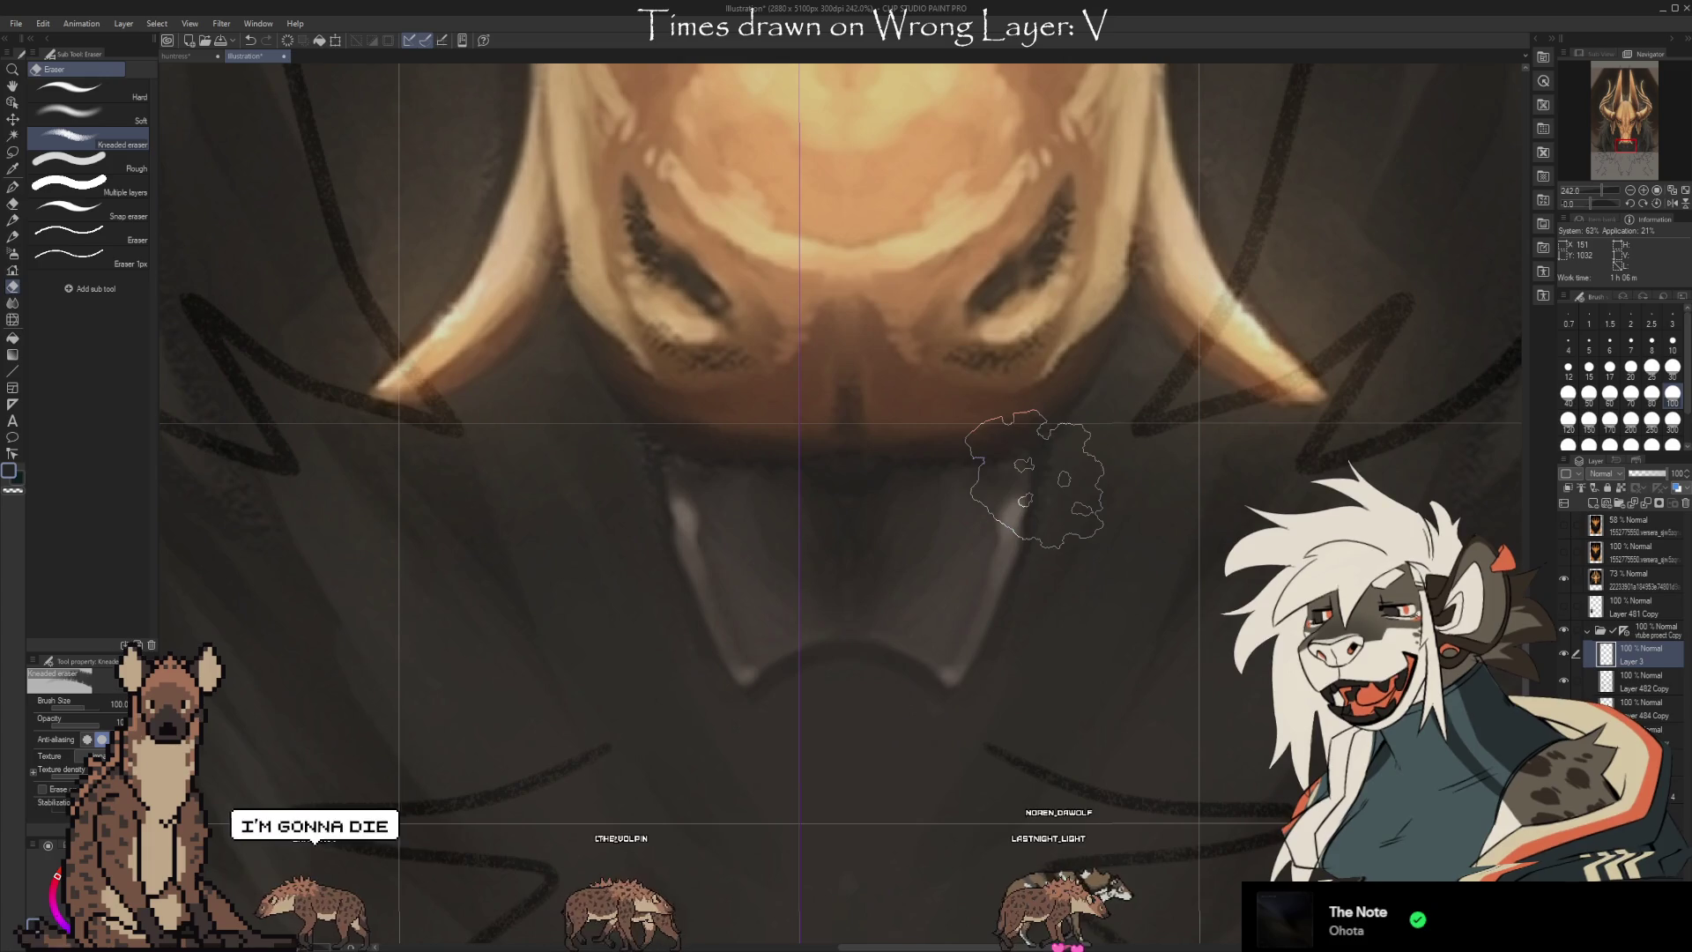
scroll(802, 740, down, 1)
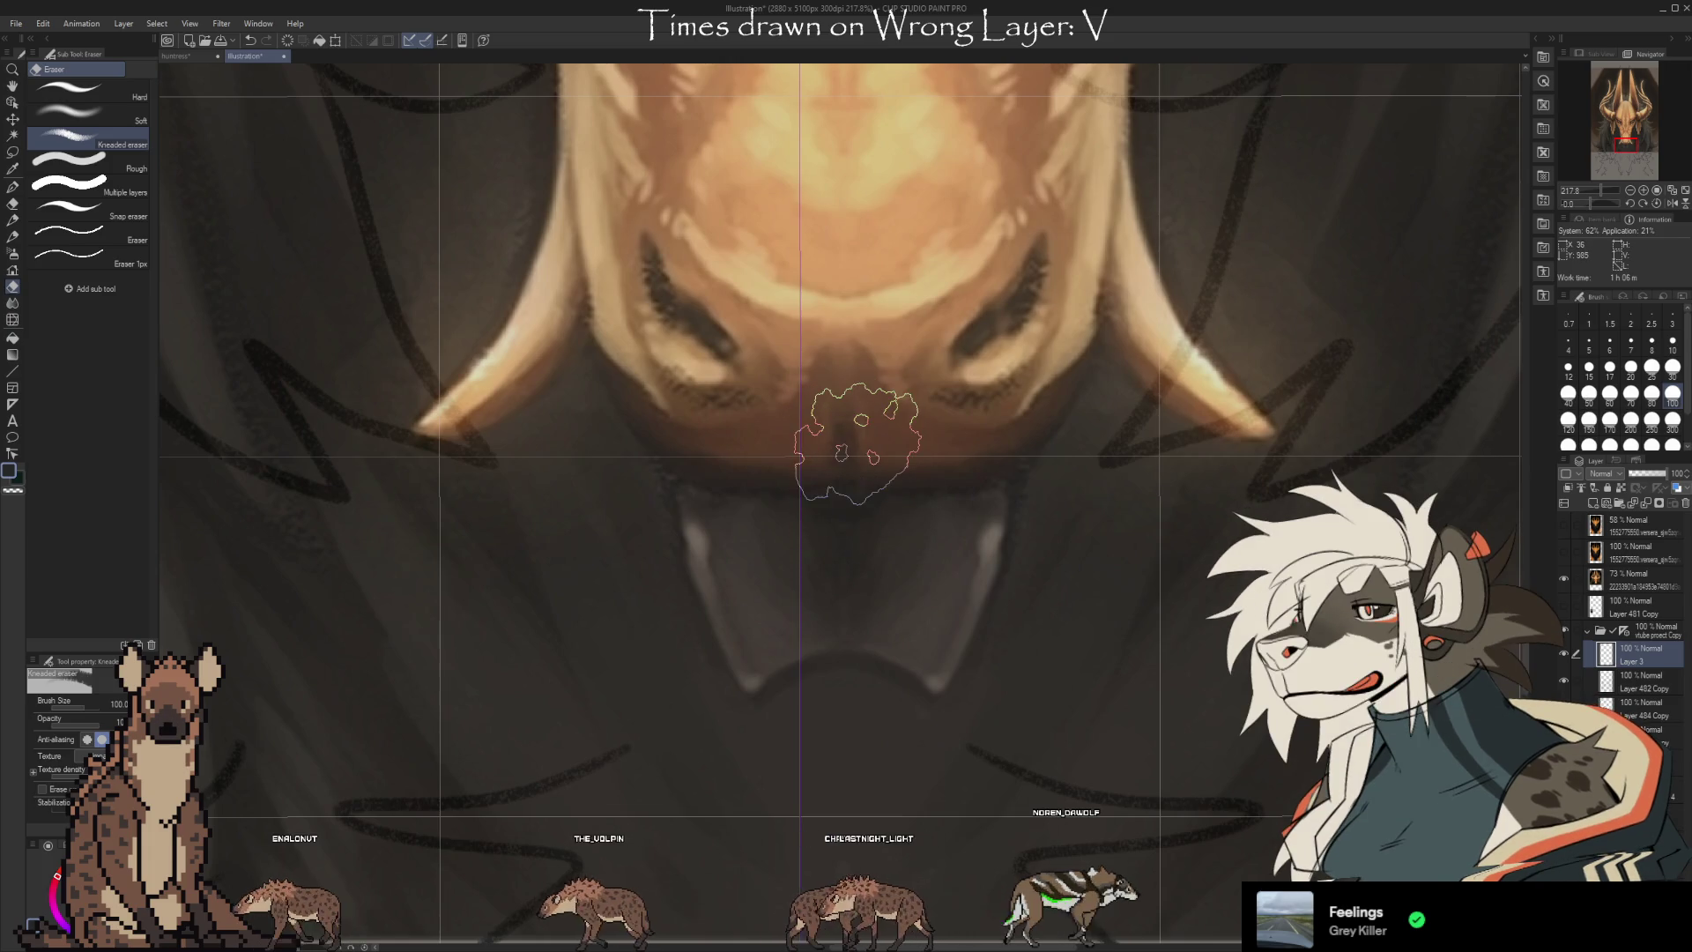
key(bracketleft)
key(bracketleft)
key(bracketleft)
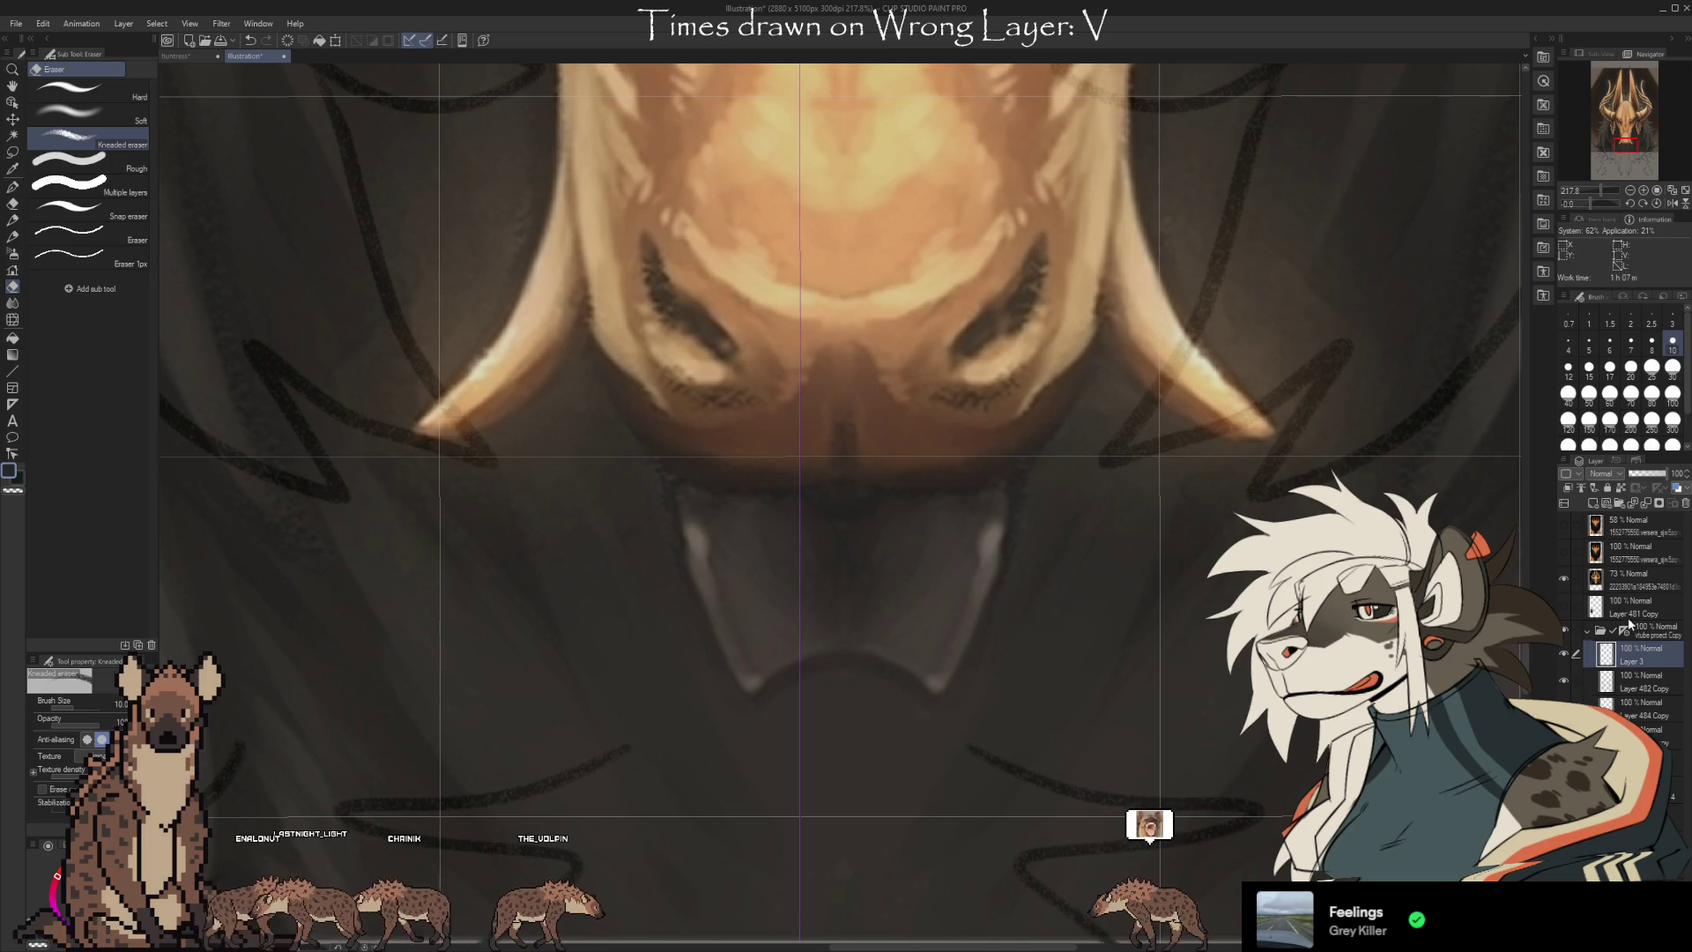
Add a new layer above the 73% painted layer and set the chalk pencil to size 7
click(1594, 504)
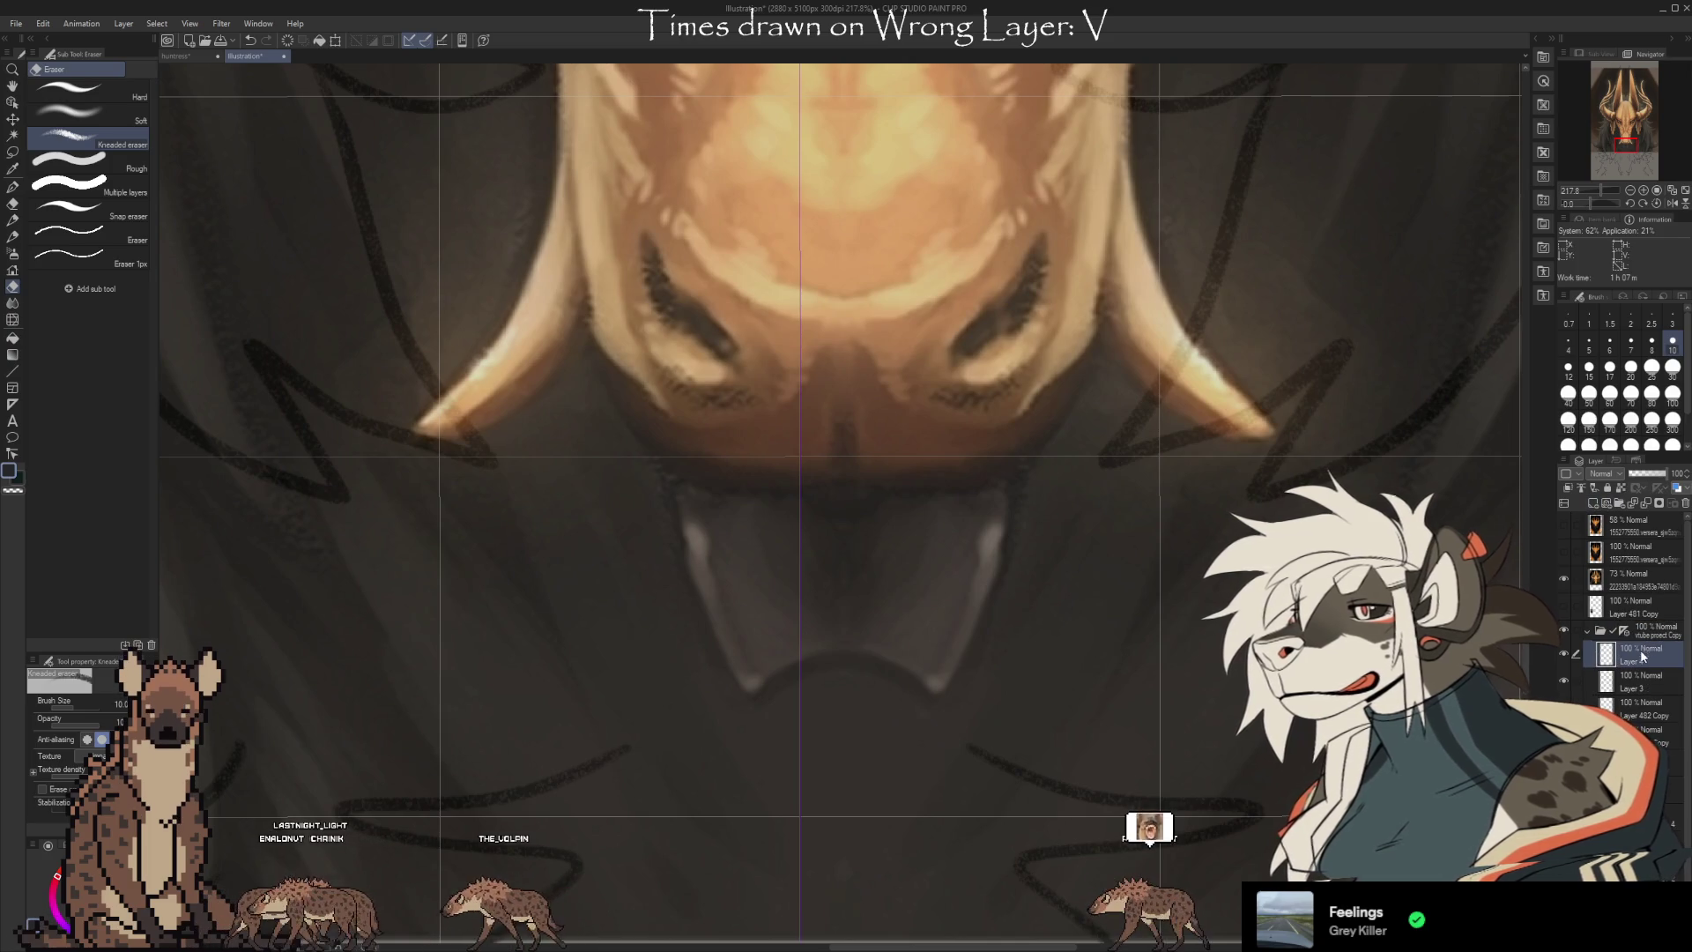
drag(1606, 654, 1606, 621)
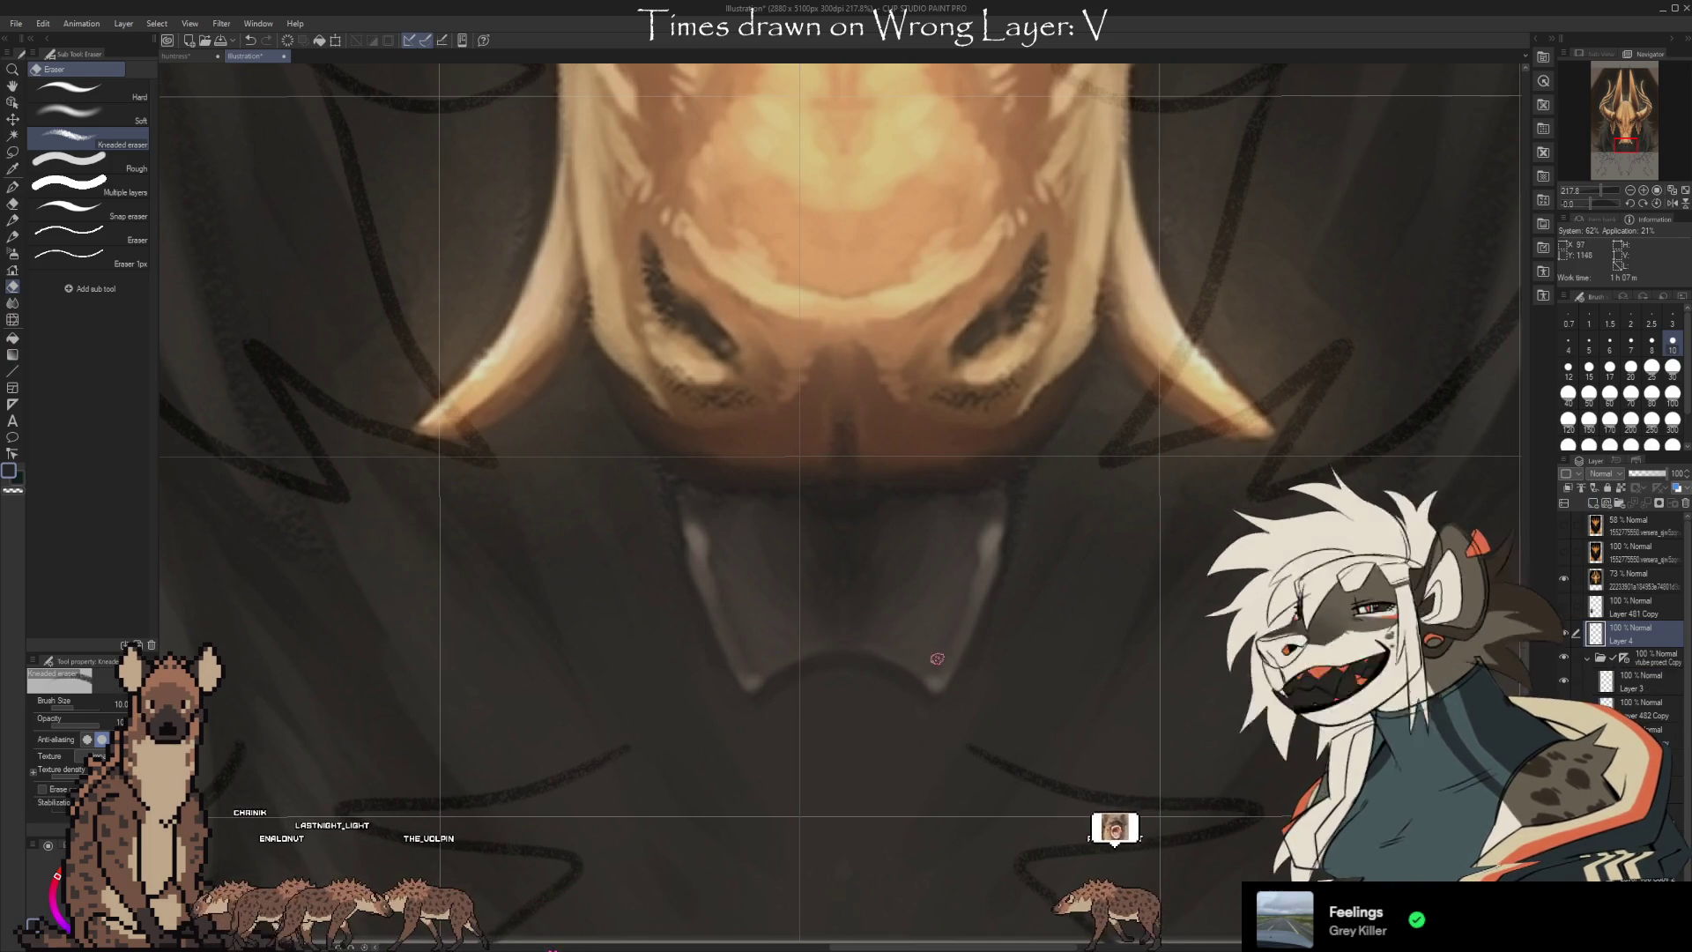
key(b)
key(bracketleft)
key(bracketleft)
key(bracketleft)
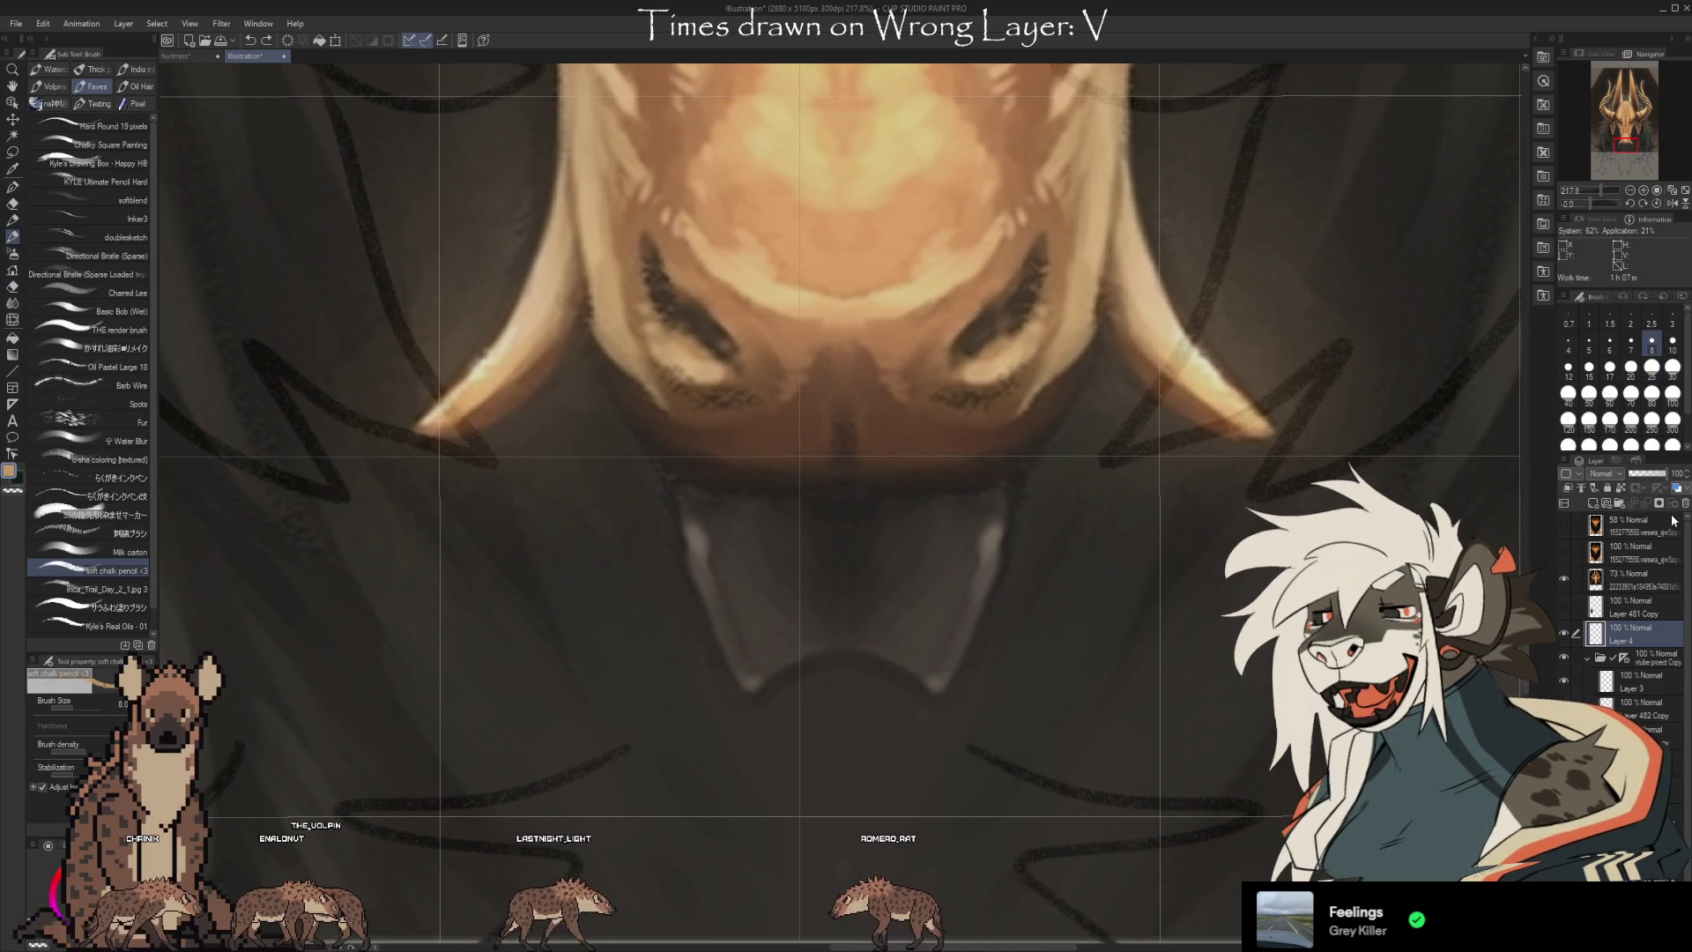
key(bracketleft)
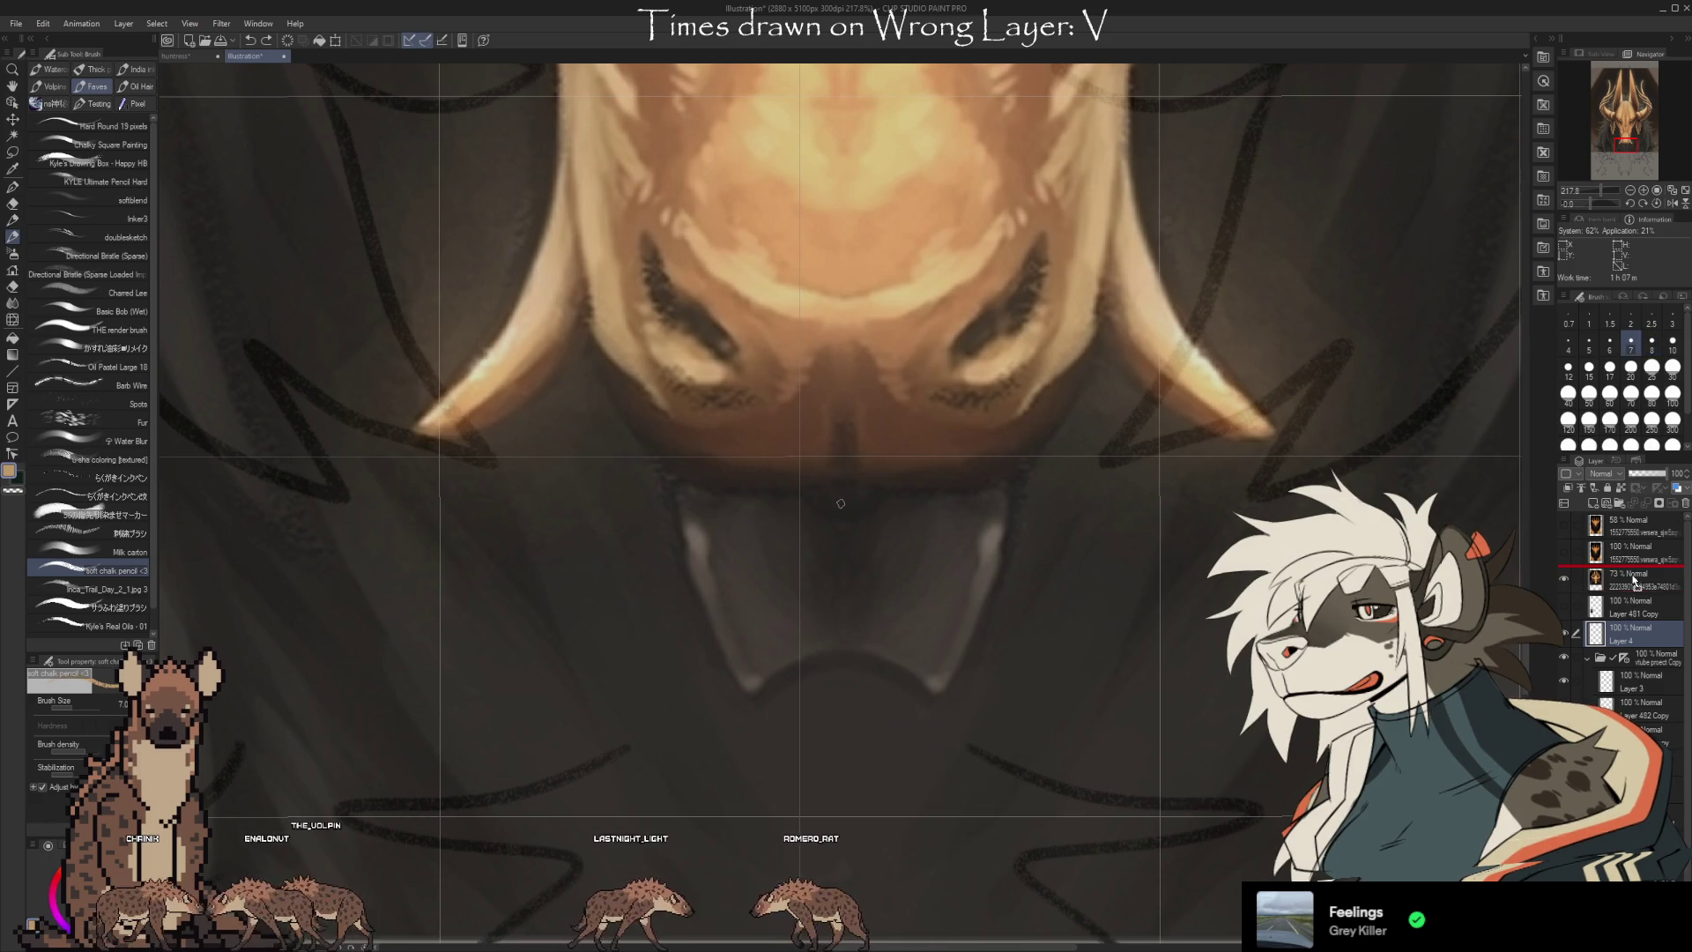
drag(1626, 626, 1625, 568)
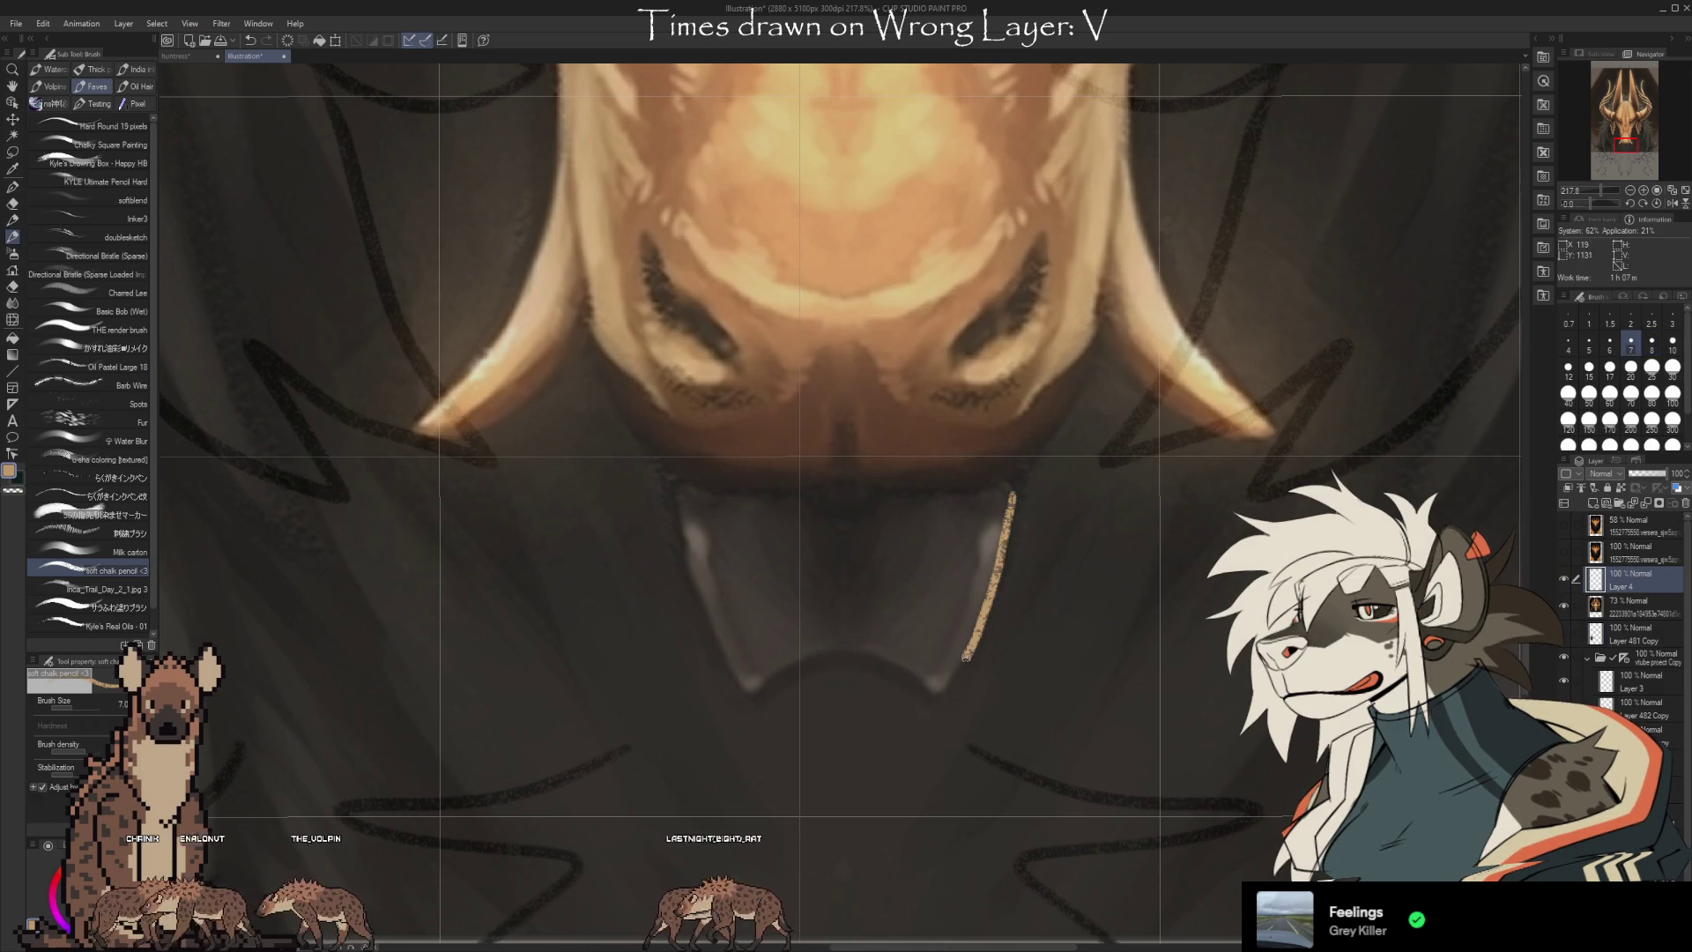
Hand-letter WUV in gold beneath the jackal's muzzle and recentre the view on the letters
drag(878, 610, 858, 535)
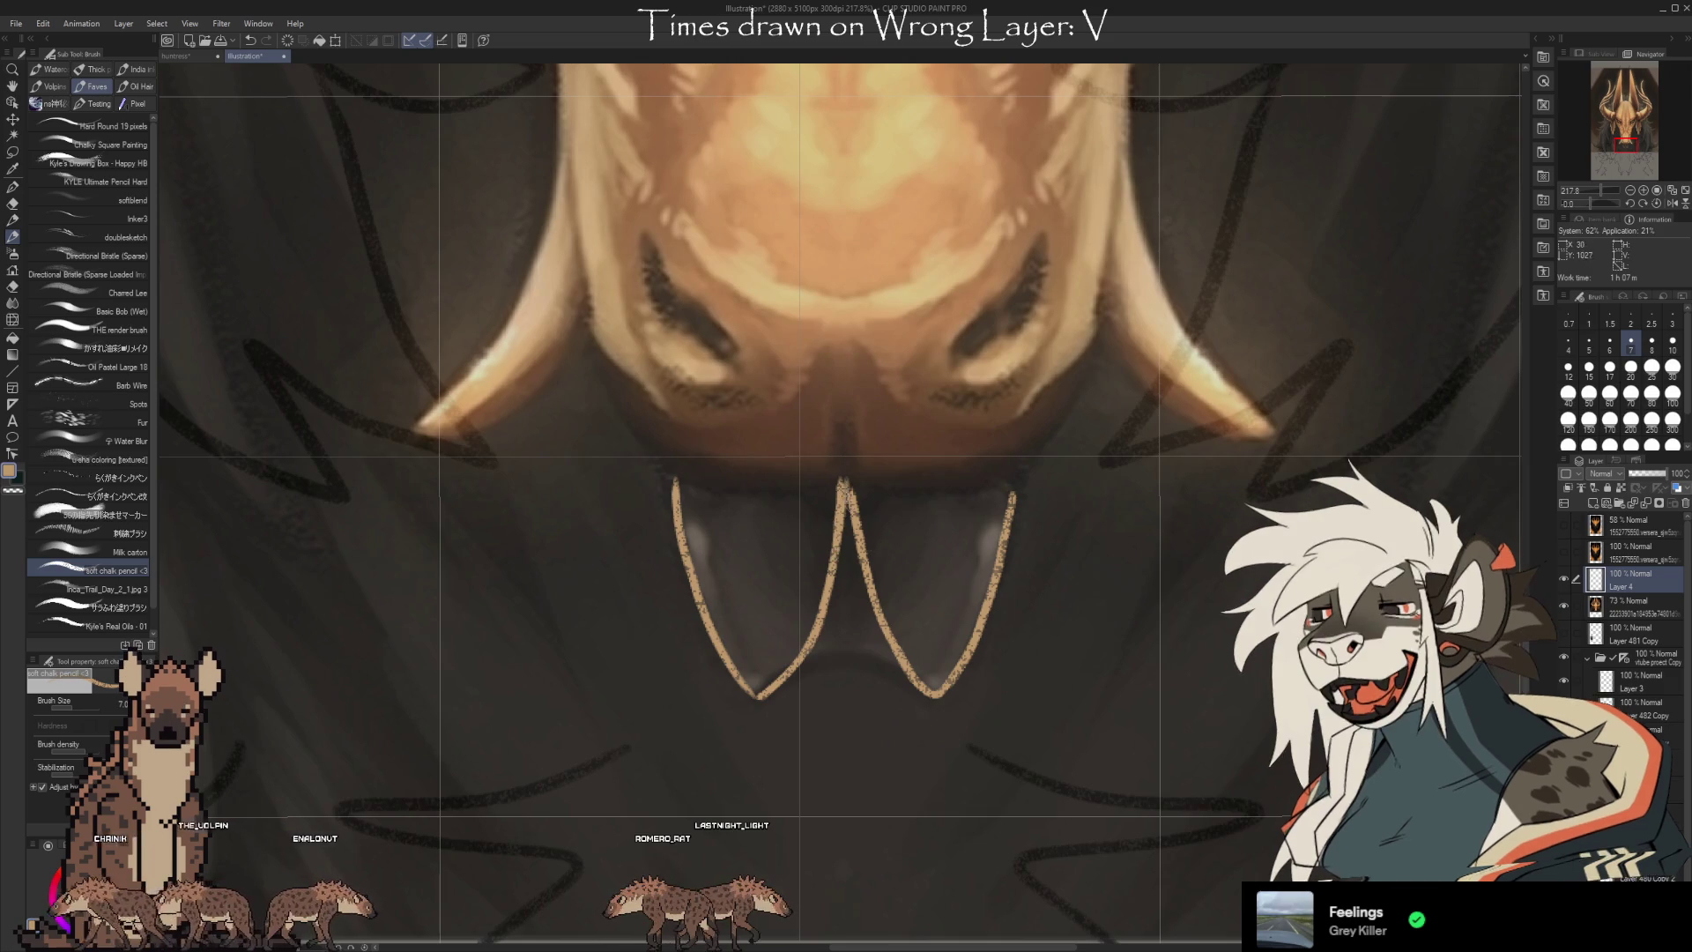
drag(845, 483, 844, 384)
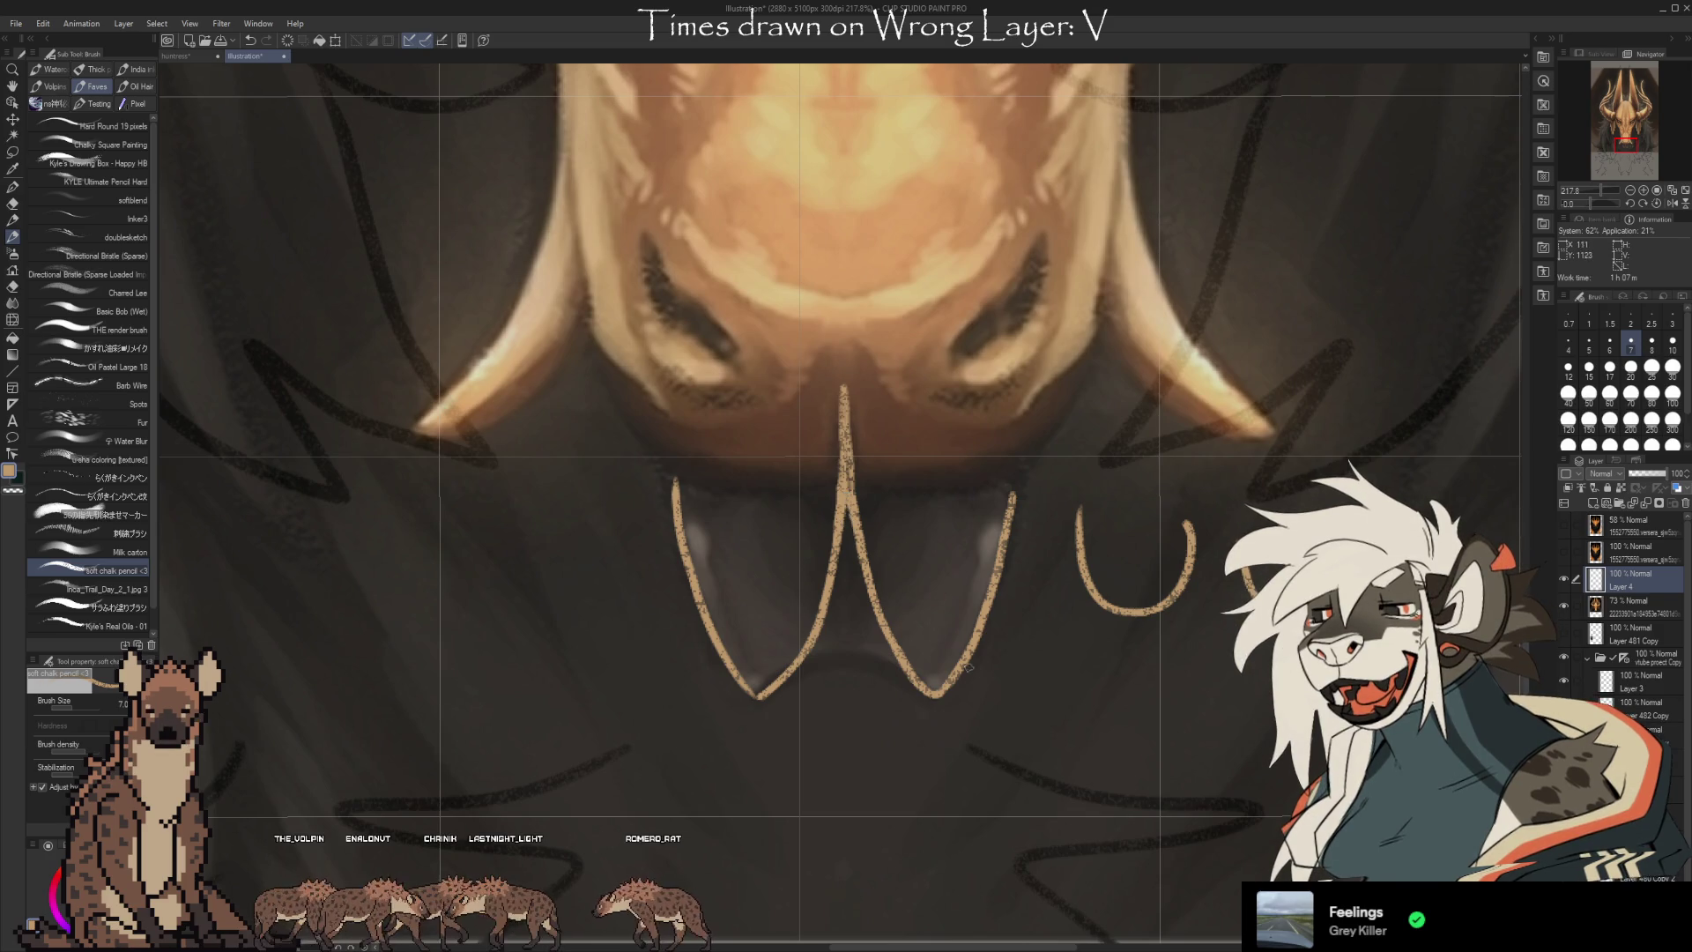
key(e)
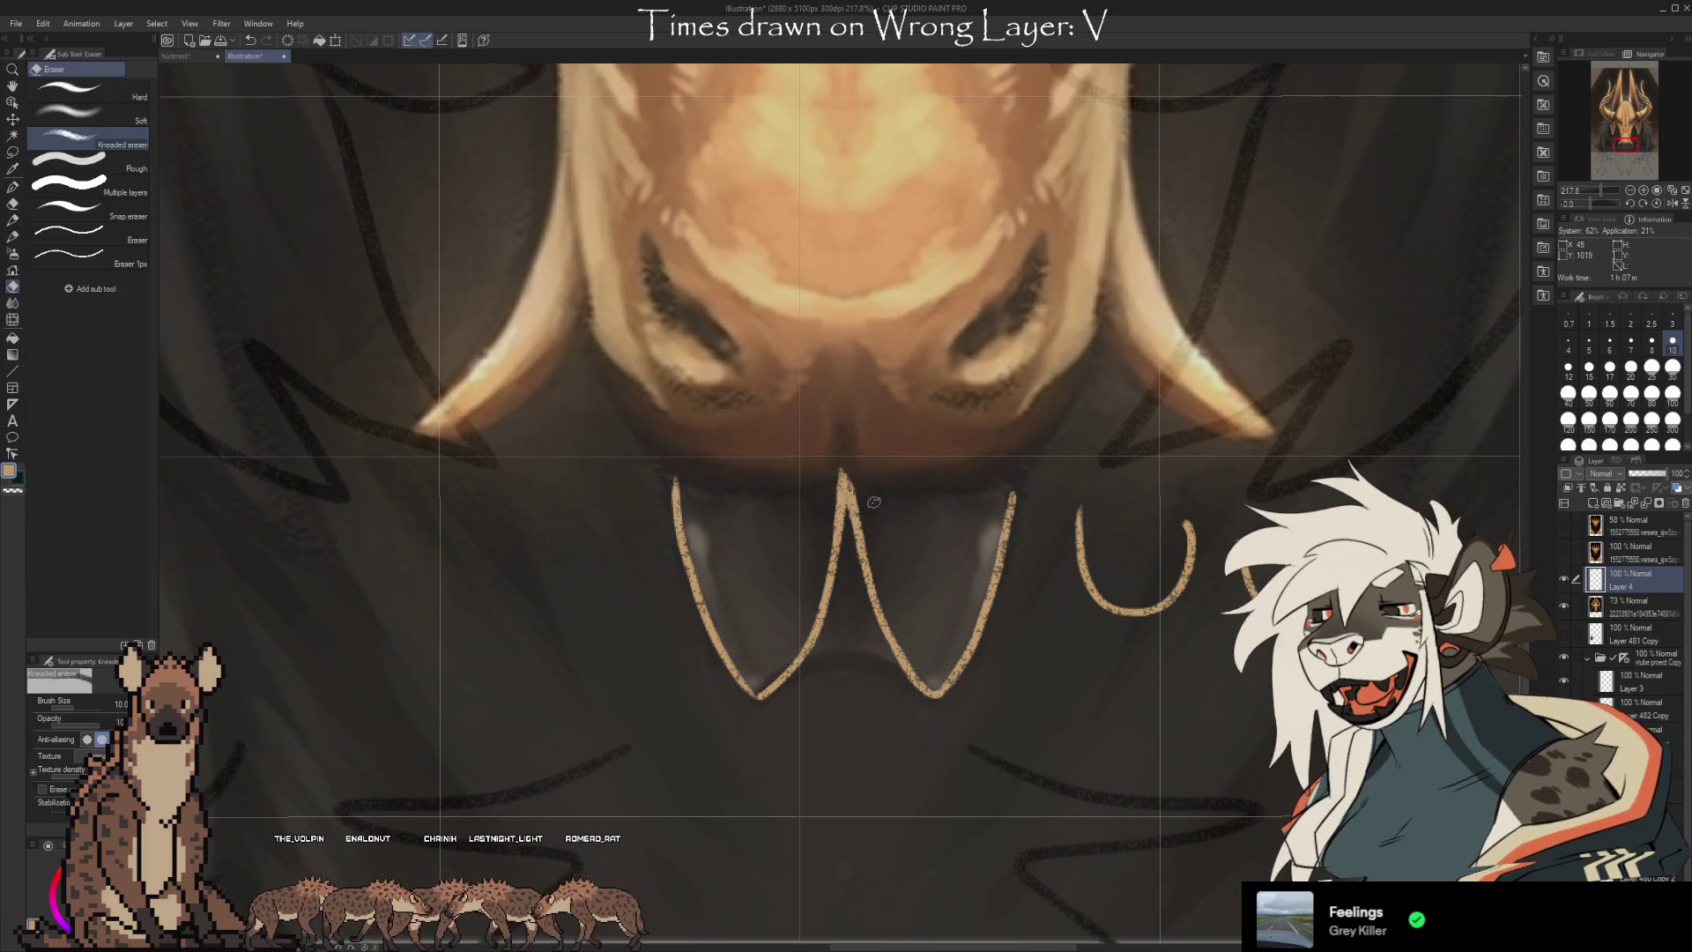
drag(992, 710, 1001, 639)
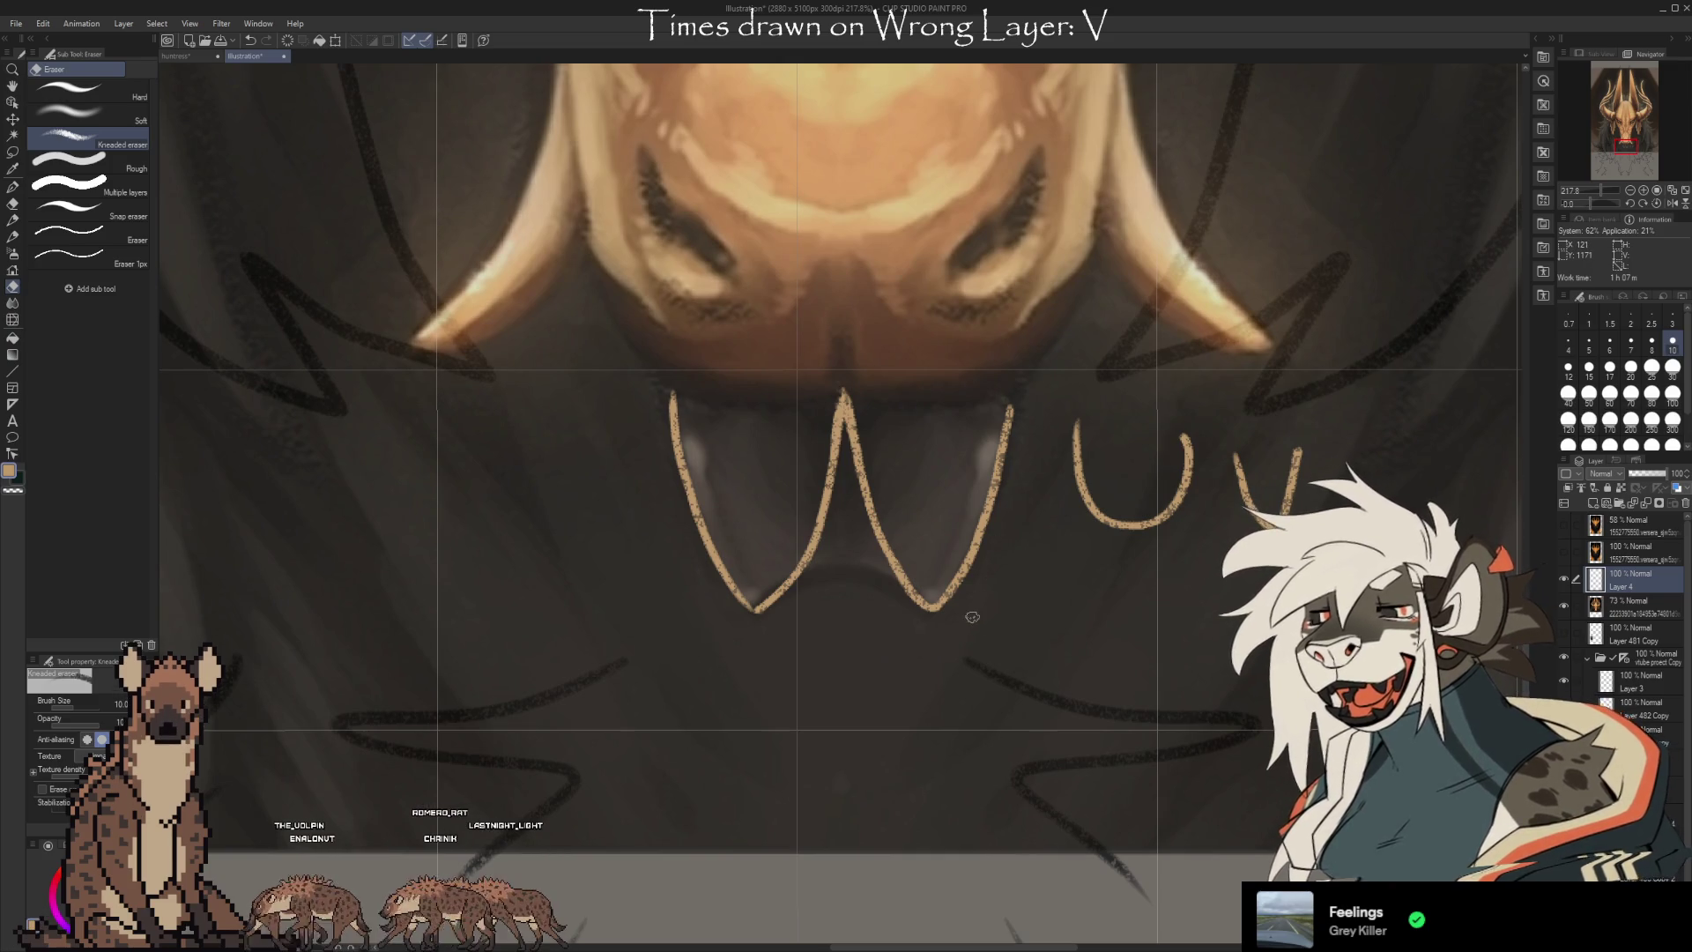
scroll(980, 572, down, 3)
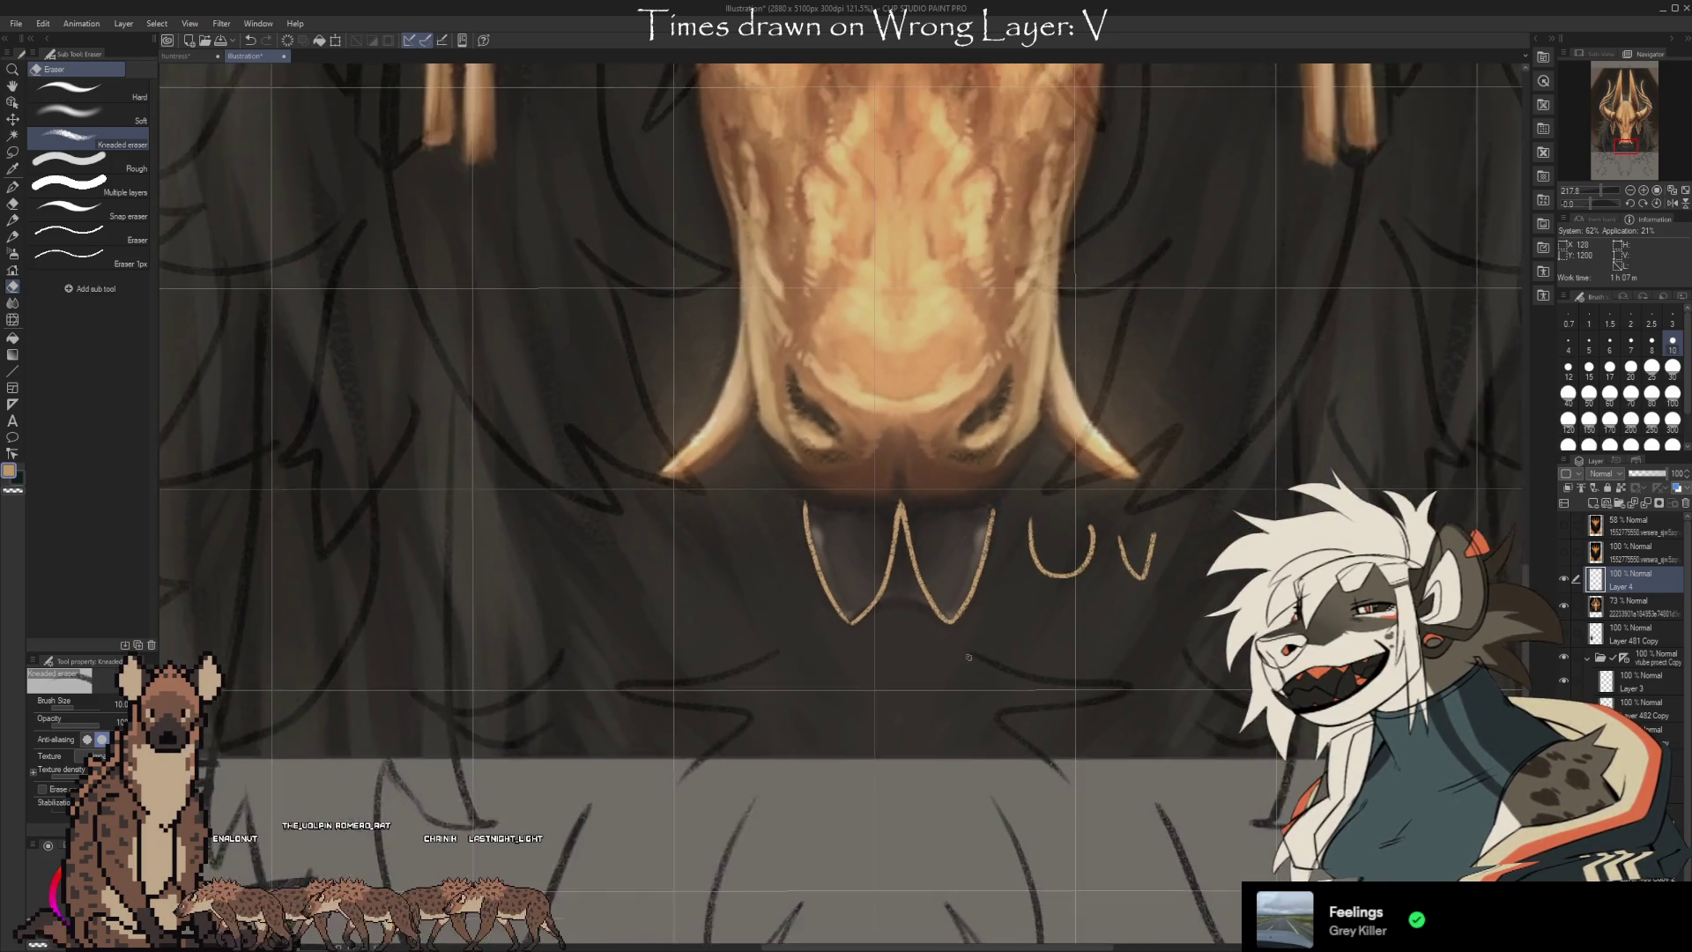
mouse_move(1128, 649)
mouse_down()
mouse_move(1079, 672)
mouse_move(1155, 713)
mouse_up()
scroll(968, 774, up, 2)
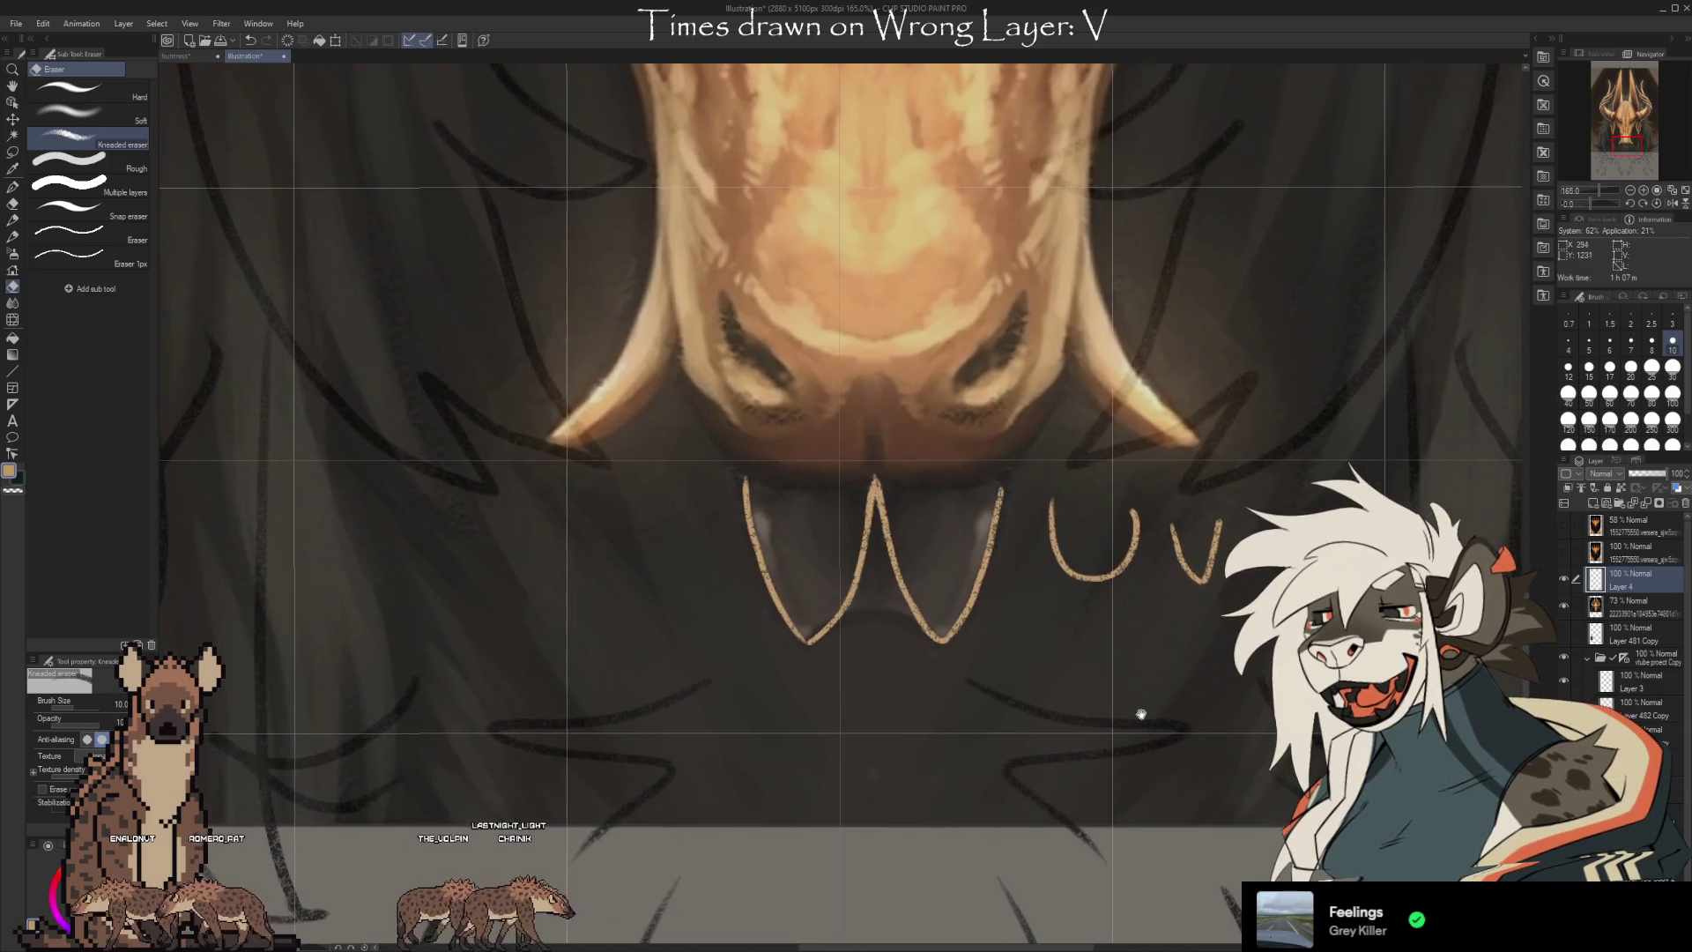